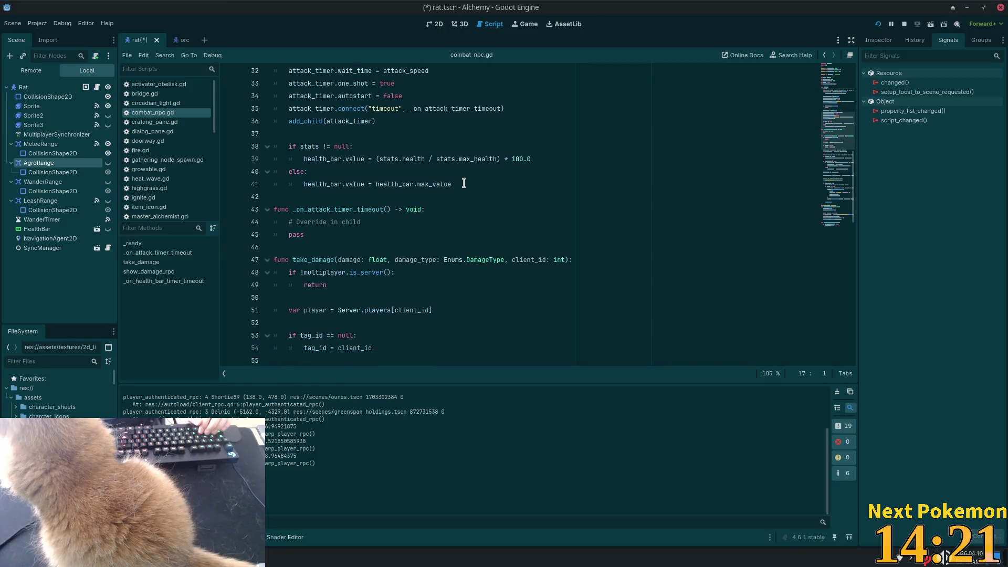
scroll(461, 182, down, 8)
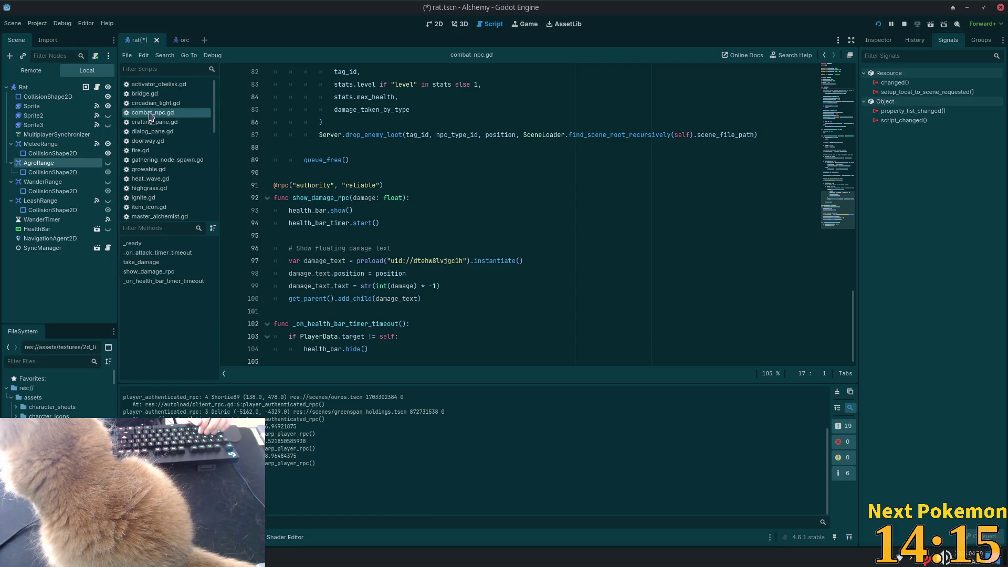
Open rat.gd and jump to its parent MeleeNpc script, melee_npc.gd.
click(100, 163)
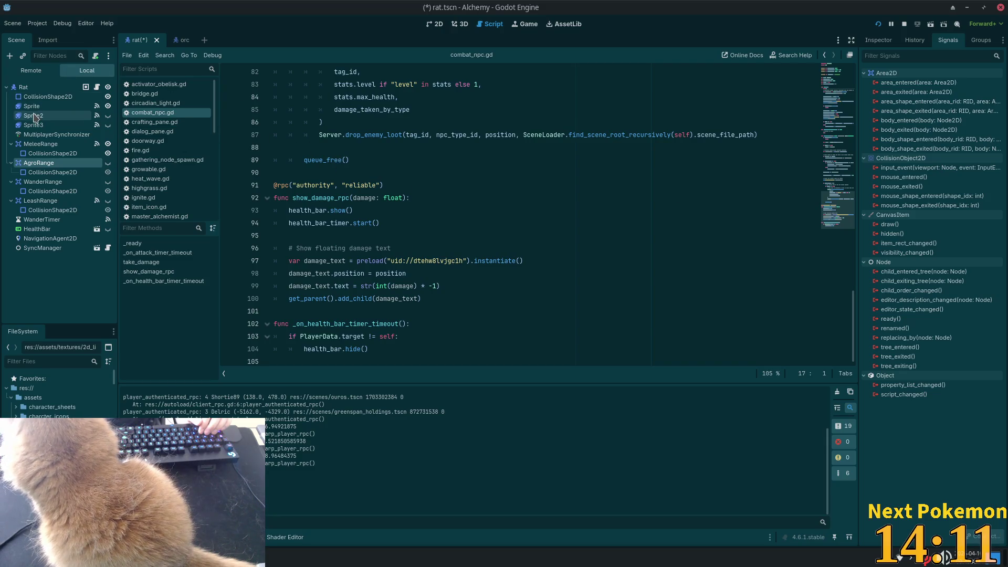
click(96, 86)
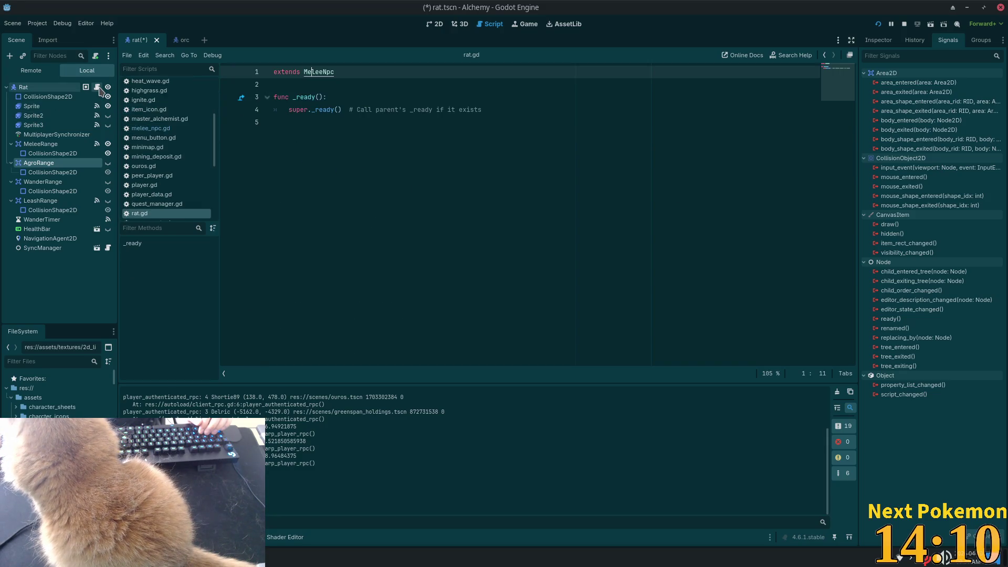
ctrl+click(317, 72)
Review the melee range entered/exited and sprite animation finished handlers in melee_npc.gd.
scroll(399, 157, down, 5)
scroll(424, 183, down, 4)
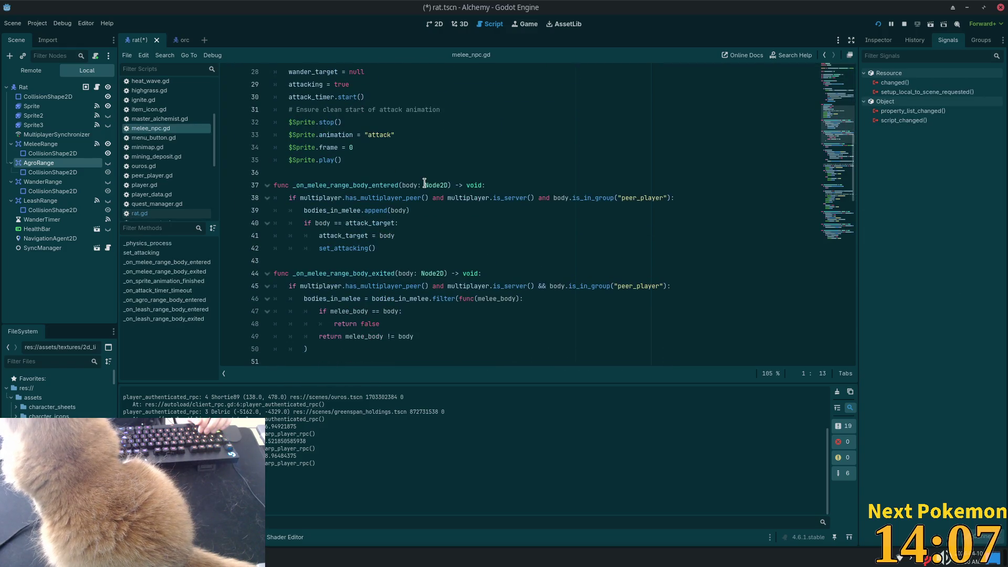
click(361, 184)
double_click(361, 185)
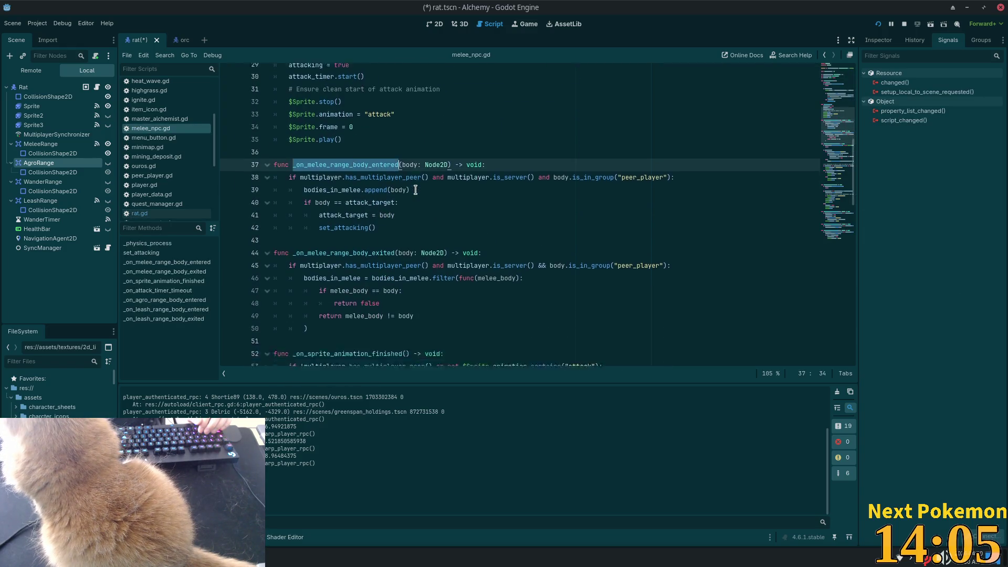
scroll(361, 184, down, 3)
click(325, 149)
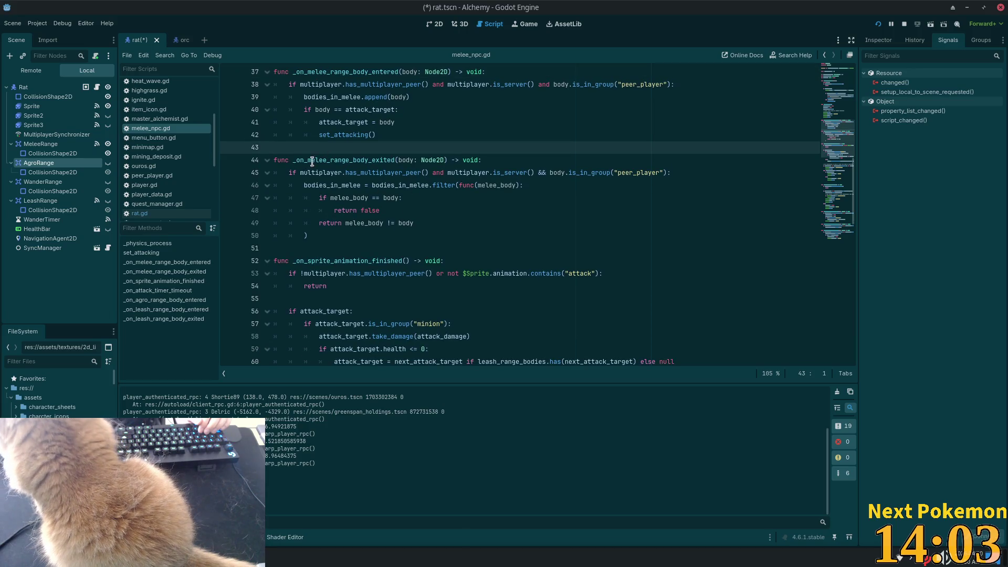
double_click(314, 160)
scroll(314, 168, down, 2)
click(323, 182)
double_click(324, 182)
scroll(336, 184, down, 8)
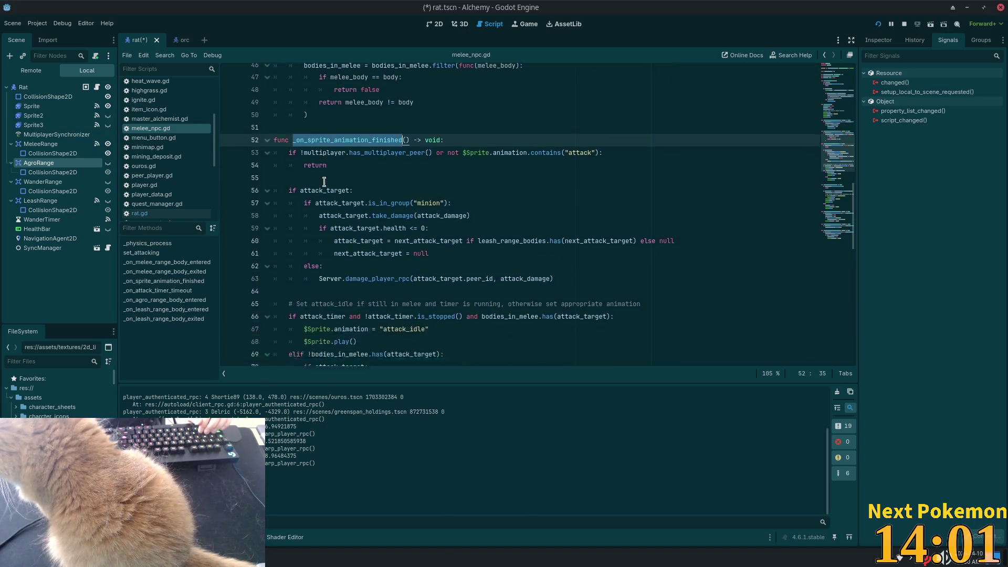
scroll(344, 188, down, 5)
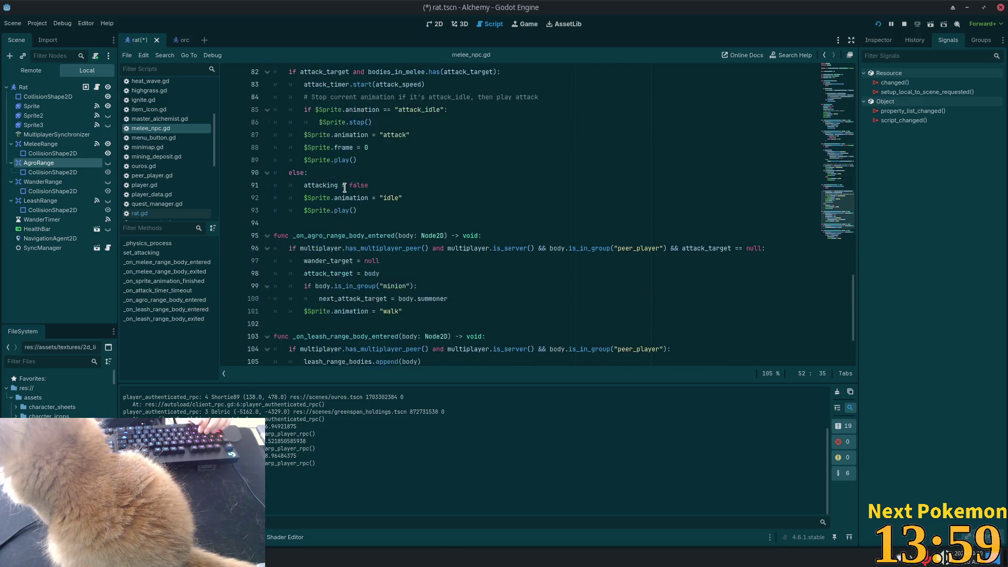
scroll(343, 188, down, 2)
Examine the agro range entered handler, anchoring the caret at the start of line 95.
click(318, 159)
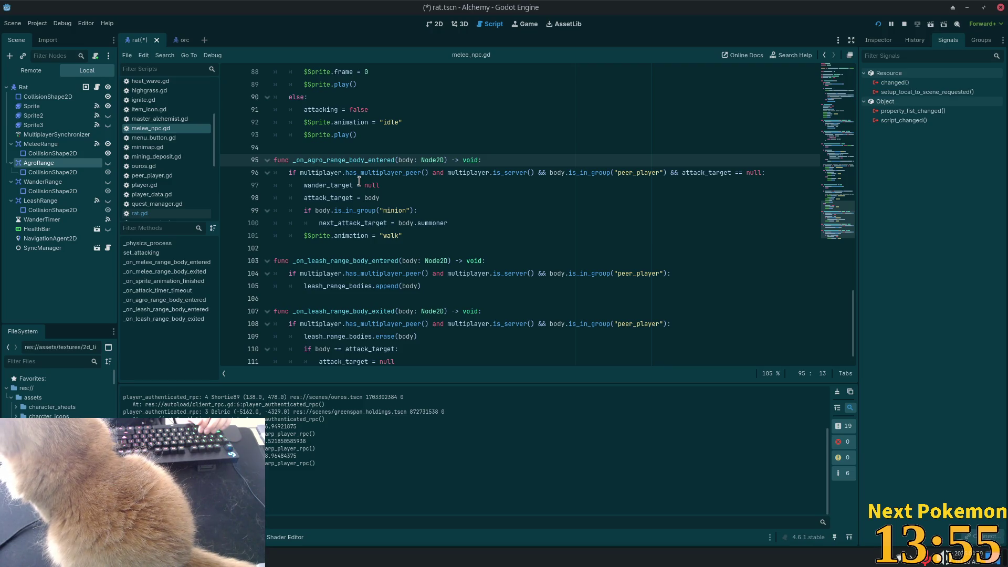
scroll(440, 173, down, 1)
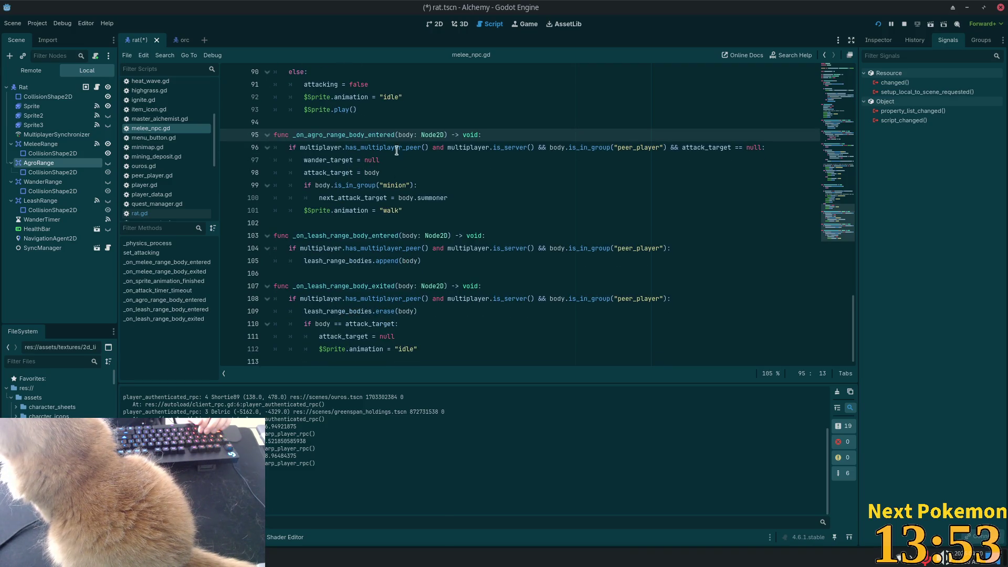
click(291, 135)
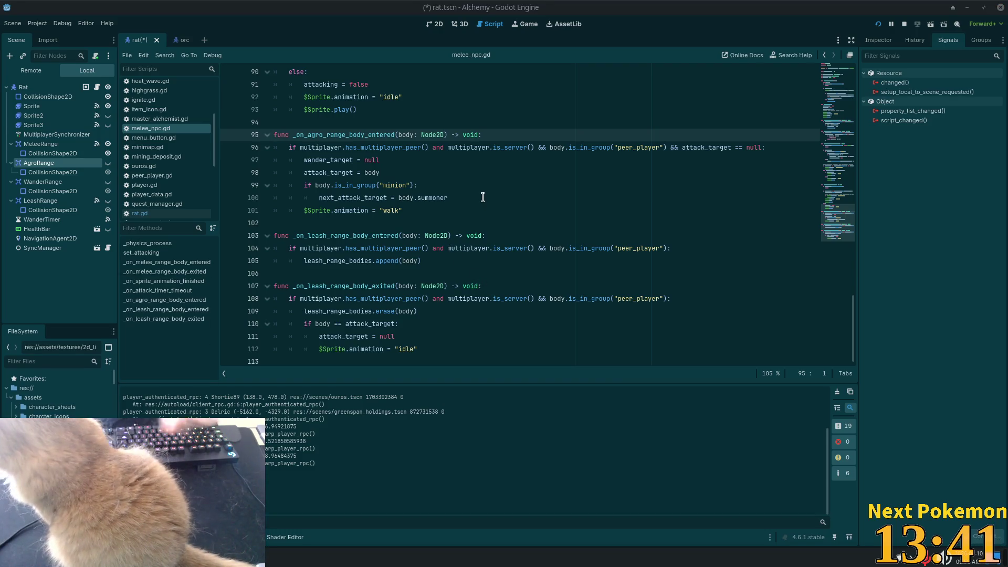
click(369, 160)
click(275, 133)
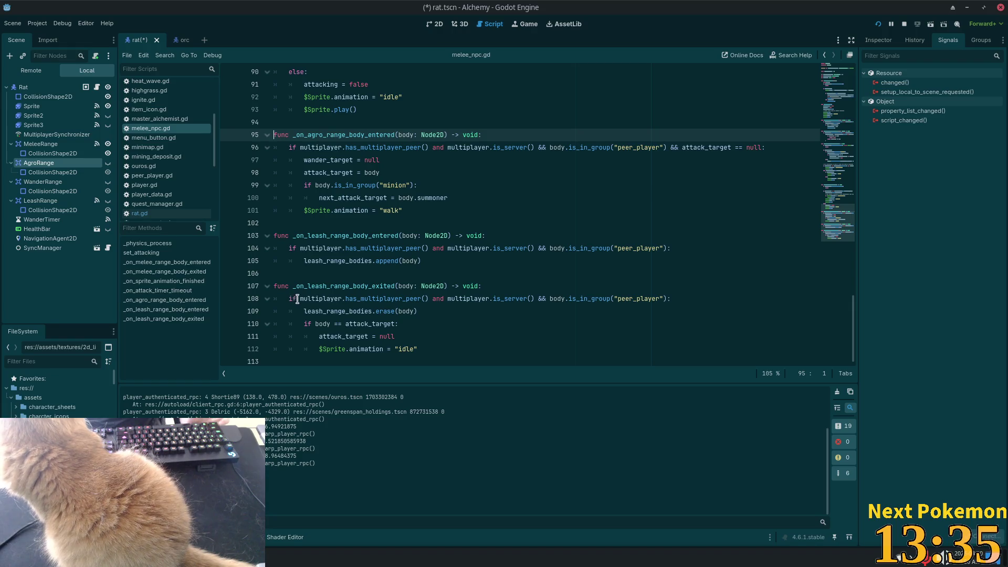
click(357, 225)
key(Up)
key(Up)
key(Up)
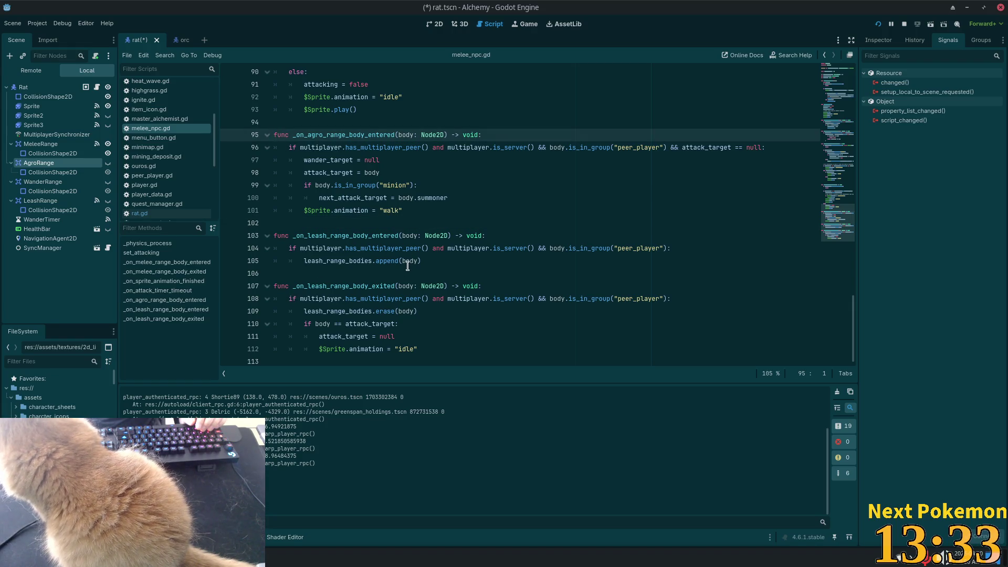
Select the agro and leash range handlers on lines 95–112 of melee_npc.gd.
shift+click(430, 349)
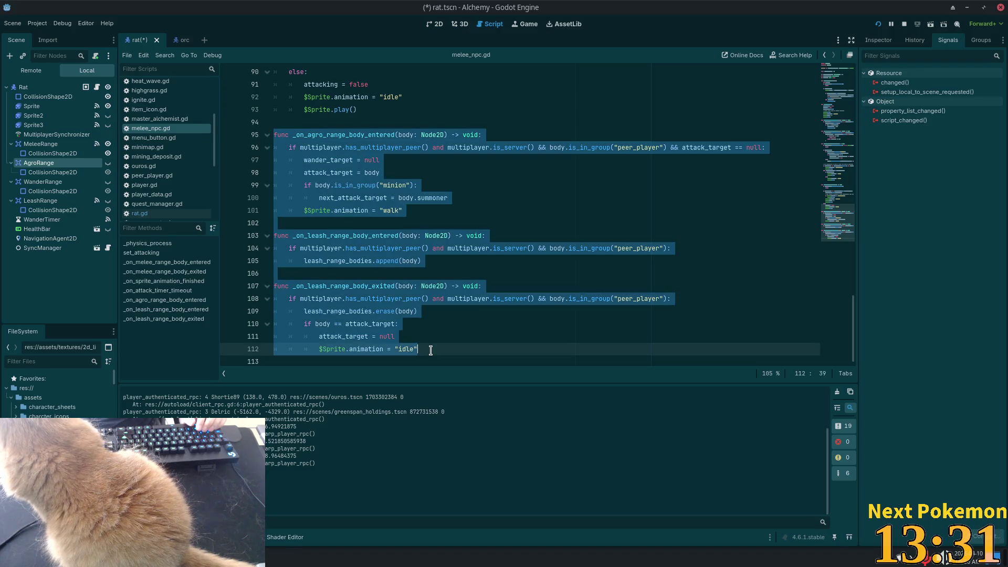
scroll(421, 265, up, 6)
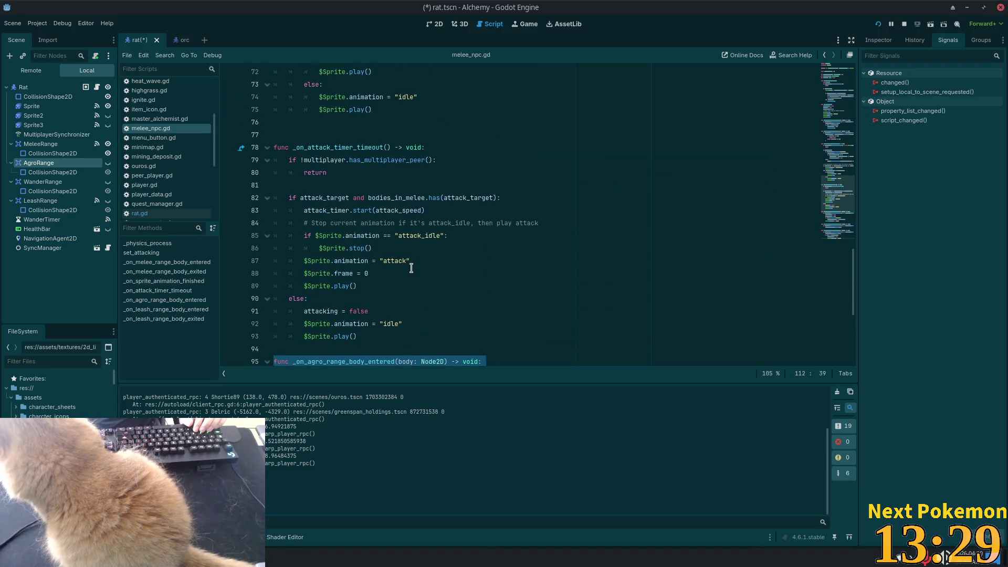
scroll(404, 270, up, 5)
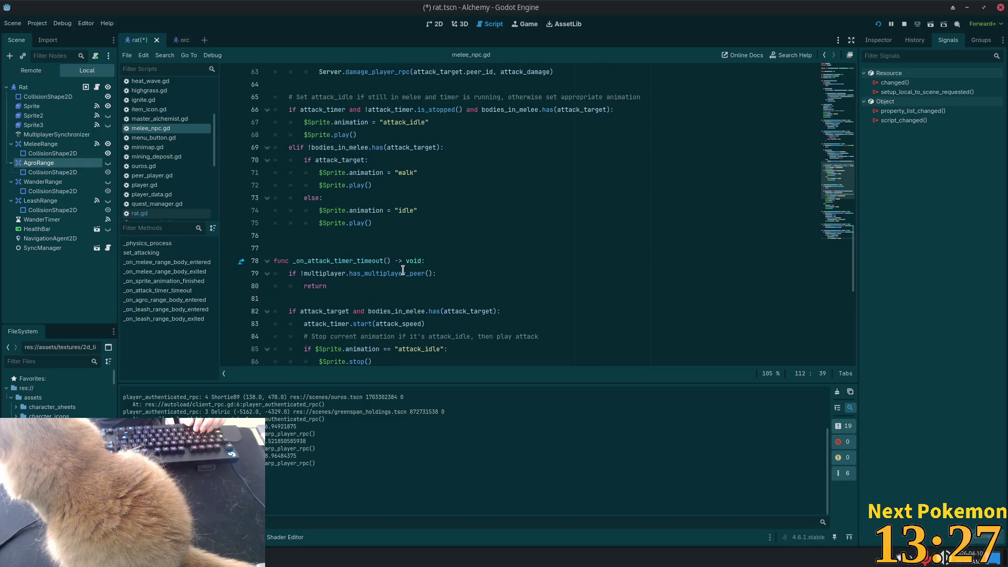
scroll(401, 271, up, 3)
scroll(401, 271, up, 3)
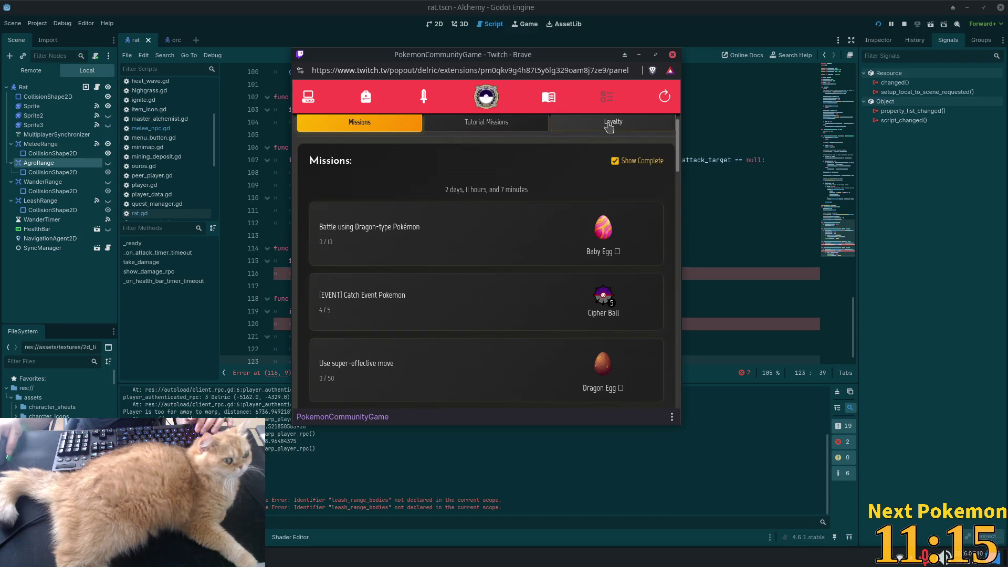
Look at the Tutorial Missions and Loyalty pages, then bring up the Pokedex.
click(505, 126)
click(598, 127)
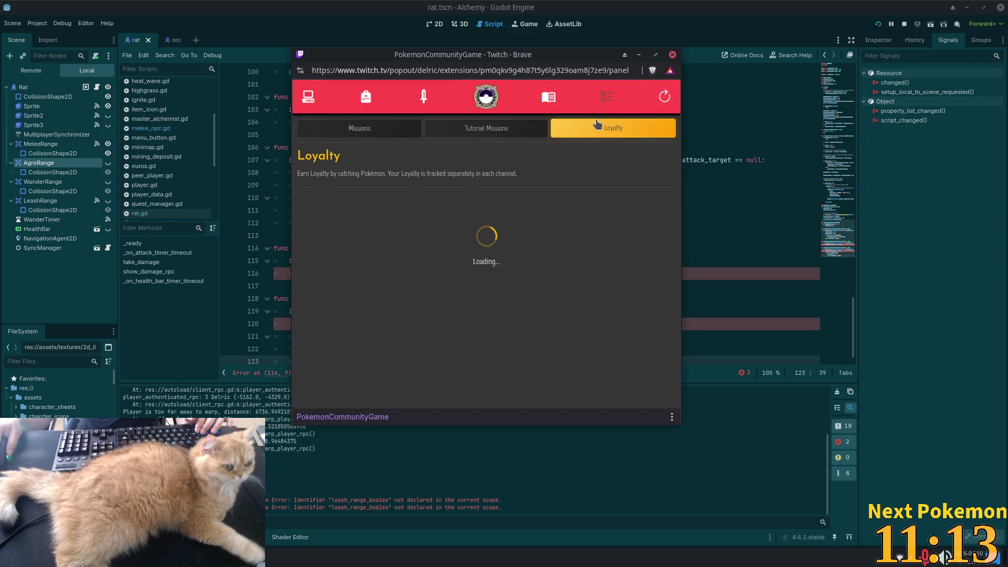
click(545, 103)
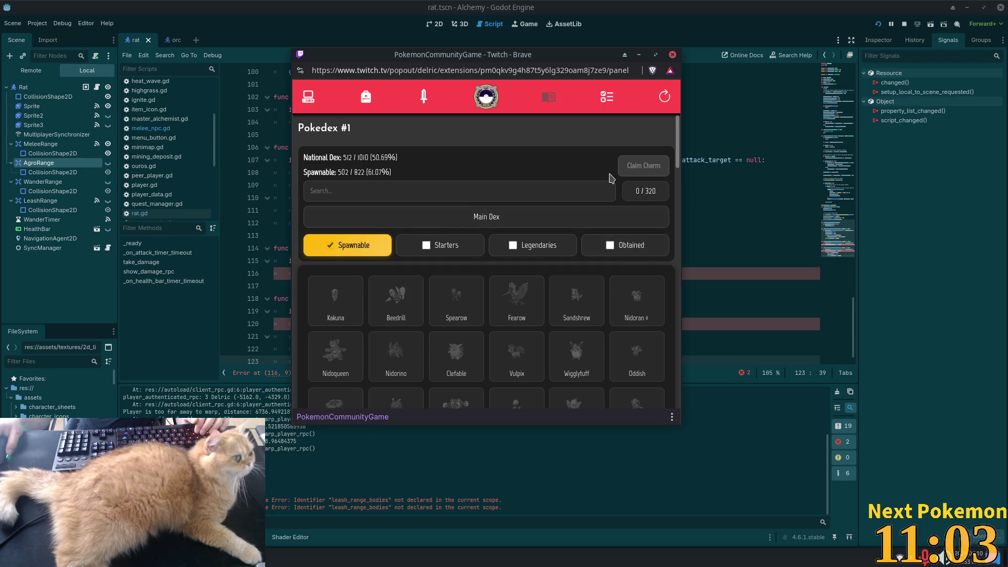
Scroll the Pokedex grid (Spawnable 502/822) and go to the owned Pokémon collection.
scroll(656, 226, down, 10)
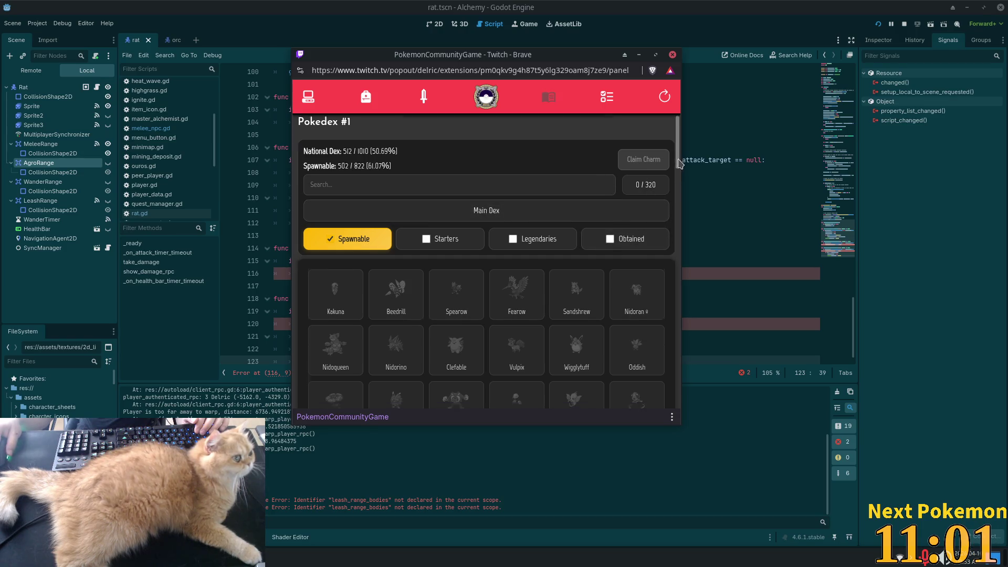
scroll(677, 231, down, 15)
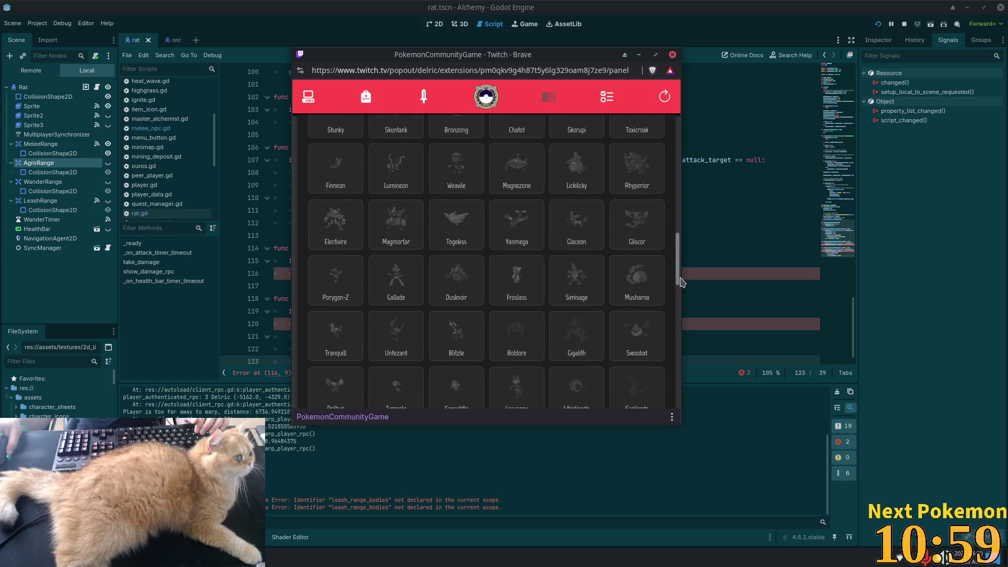
mouse_move(677, 278)
mouse_down()
mouse_move(677, 383)
mouse_move(677, 121)
mouse_up()
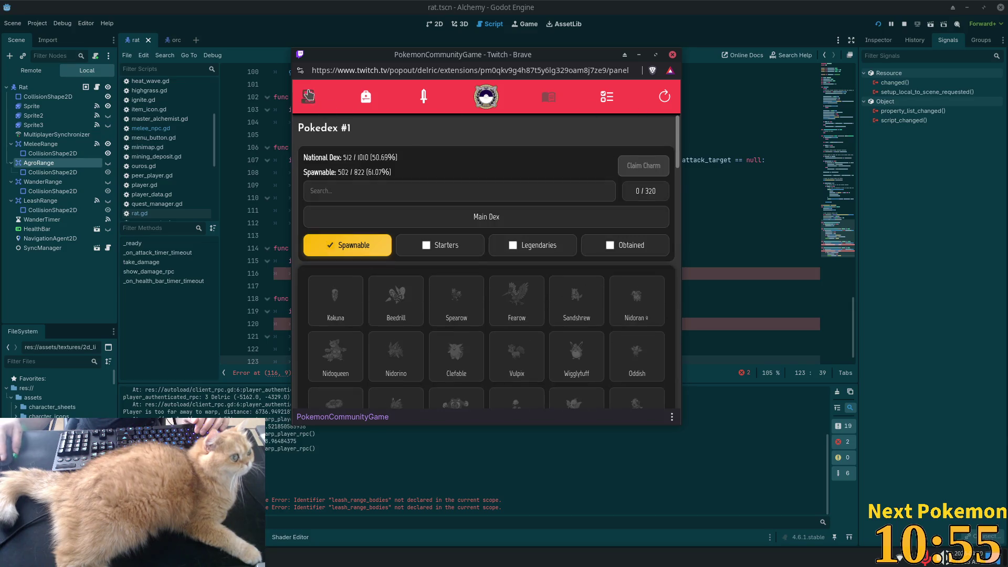
click(308, 96)
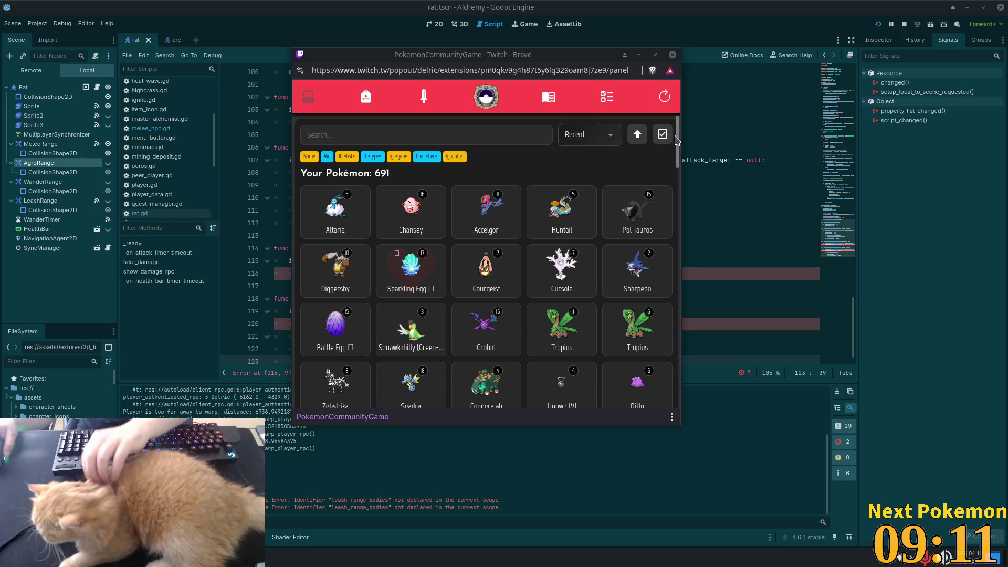
Return to the Godot editor after looking over the 691 owned Pokémon.
click(727, 14)
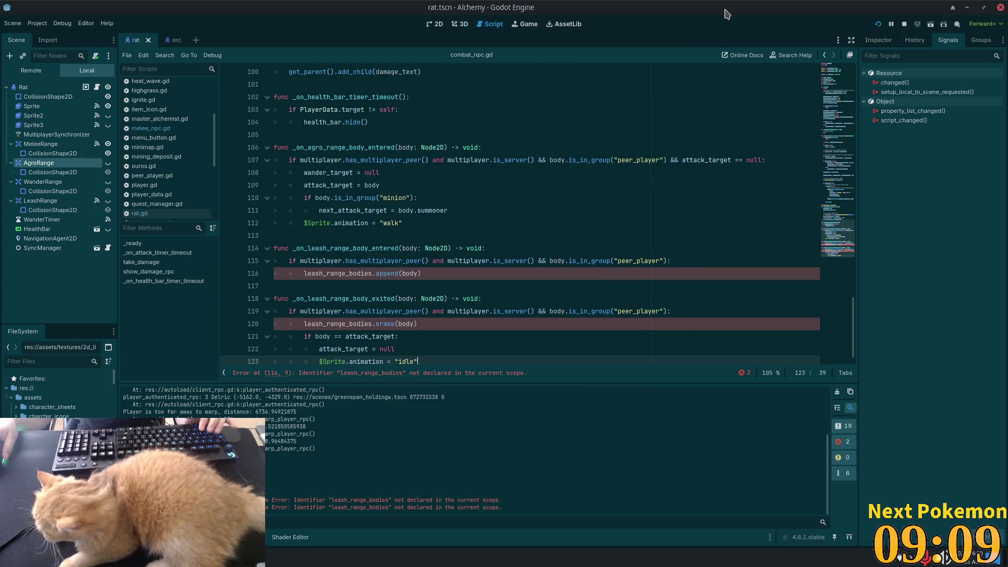
Select the undeclared leash_range_bodies on line 116 of combat_npc.gd, then switch to Cursor.
double_click(370, 276)
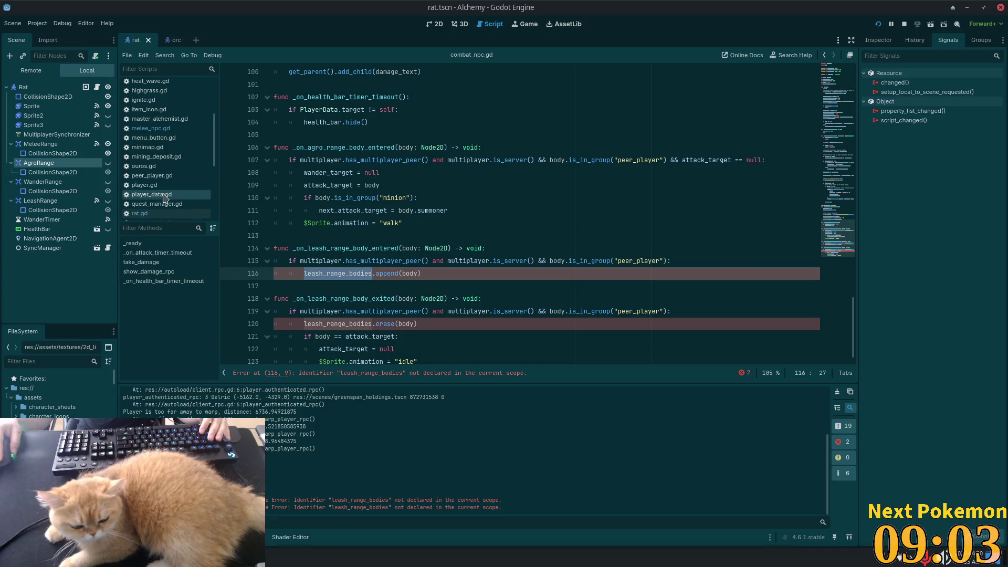
key(alt+Tab)
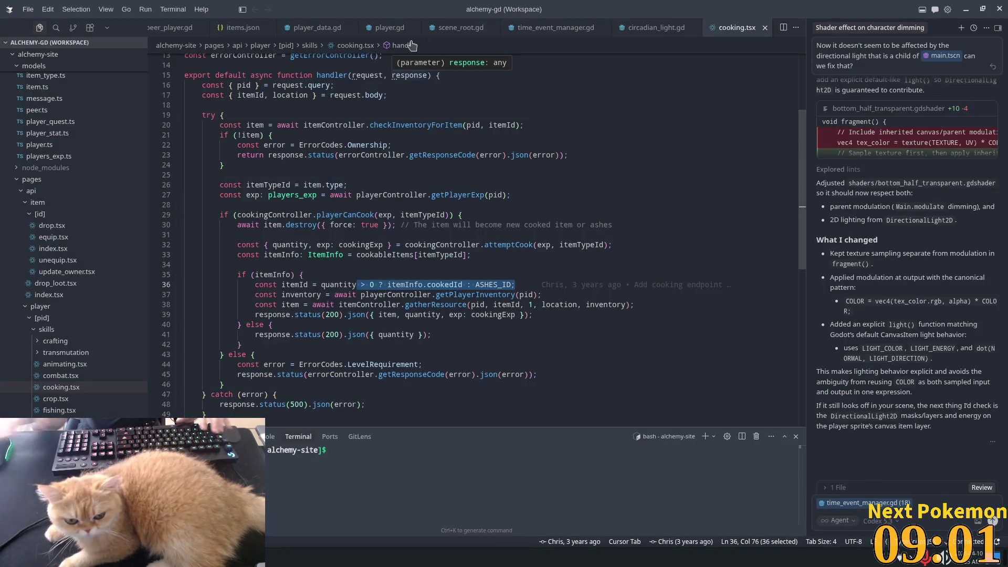
Close all Cursor editor tabs and open melee_npc.gd through quick file search.
right_click(731, 35)
click(781, 97)
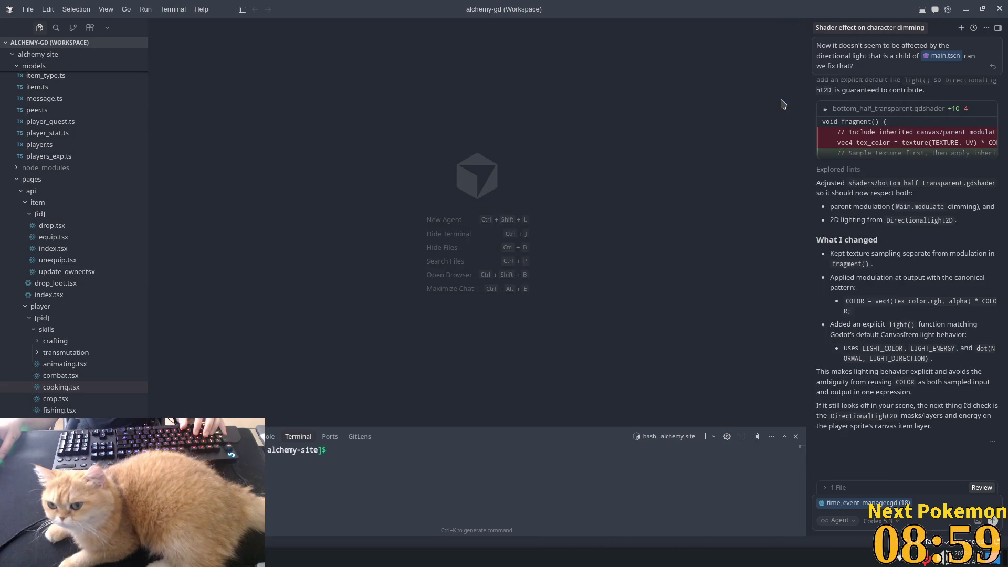
key(ctrl+p)
text(me)
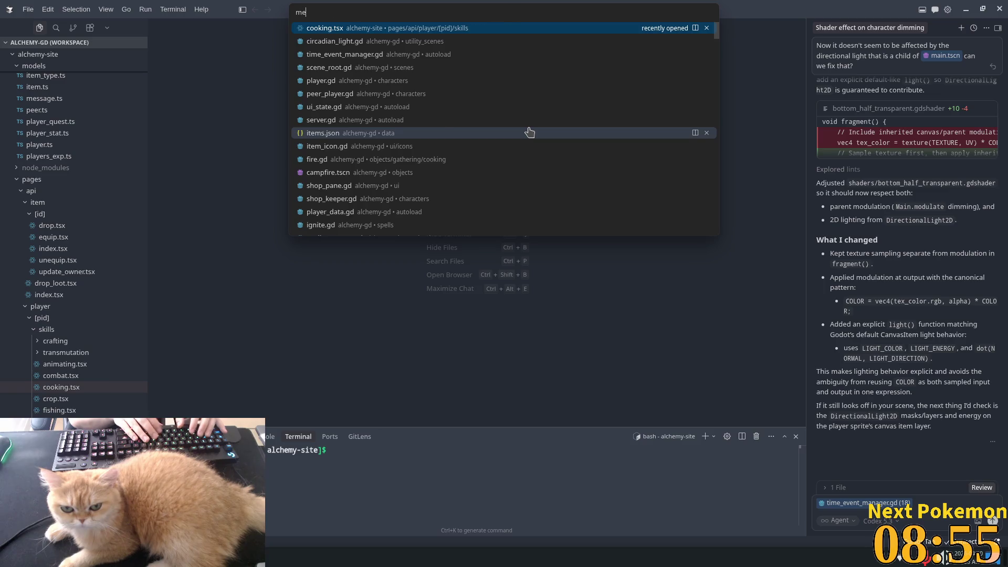
text(lee)
key(Return)
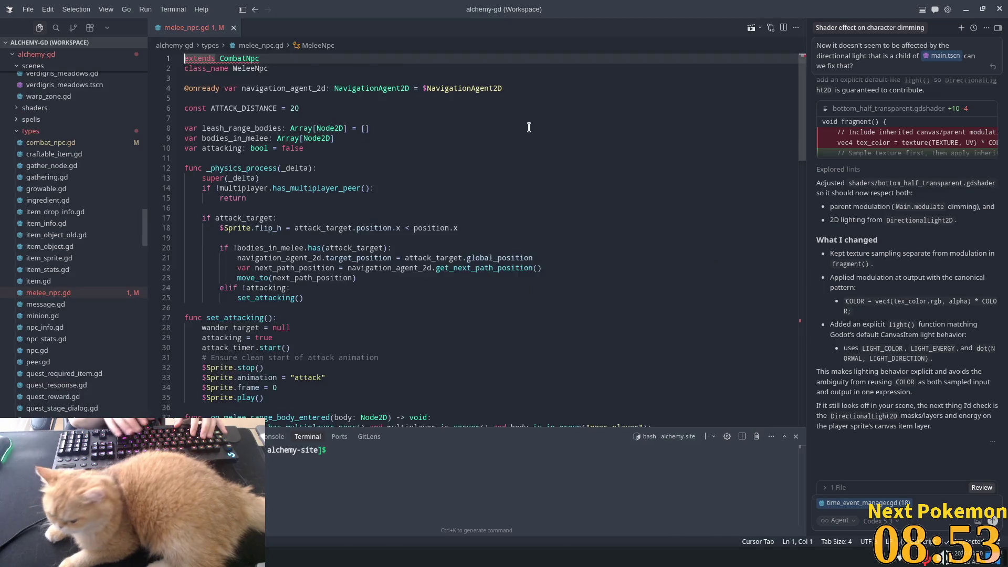
Open combat_npc.gd and inspect its tag_id and damage_taken_by_type declarations.
key(ctrl+p)
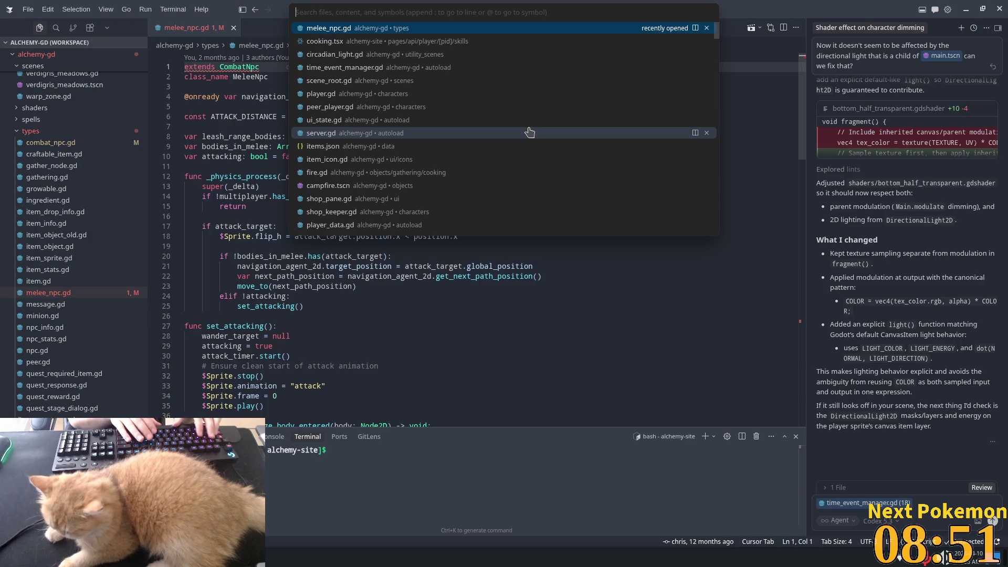
text(combat)
key(Down)
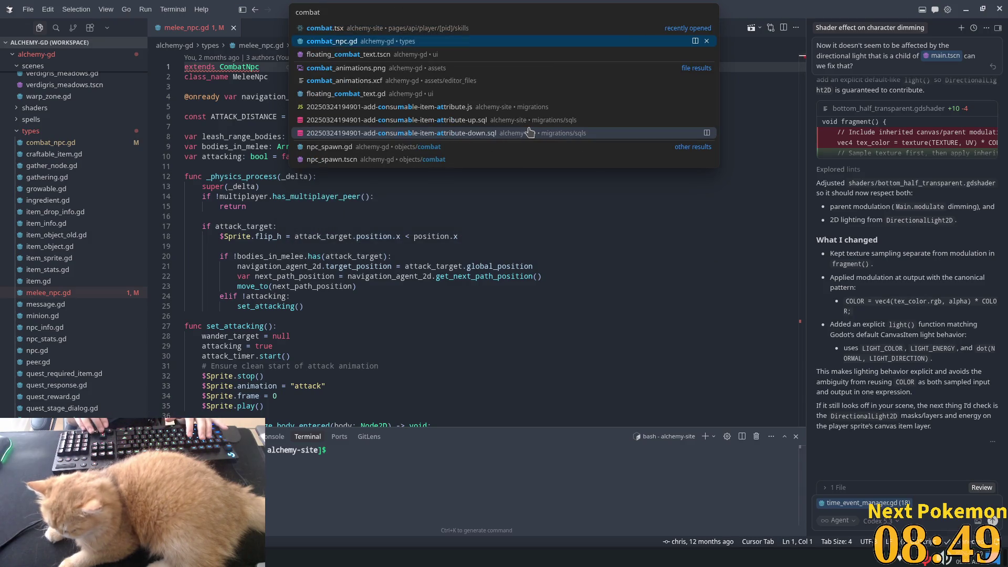
key(Return)
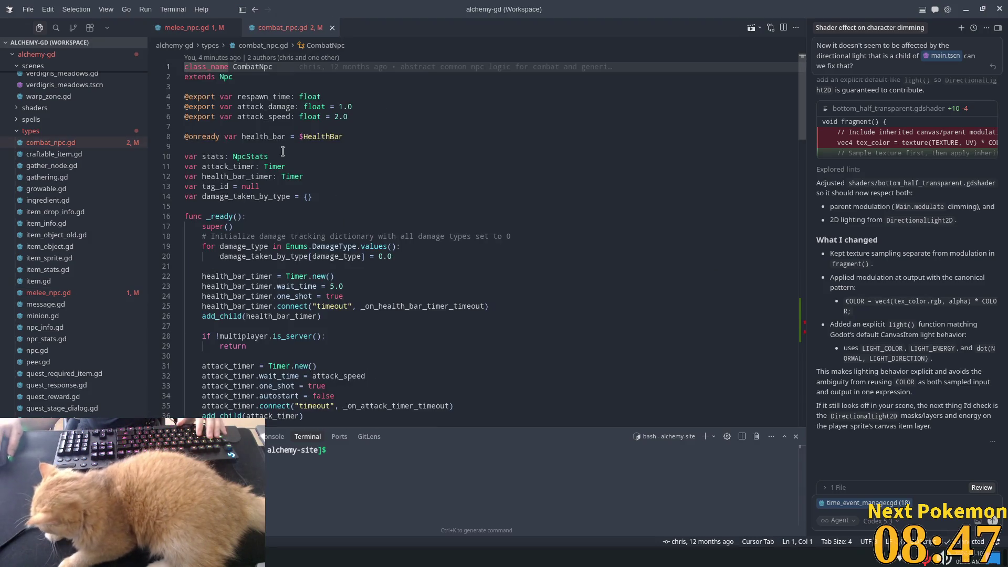
click(233, 188)
click(235, 192)
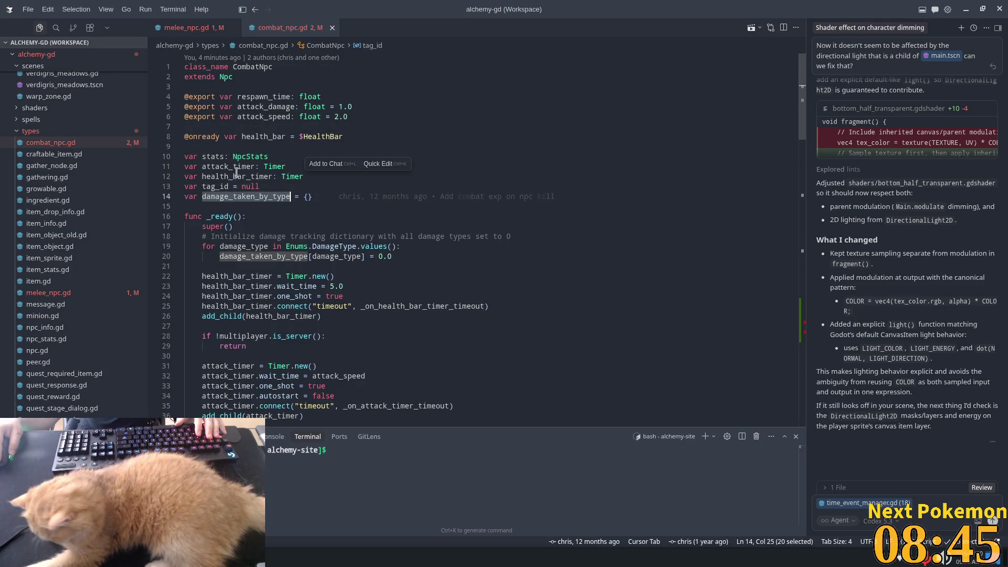
Back in melee_npc.gd, check the CombatNpc error on line 1, then return to Godot.
click(208, 31)
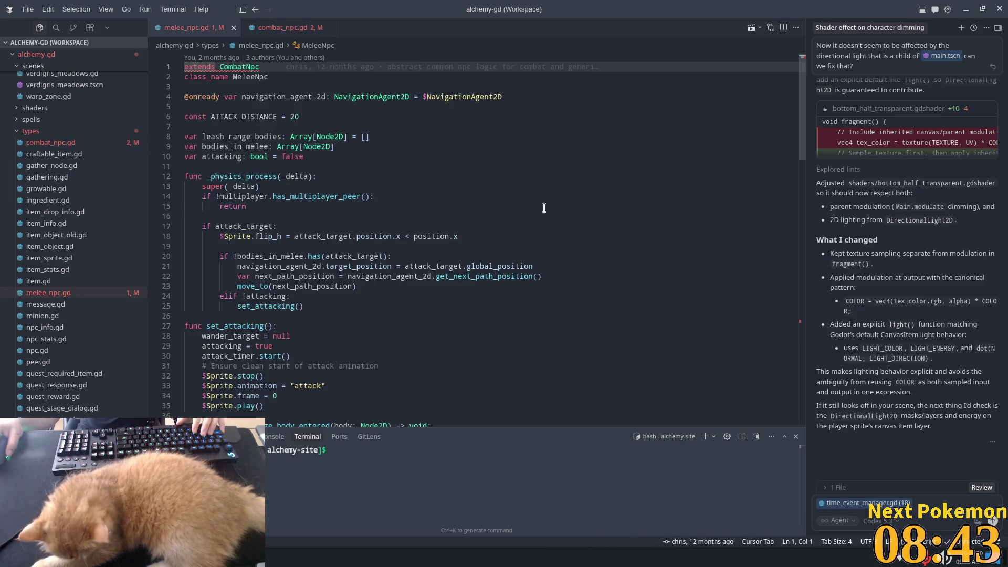
key(End)
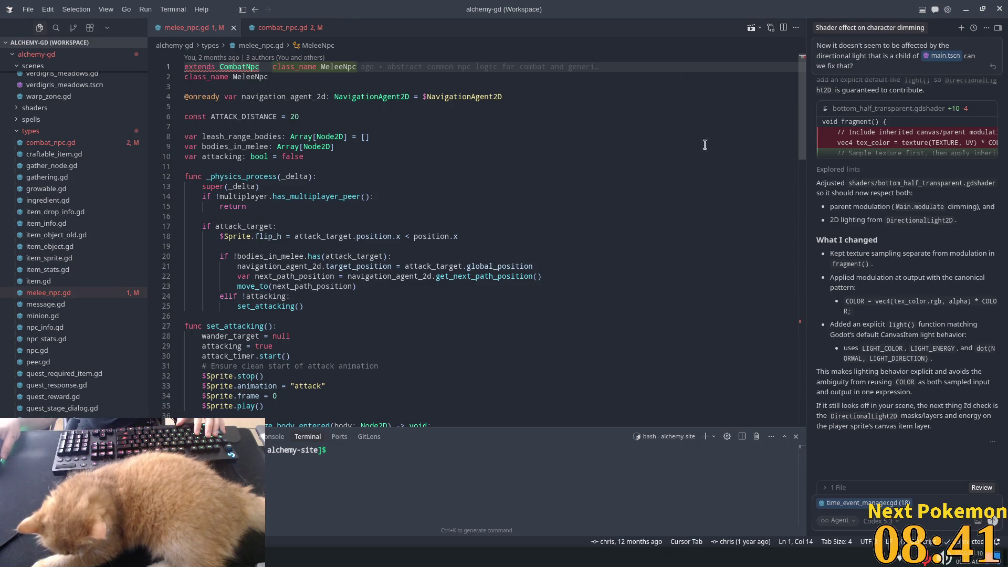
mouse_move(244, 70)
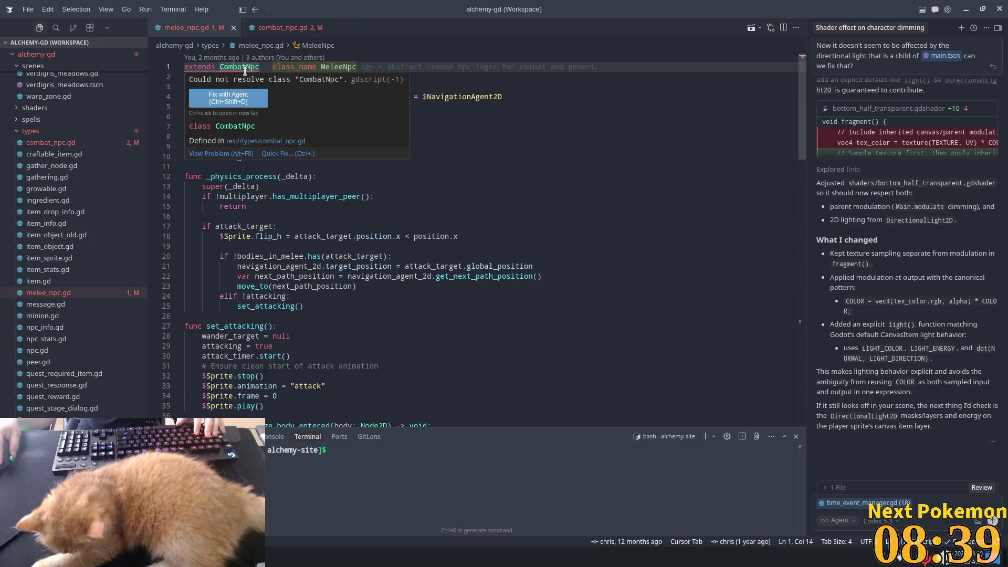
click(581, 195)
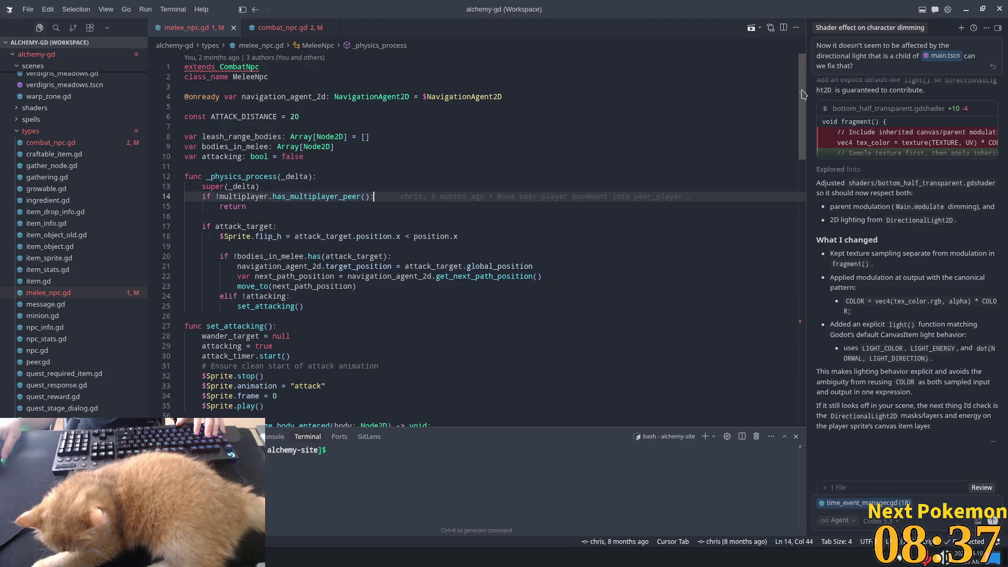
mouse_move(801, 105)
mouse_down()
mouse_move(808, 251)
mouse_move(823, 289)
mouse_move(831, 242)
mouse_move(834, 257)
mouse_up()
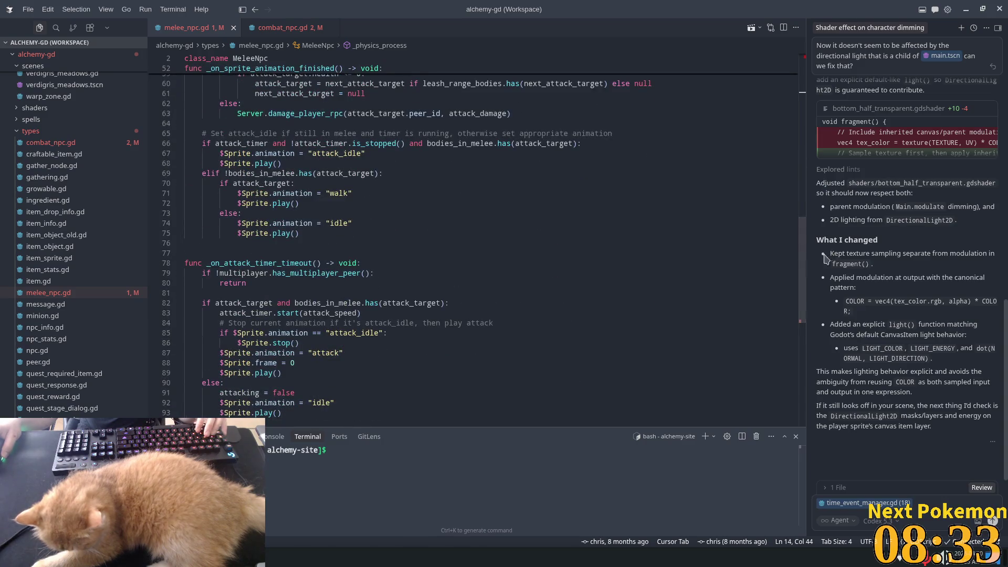
key(alt+Tab)
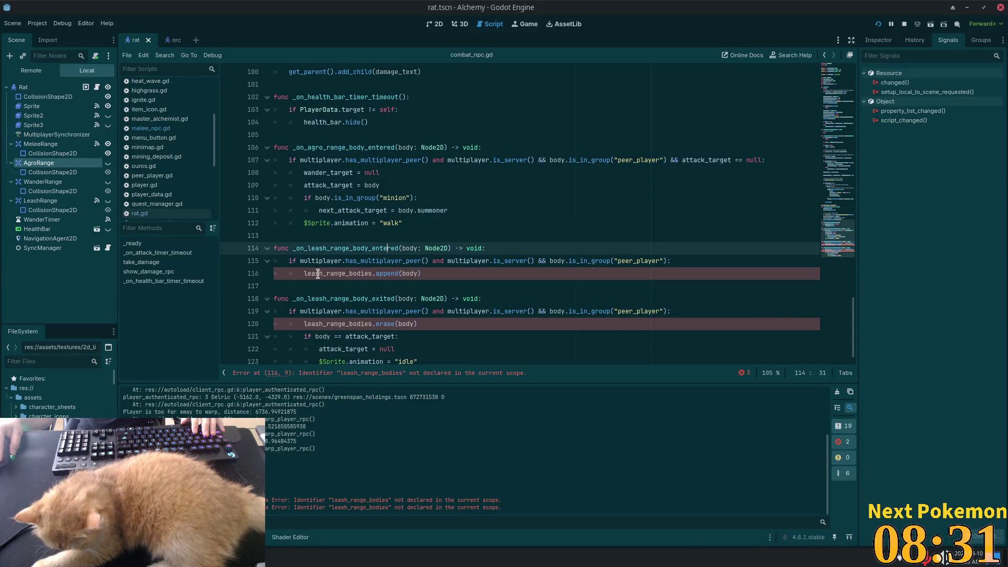
Open npc.gd from combat_npc.gd's extends Npc line and review its variables.
scroll(770, 232, up, 3)
scroll(770, 233, up, 20)
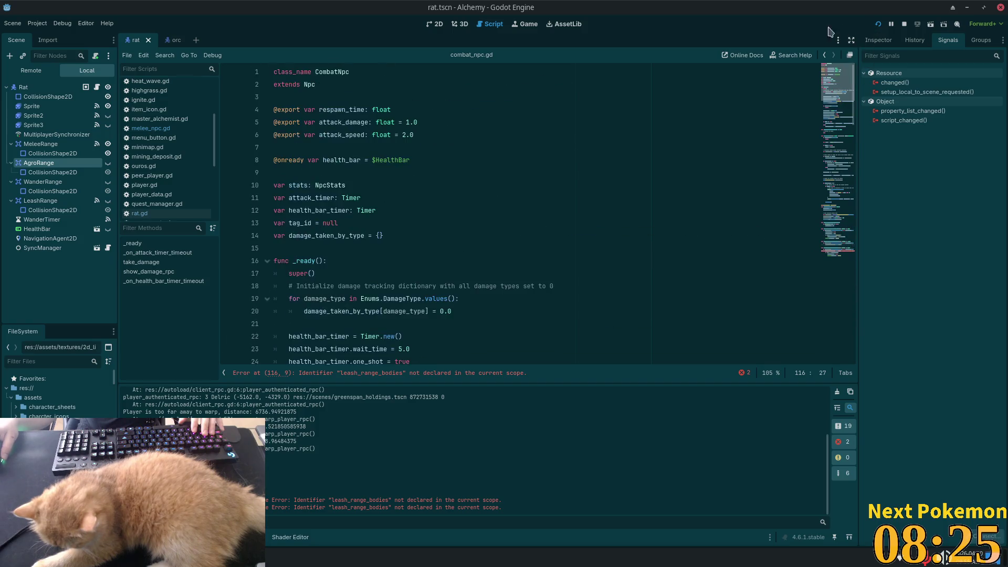
ctrl+click(309, 86)
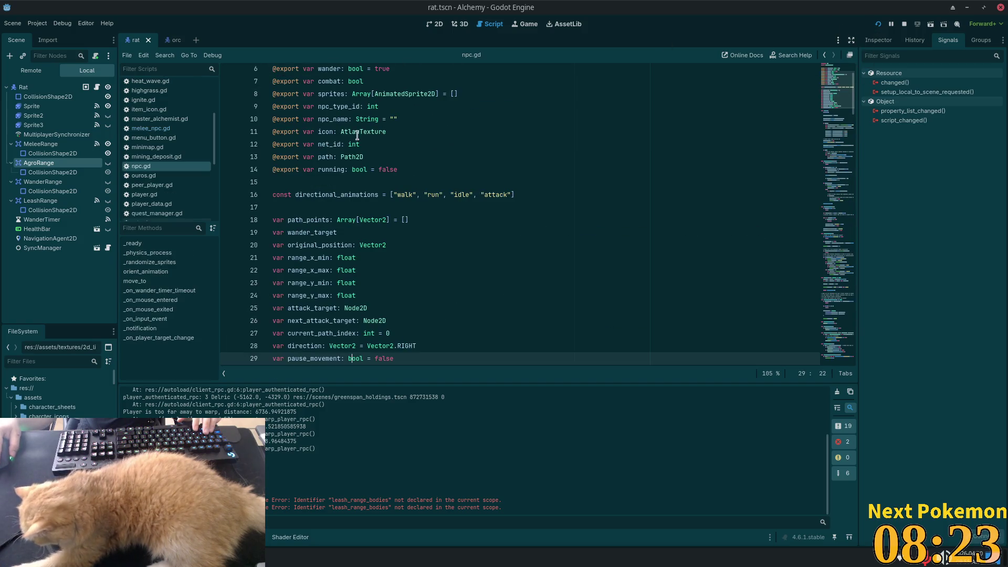
scroll(517, 152, up, 2)
scroll(367, 210, down, 6)
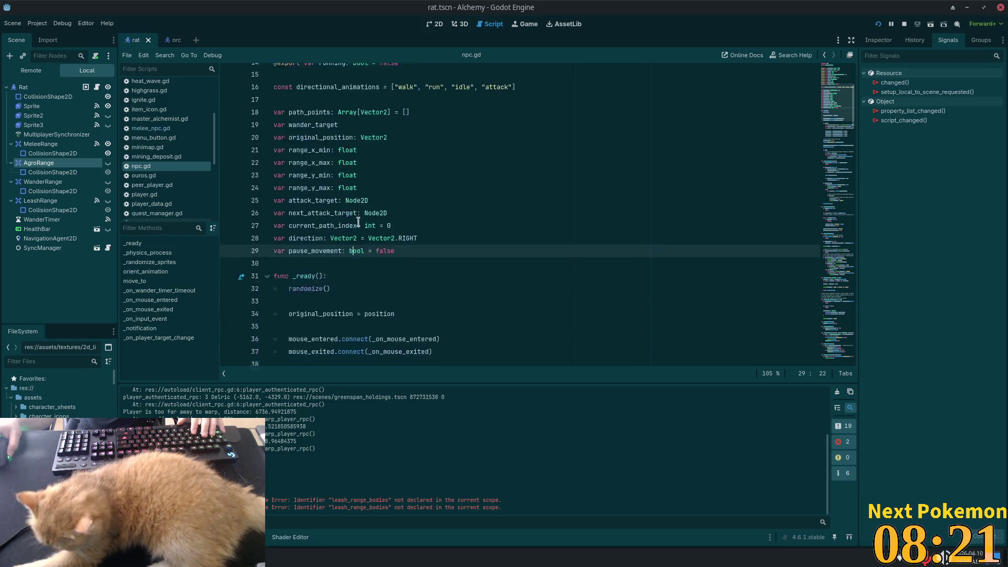
scroll(358, 211, up, 4)
scroll(358, 211, up, 3)
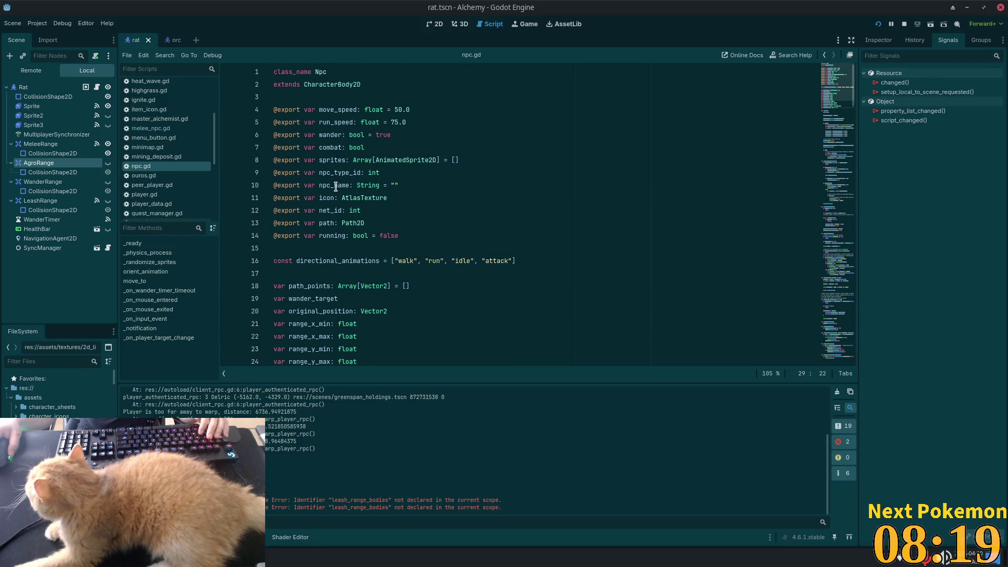
key(alt+Tab)
Delete the leash_range_bodies declaration line and its empty line from melee_npc.gd.
click(282, 26)
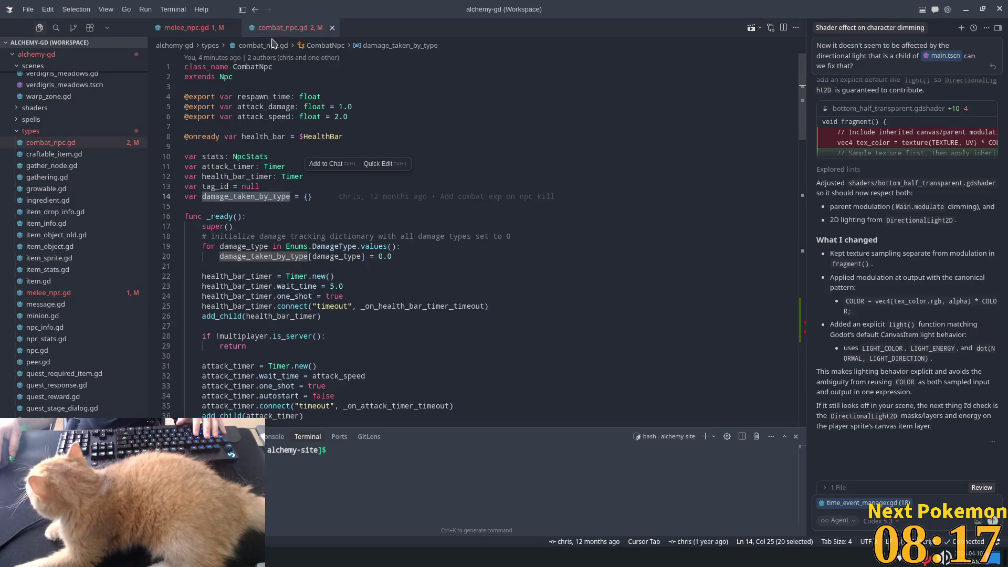
click(187, 29)
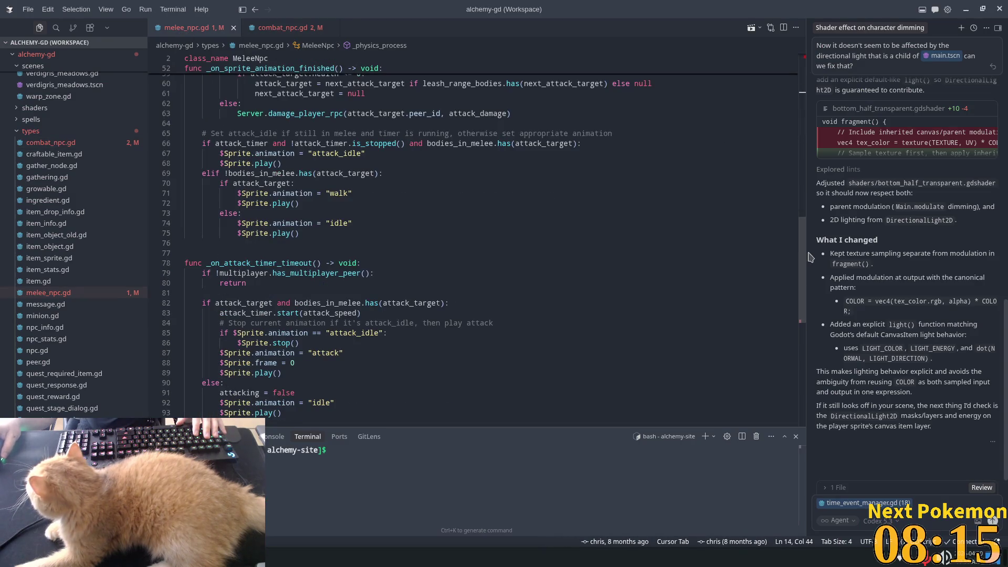
drag(816, 107, 824, 107)
scroll(420, 210, up, 15)
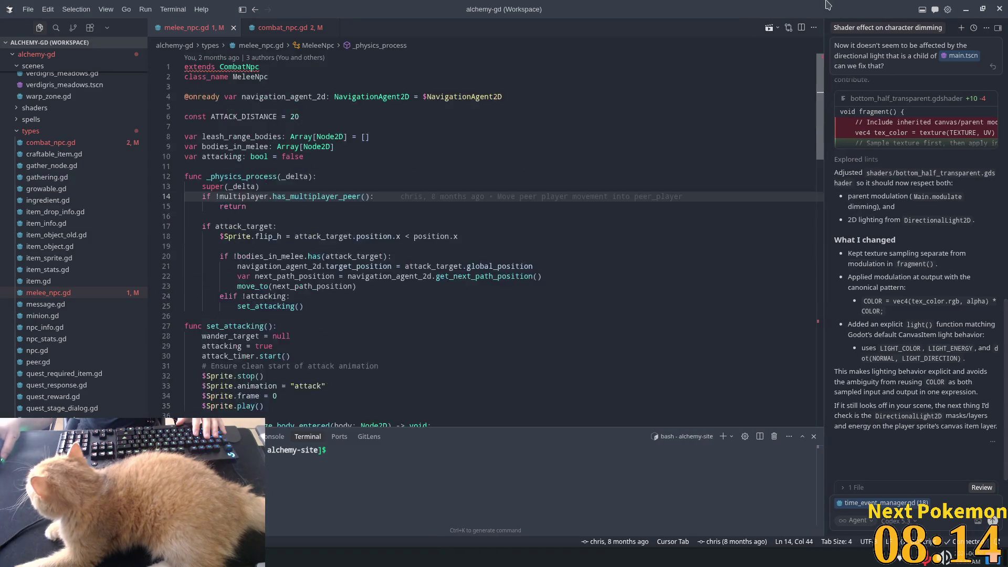
double_click(331, 136)
click(234, 138)
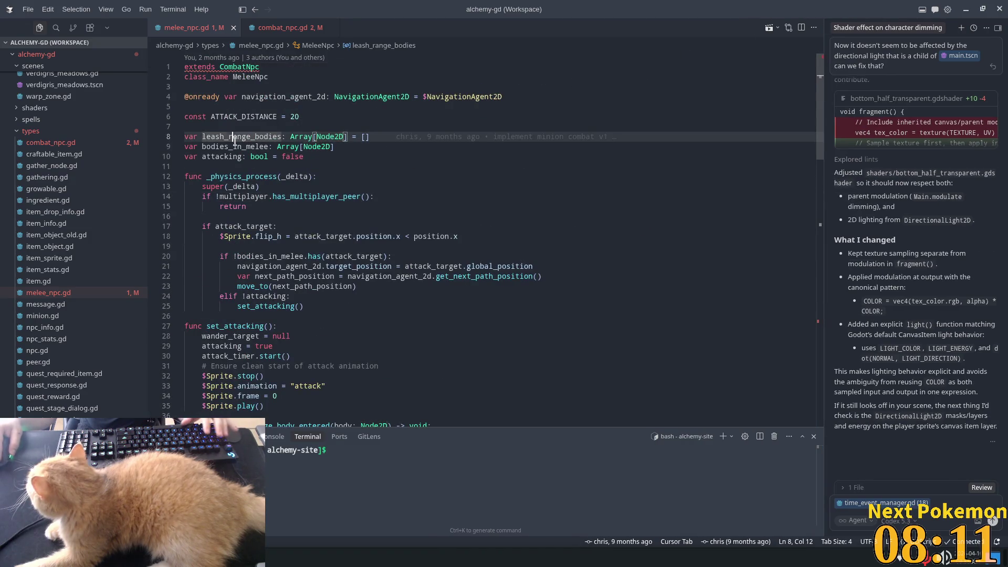
click(368, 133)
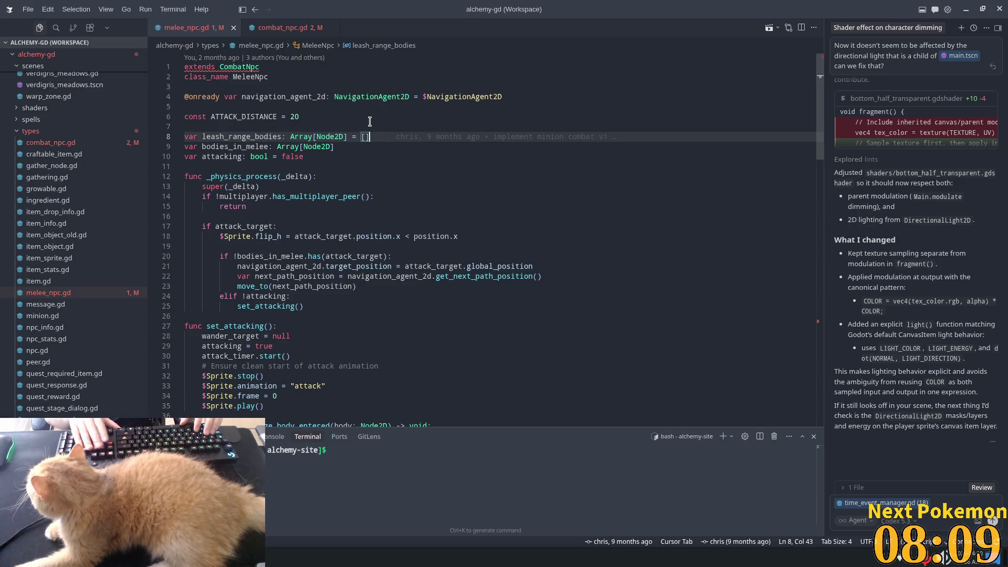
key(shift+Home)
key(BackSpace)
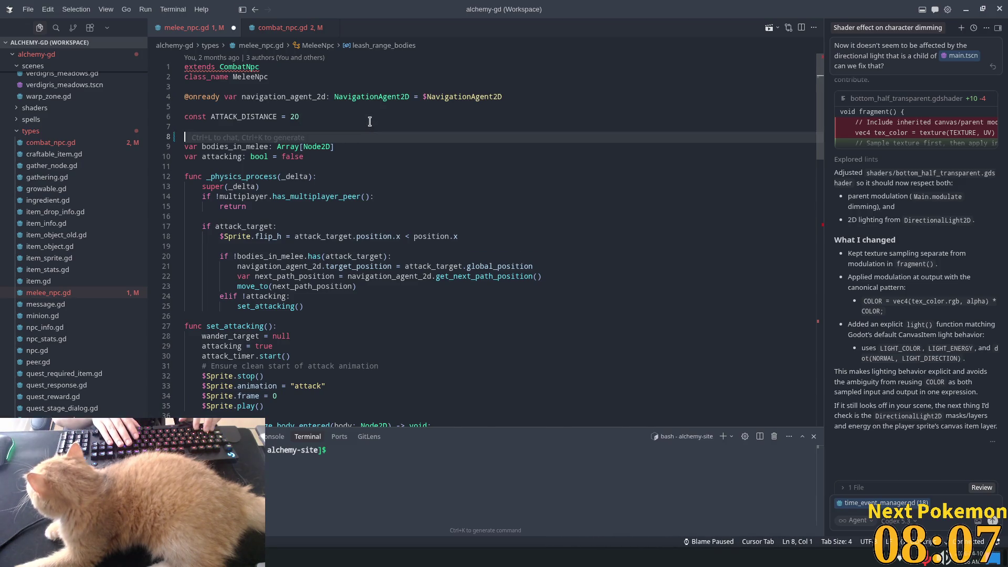
key(BackSpace)
Add 'var leash_range_bodies: Array[Node2D] = []' as line 15 of combat_npc.gd.
click(286, 27)
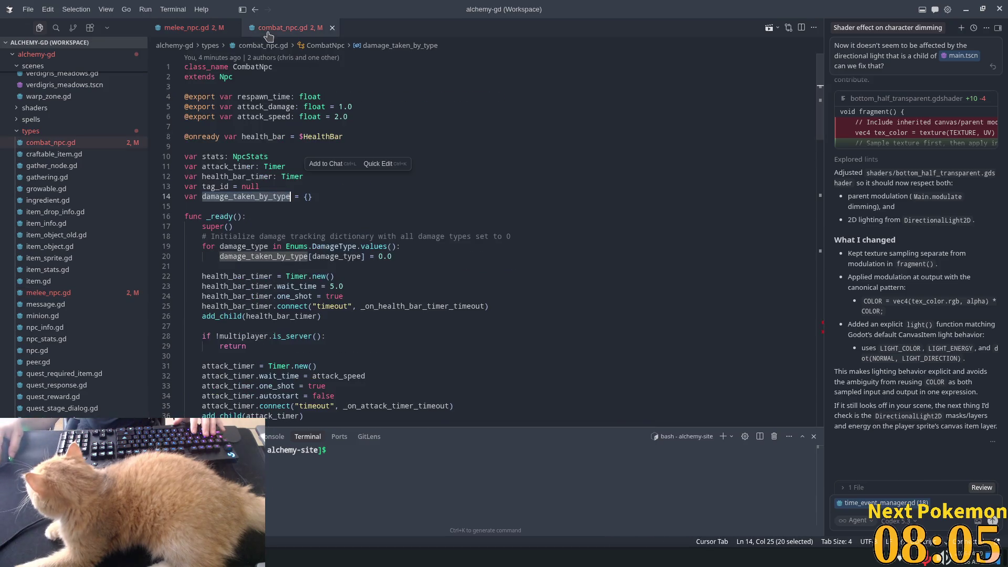
click(315, 196)
key(shift+Down)
key(Left)
key(Left)
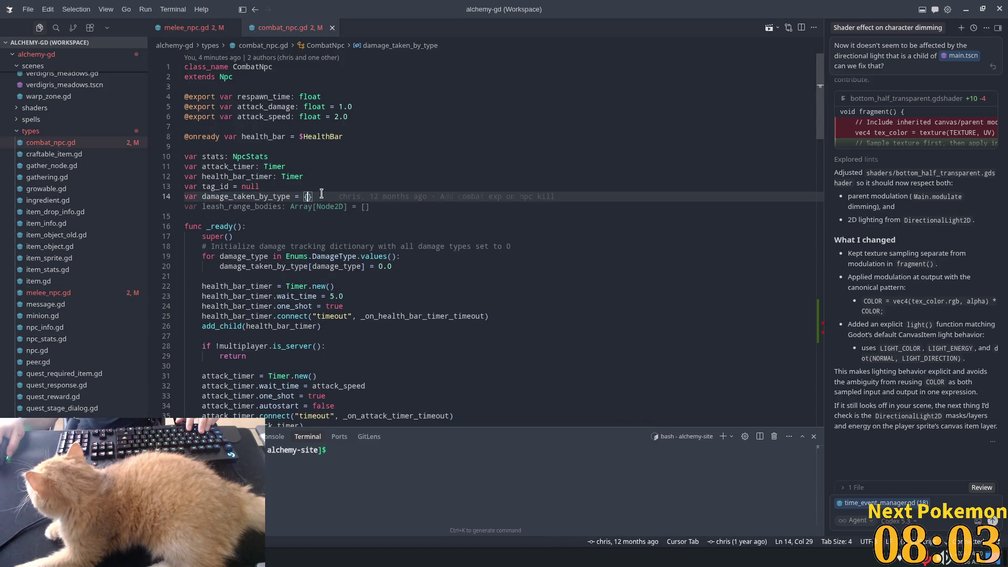
key(Tab)
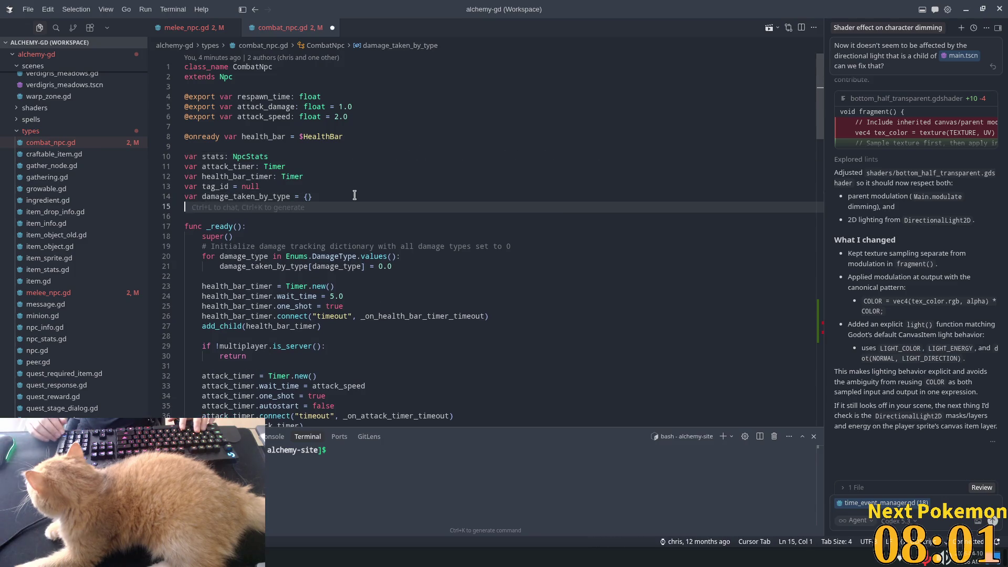
click(390, 167)
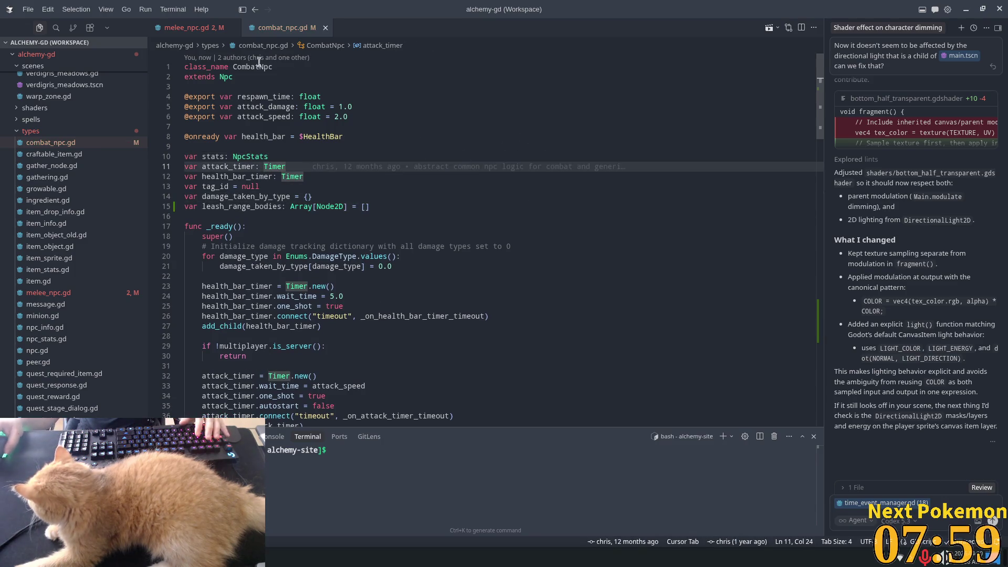
Recheck melee_npc.gd against CombatNpc and run Reload Window from the command palette.
click(187, 28)
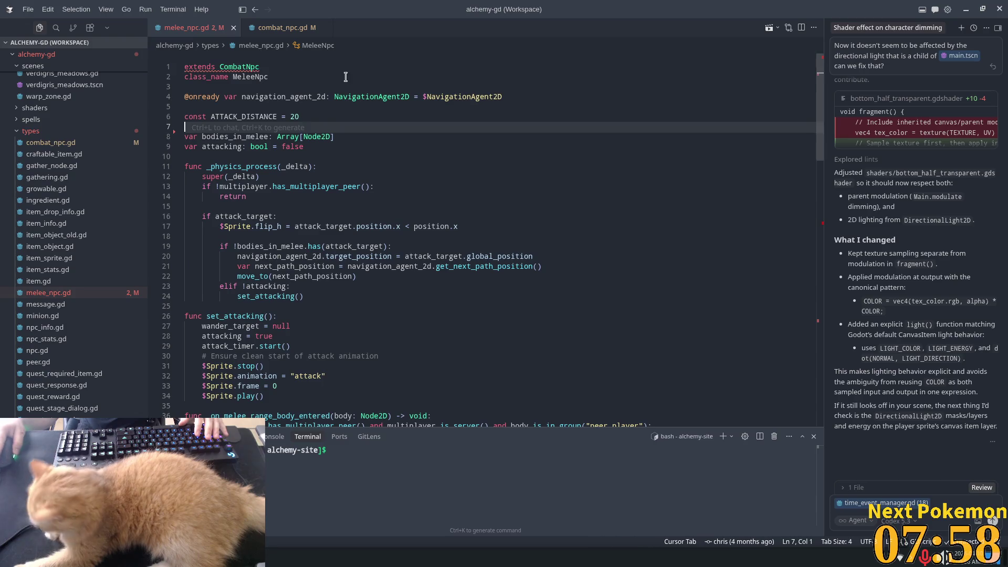
ctrl+click(249, 67)
click(446, 93)
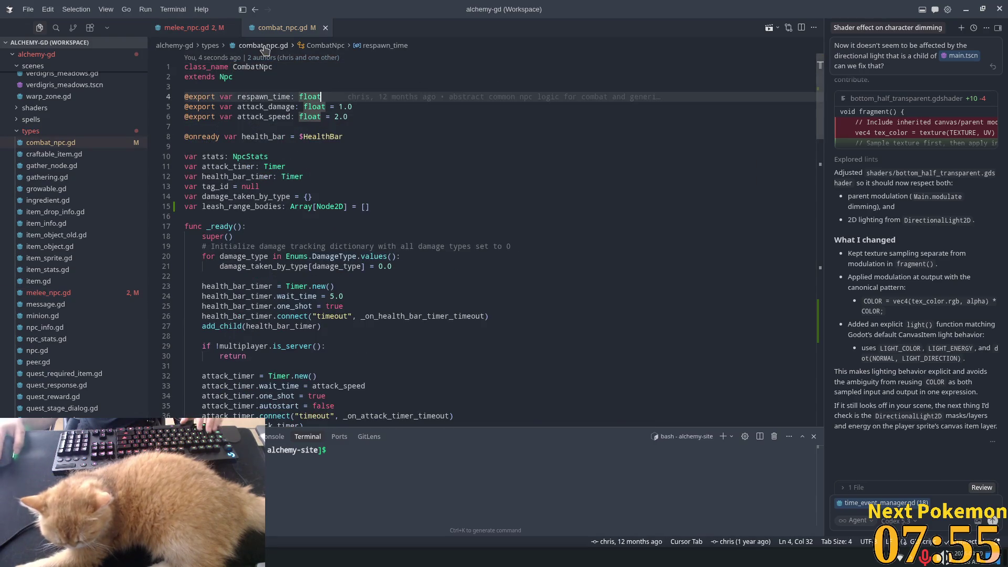
key(ctrl+shift+p)
text(rel)
key(Return)
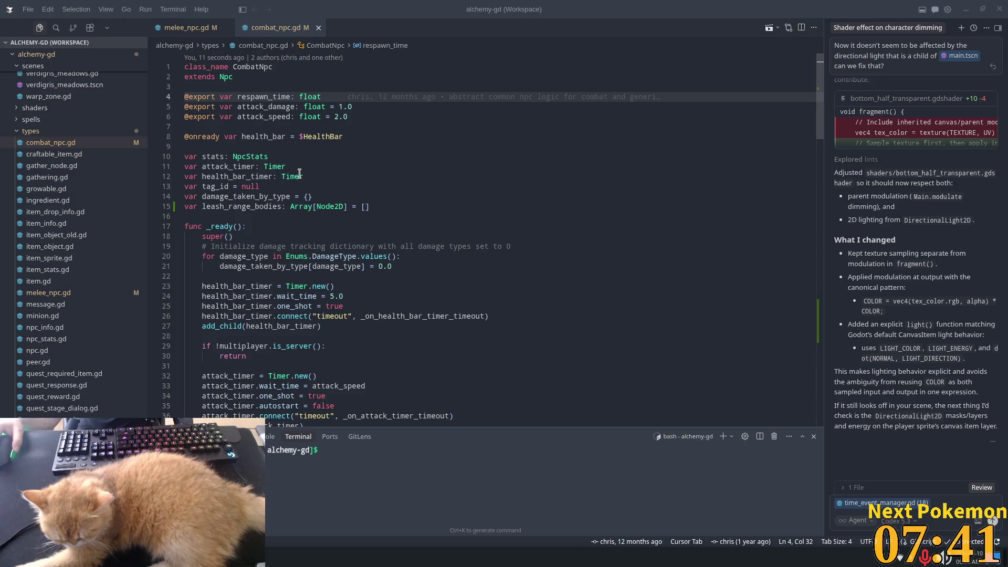
Look over the reloaded Cursor window around empty line 7.
mouse_move(299, 173)
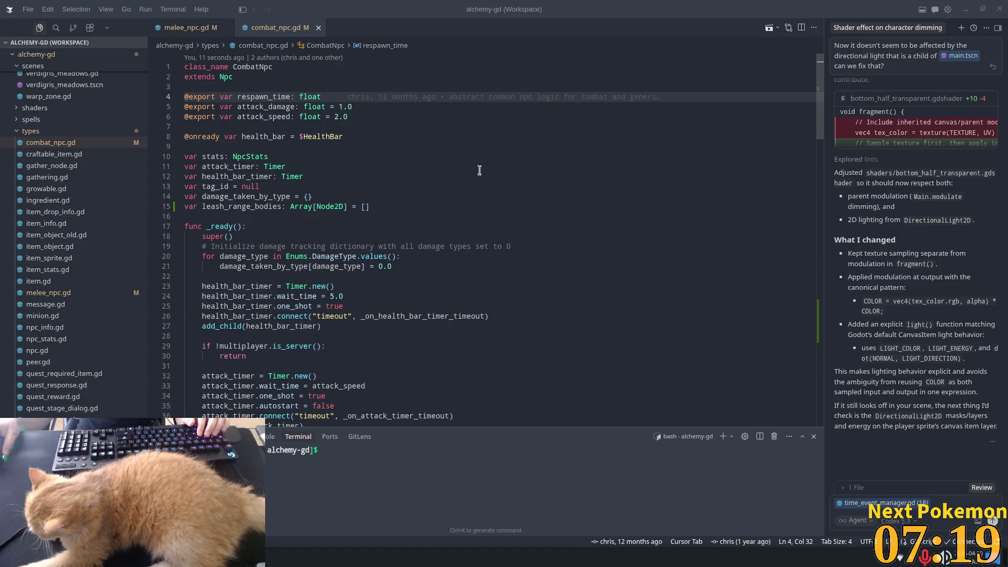
click(424, 128)
scroll(417, 178, down, 4)
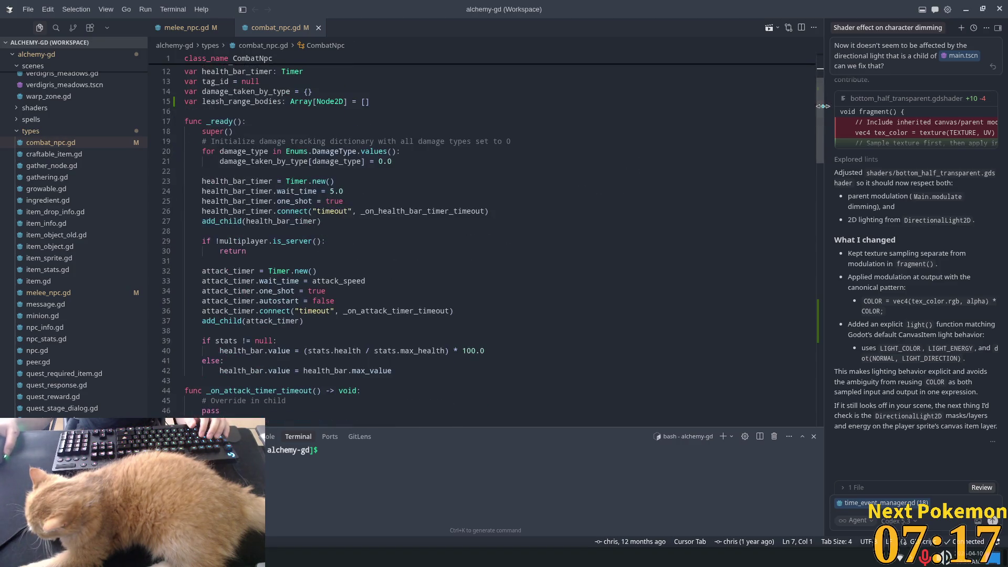
scroll(822, 105, up, 4)
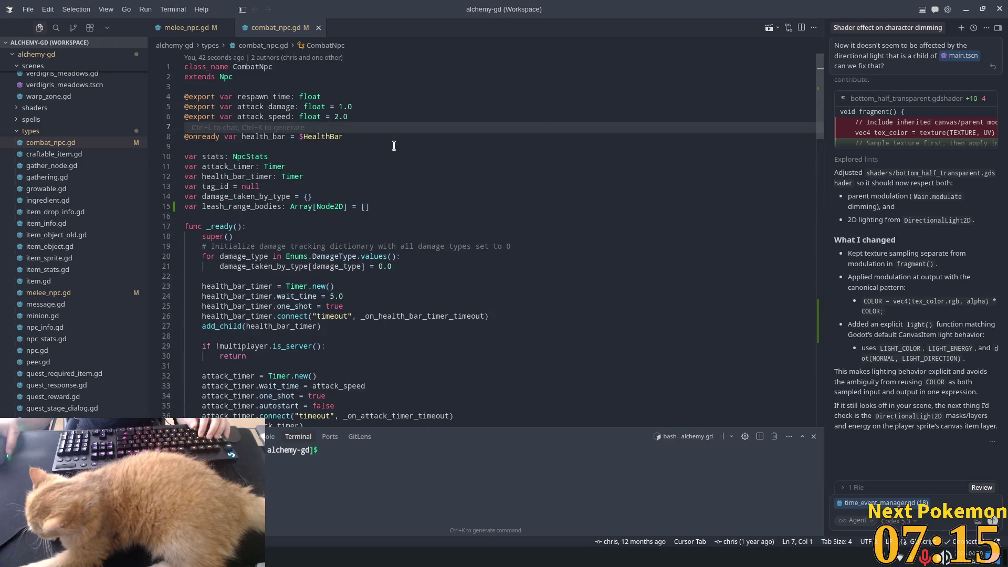
Back in Godot, select Sprite3 and then AgroRange in the Rat scene tree.
key(alt+Tab)
click(33, 125)
click(33, 162)
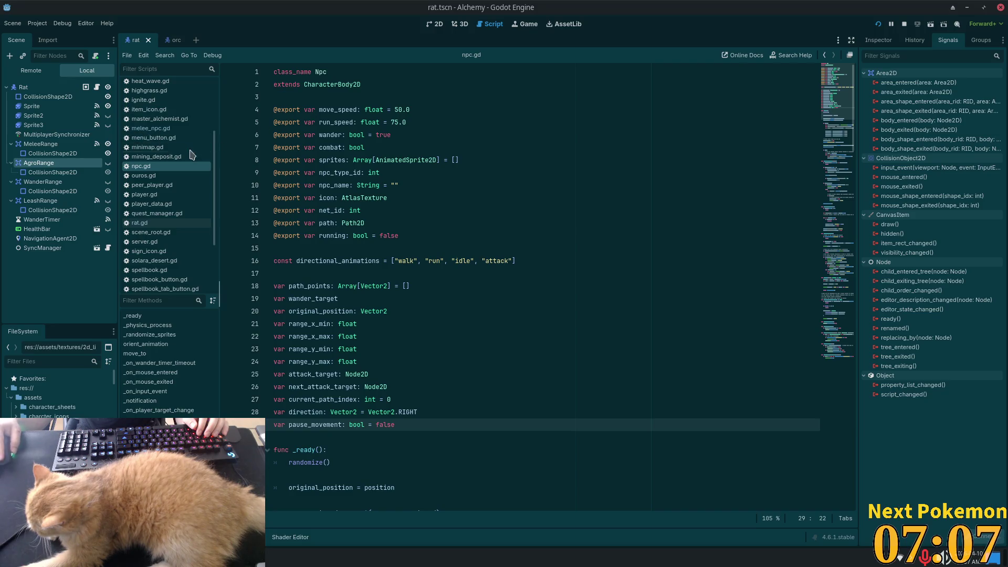
Dismiss the script list options without closing anything and stop the running game.
right_click(134, 157)
click(181, 224)
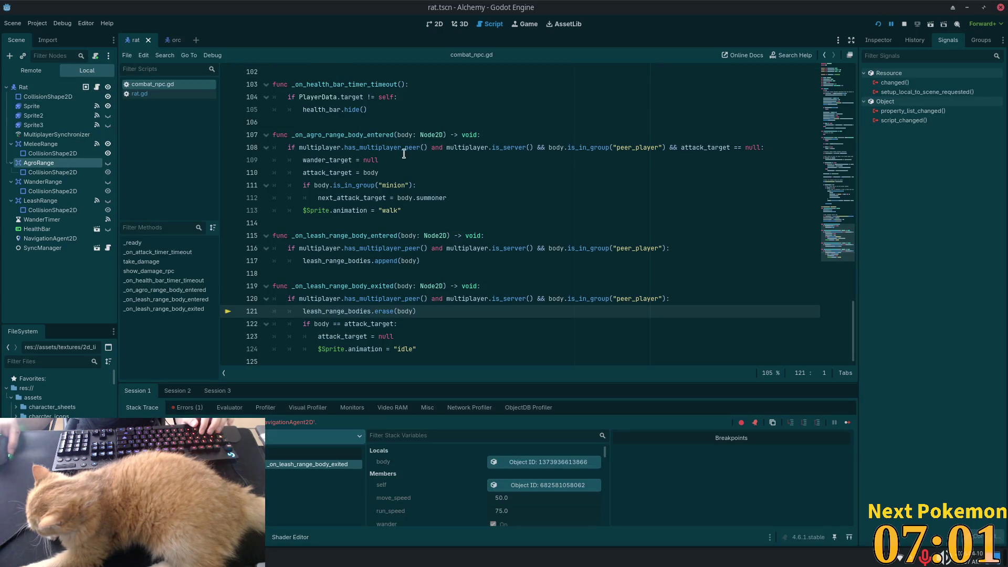
click(904, 23)
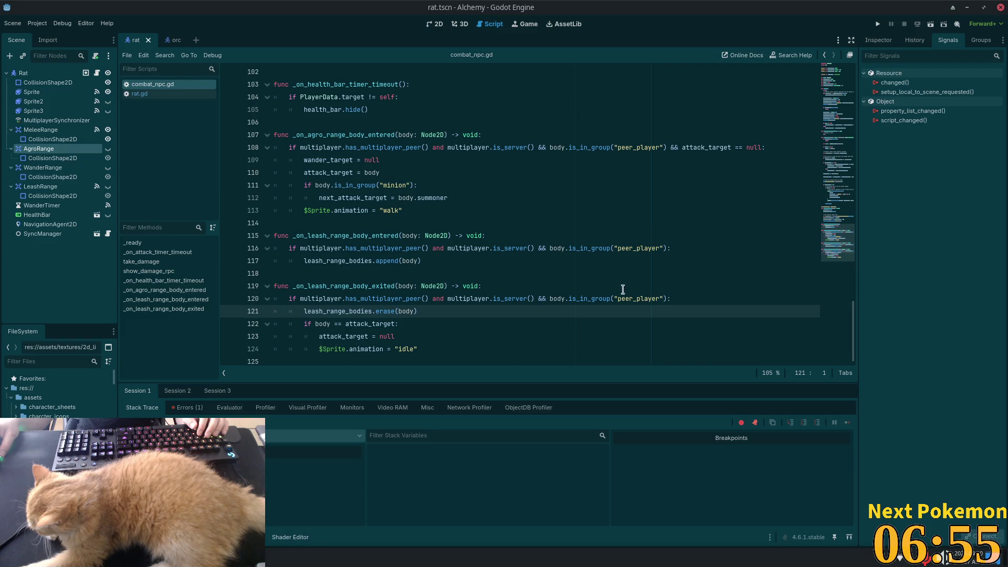
Trace uses of leash_range_bodies and delete its line-15 declaration in combat_npc.gd.
double_click(331, 311)
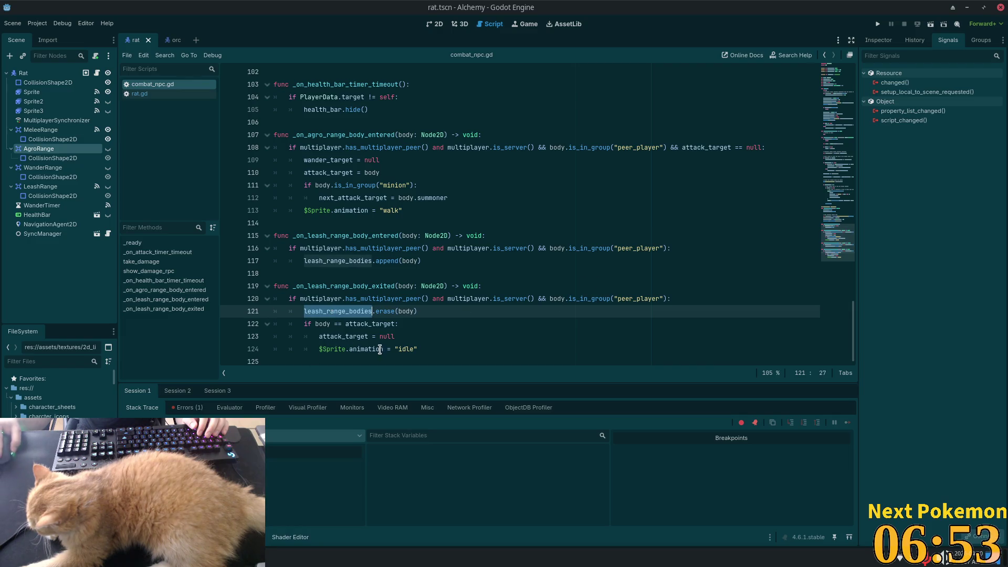
click(838, 71)
click(334, 109)
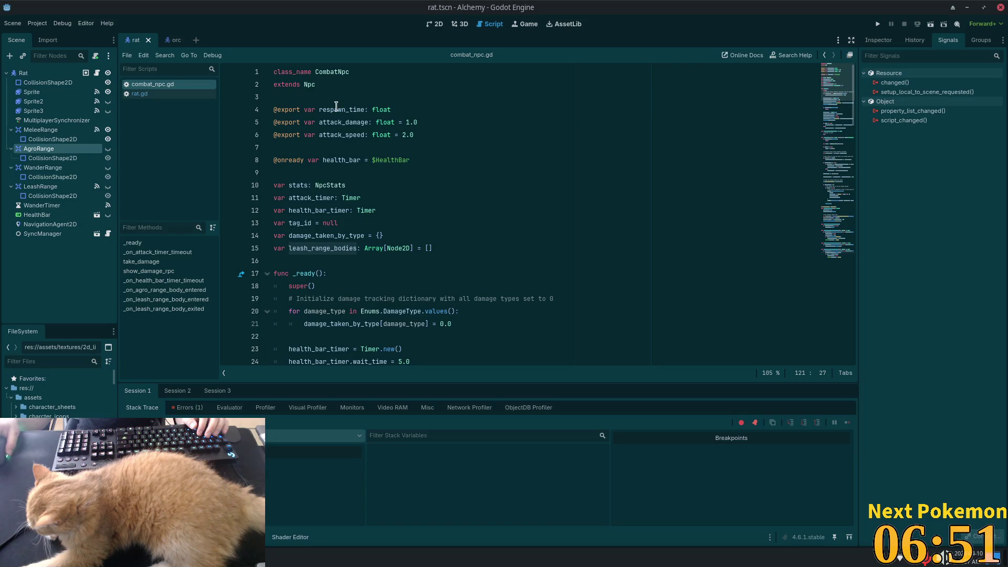
click(337, 72)
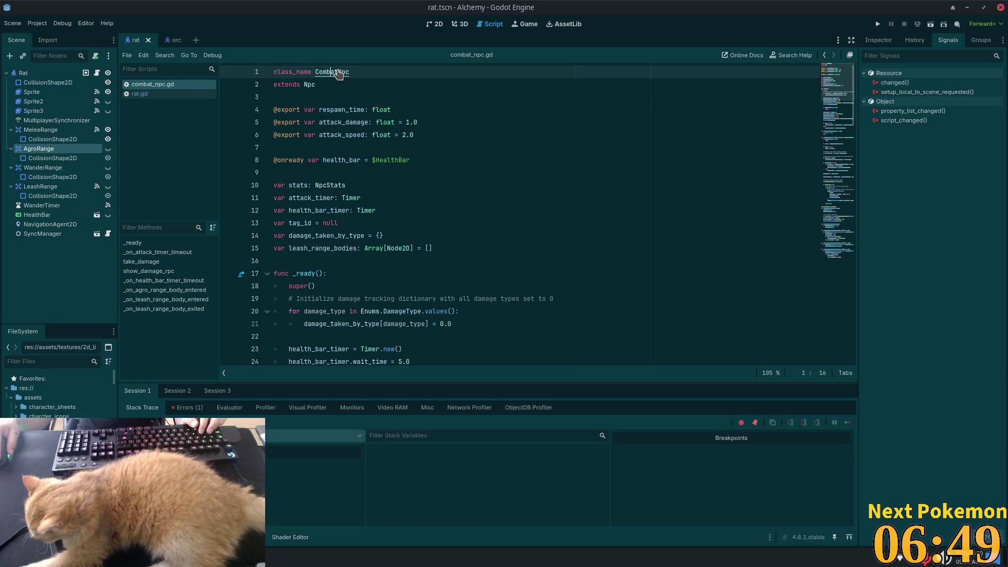
click(384, 235)
click(435, 248)
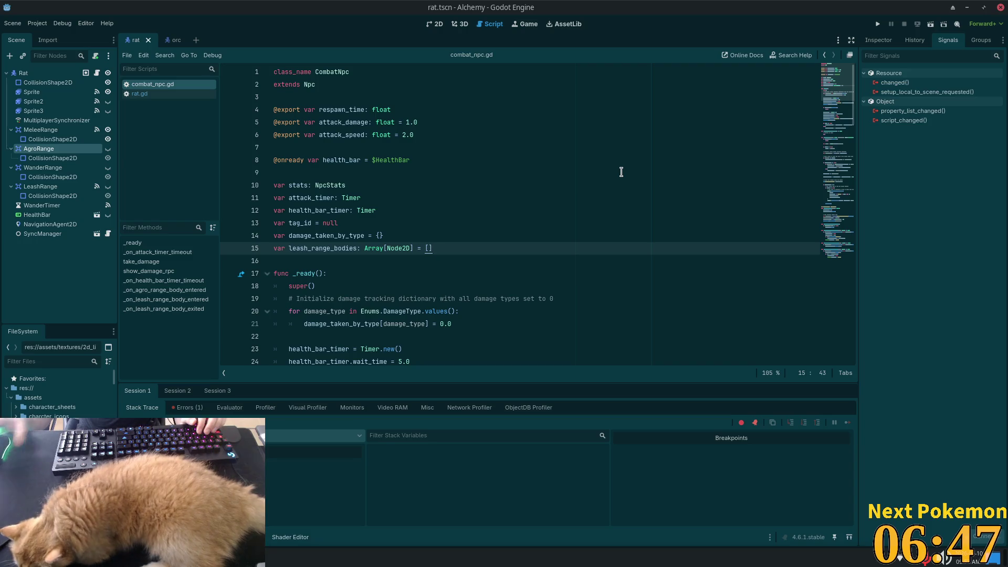
key(shift+Home)
key(BackSpace)
key(BackSpace)
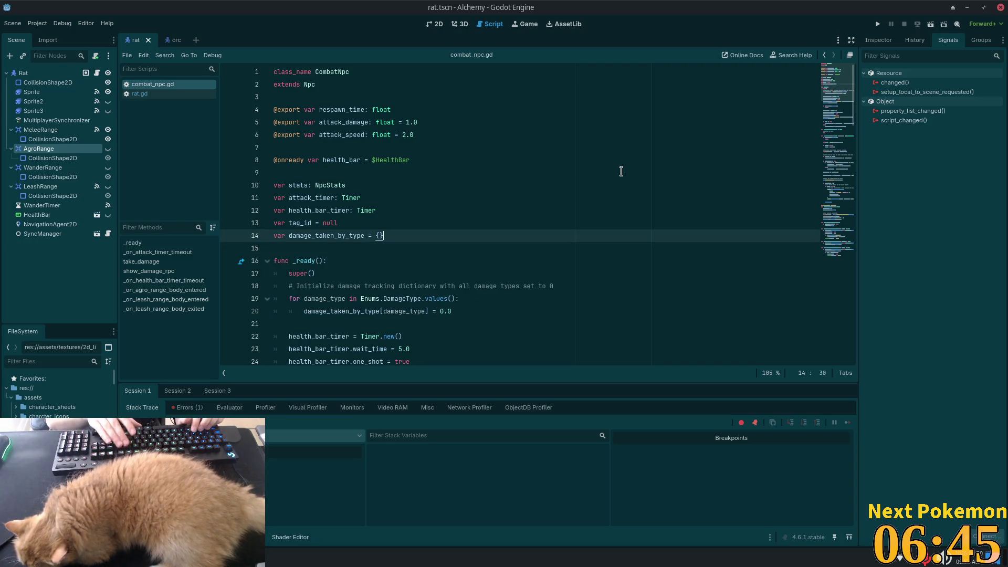
Select the whole class_name CombatNpc line at the top of the script.
click(548, 158)
click(315, 71)
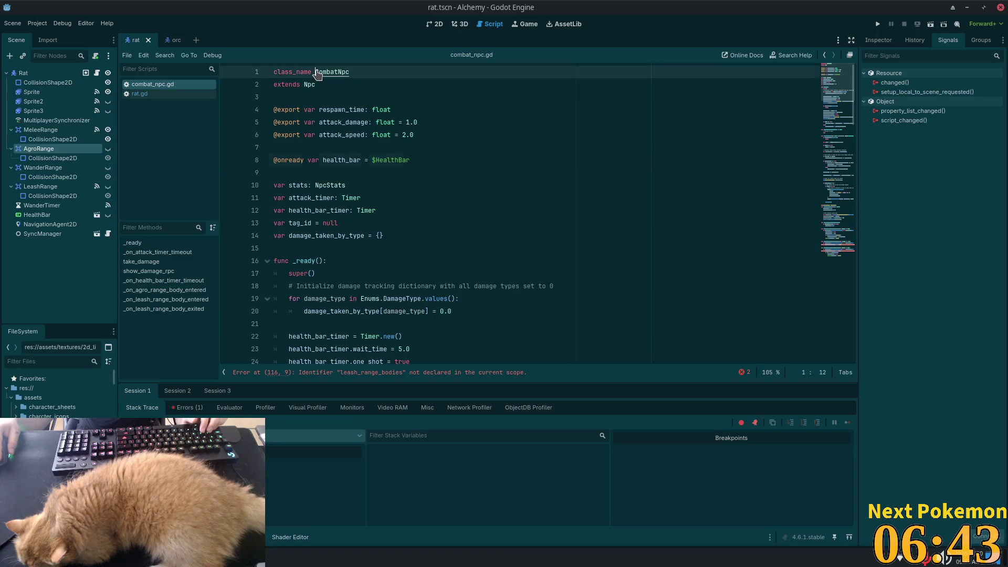
triple_click(330, 74)
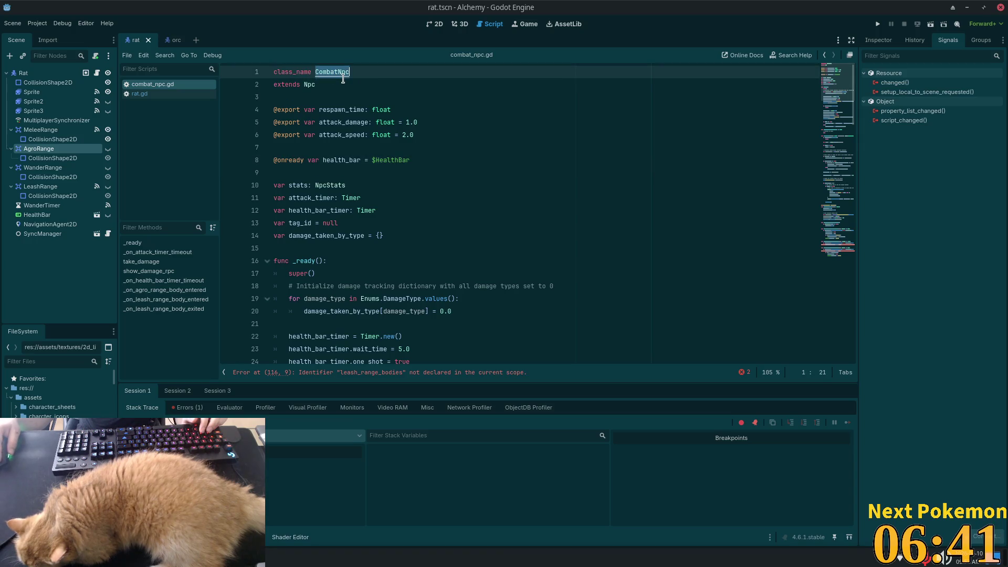
key(ctrl+shift+p)
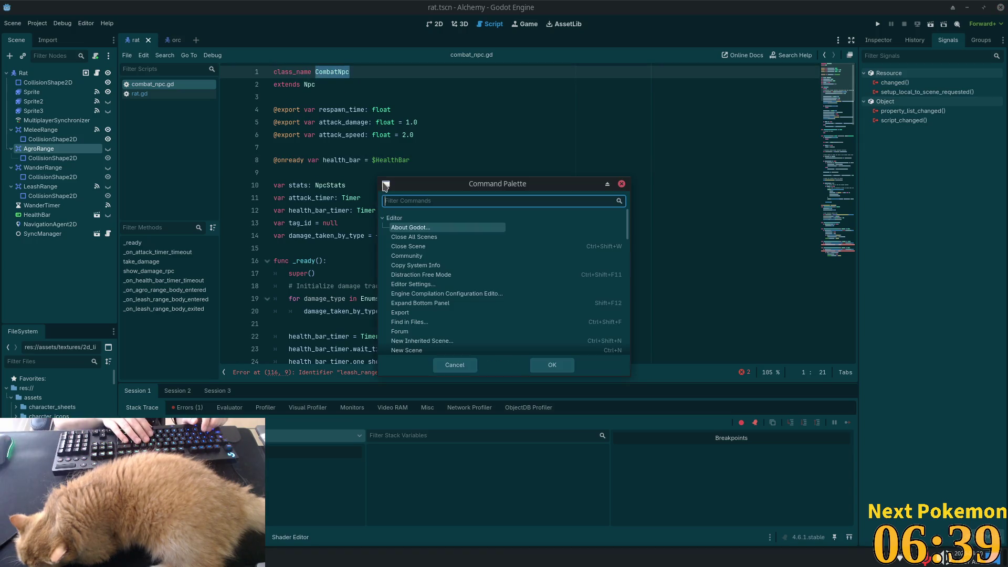
Open combat_npc.gd and undo the deletion of the leash_range_bodies line.
key(Escape)
key(shift+alt+o)
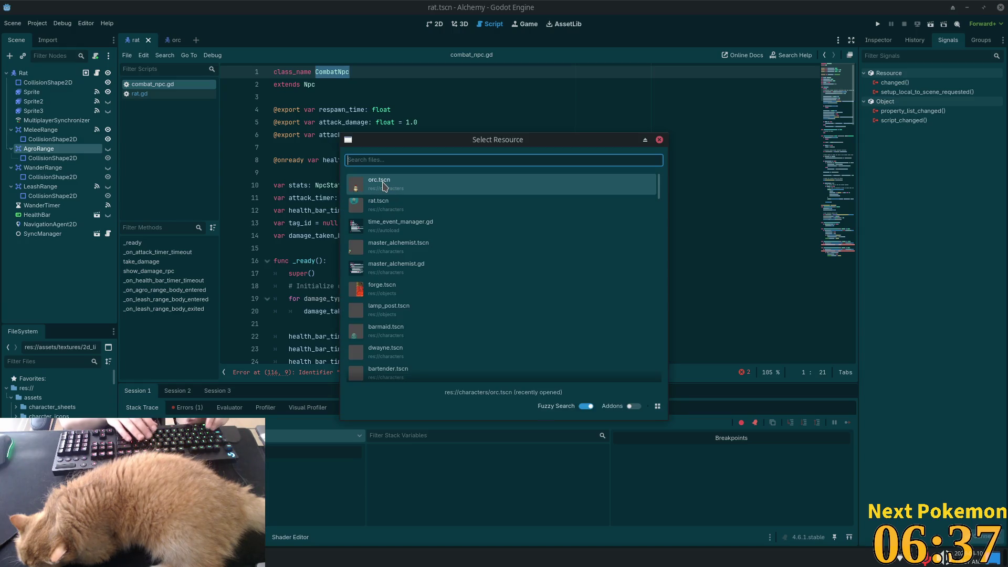
text(combat)
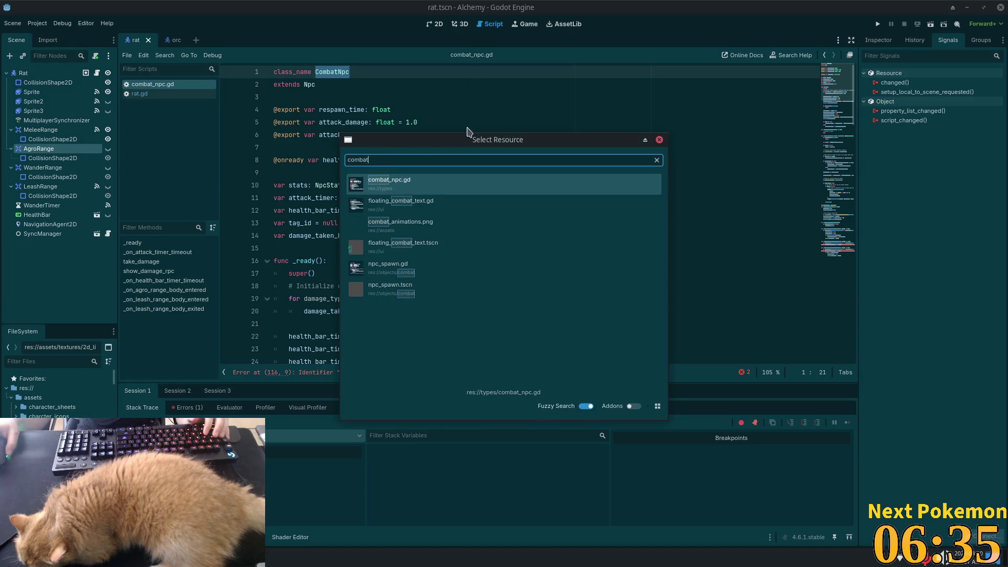
click(417, 181)
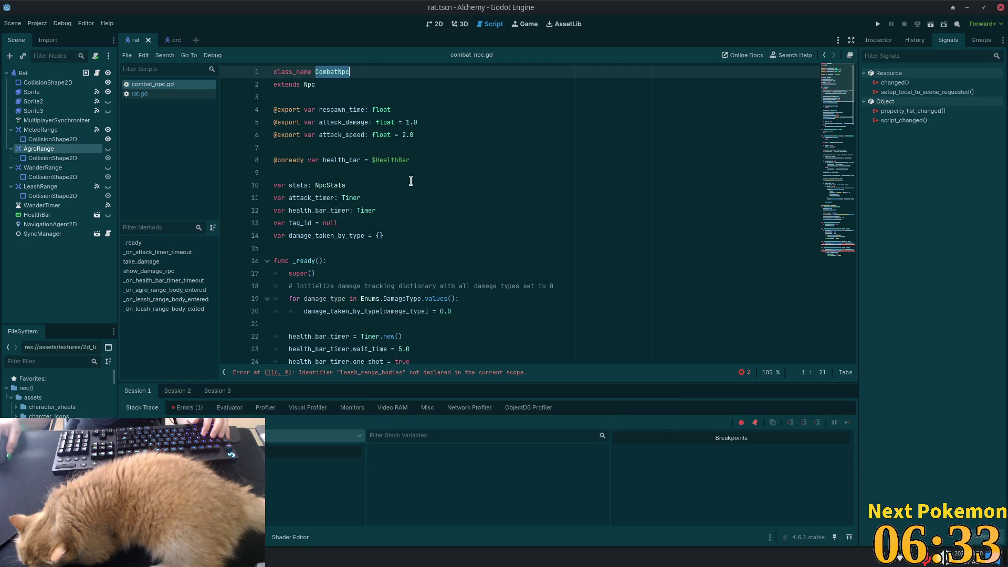
click(350, 135)
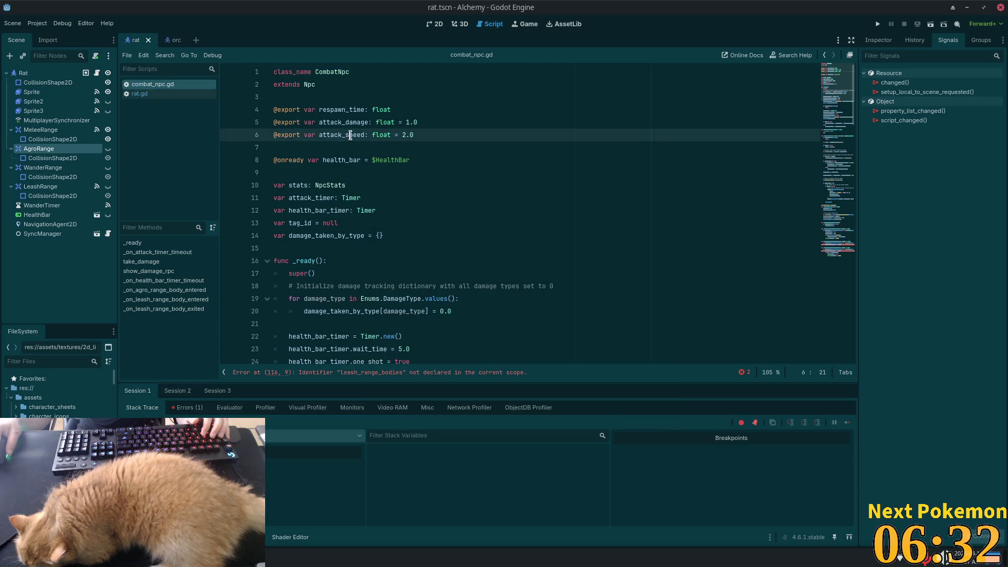
double_click(339, 72)
click(296, 87)
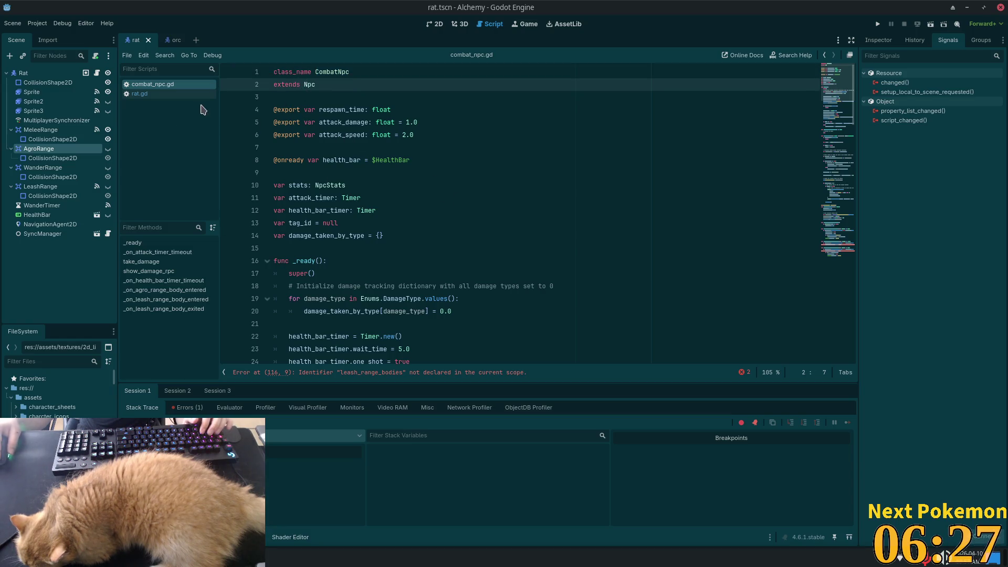
key(ctrl+z)
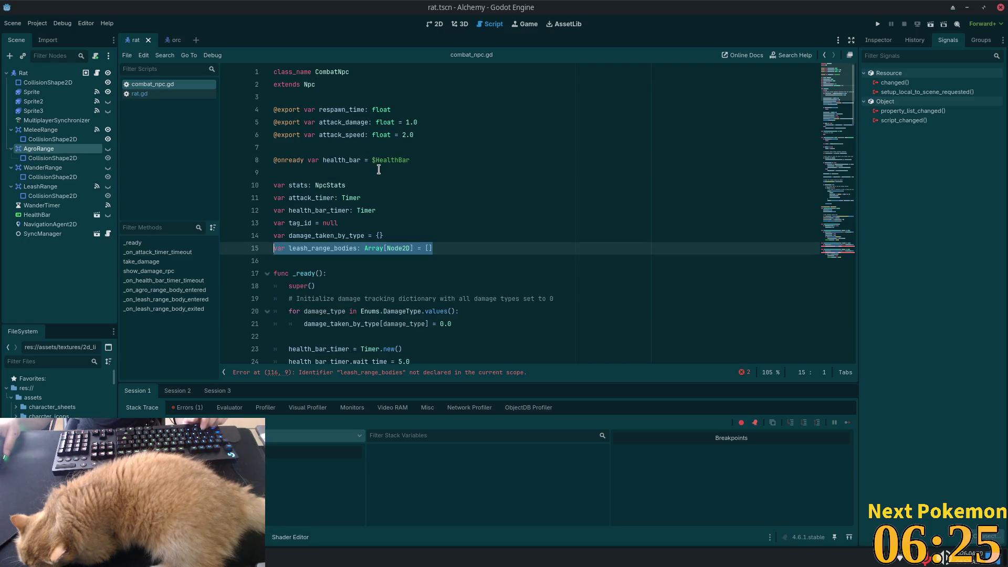
Open melee_npc.gd and review its bodies_in_melee and variable declarations.
key(shift+alt+o)
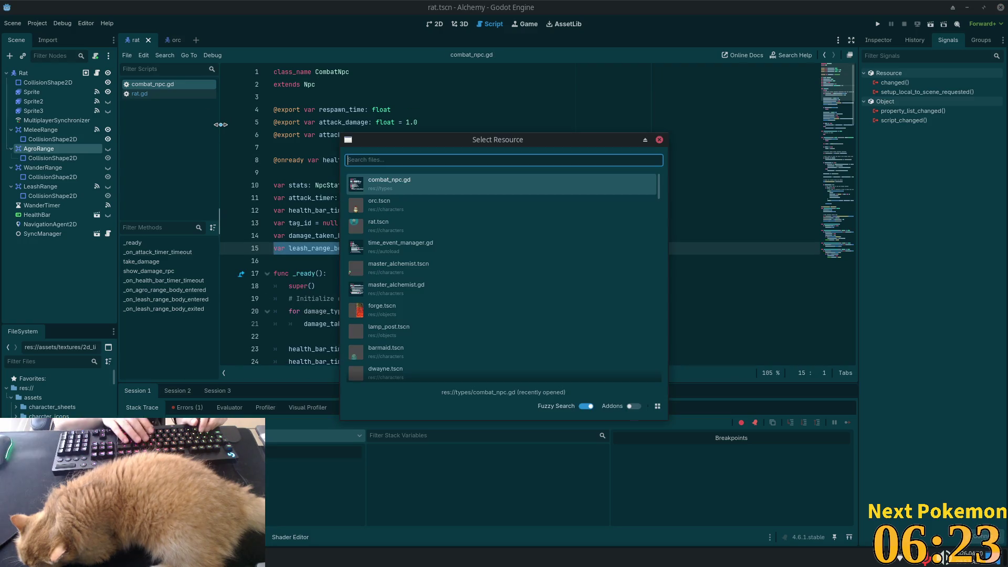
text(melee)
key(Return)
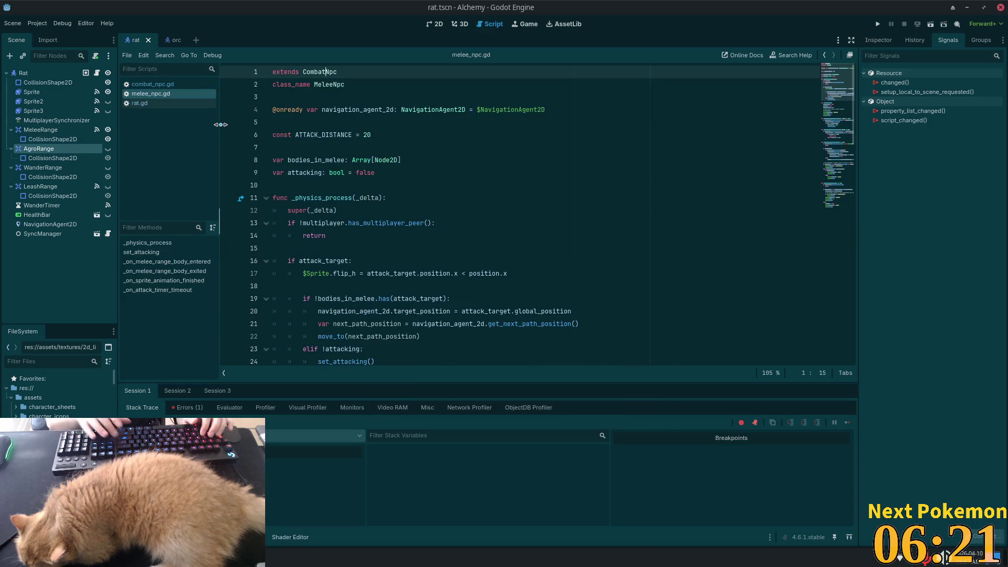
click(358, 198)
click(363, 158)
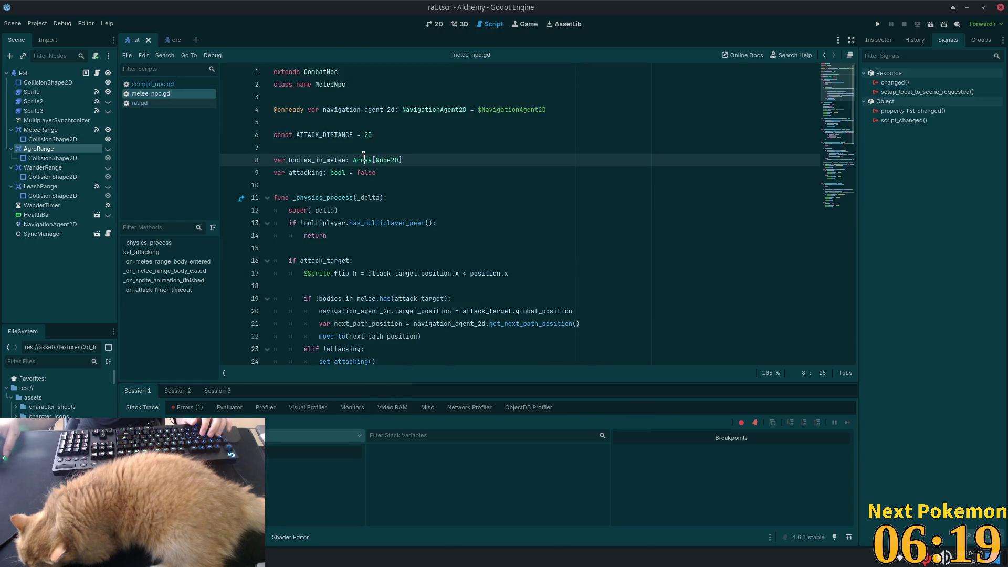
click(386, 123)
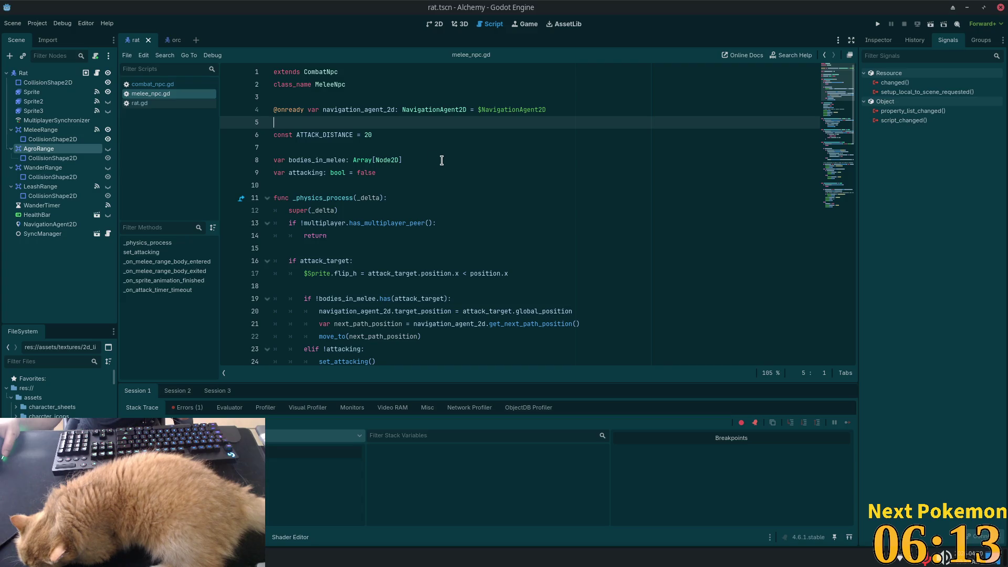
Search melee_npc.gd for every use of navigation_agent_2d.
double_click(368, 109)
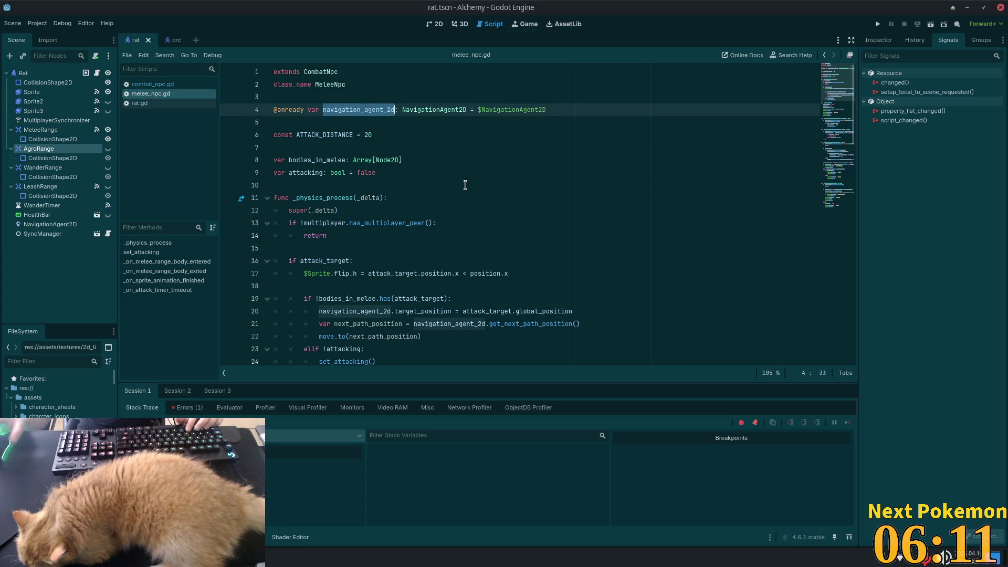
key(ctrl+f)
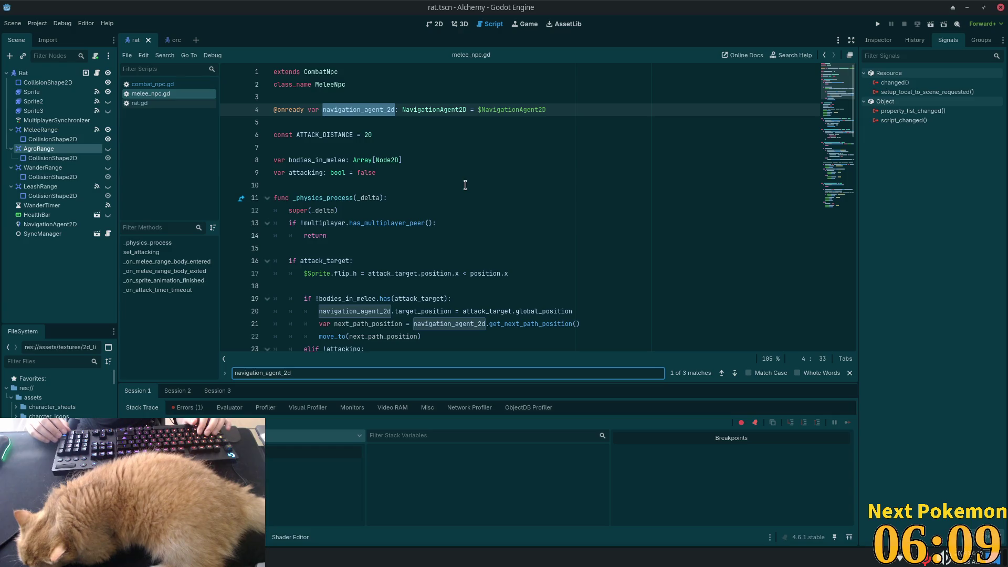
click(484, 194)
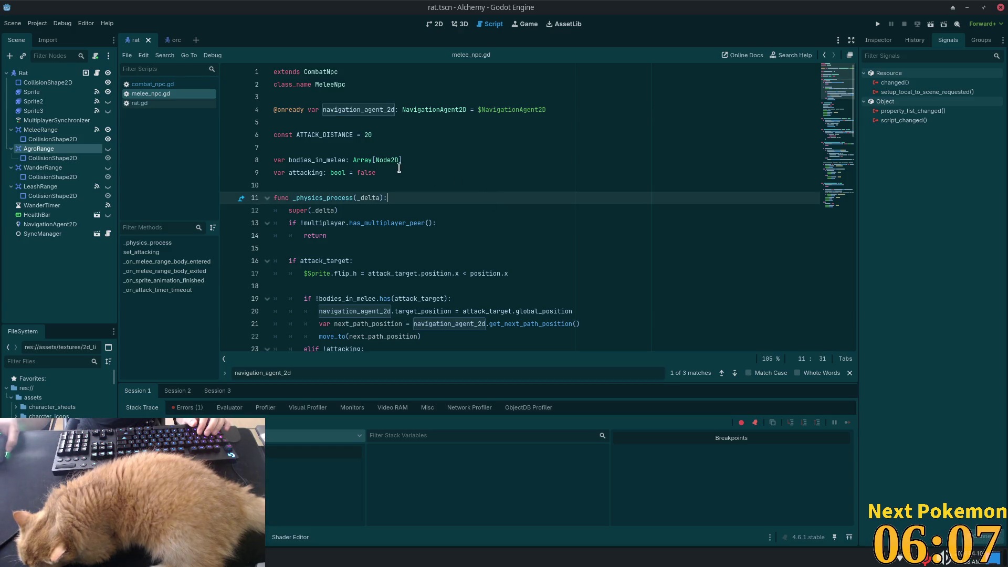
double_click(312, 115)
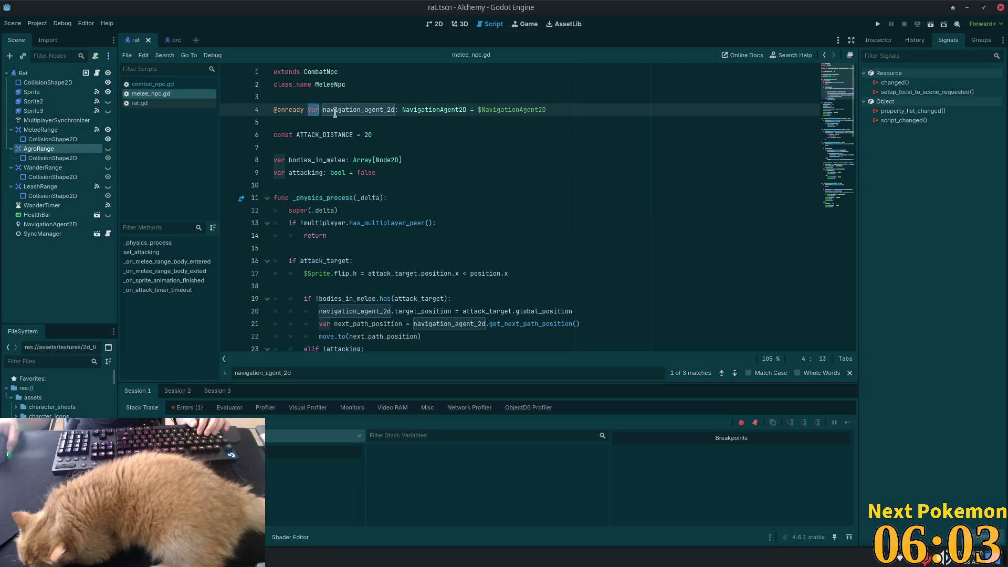
click(546, 147)
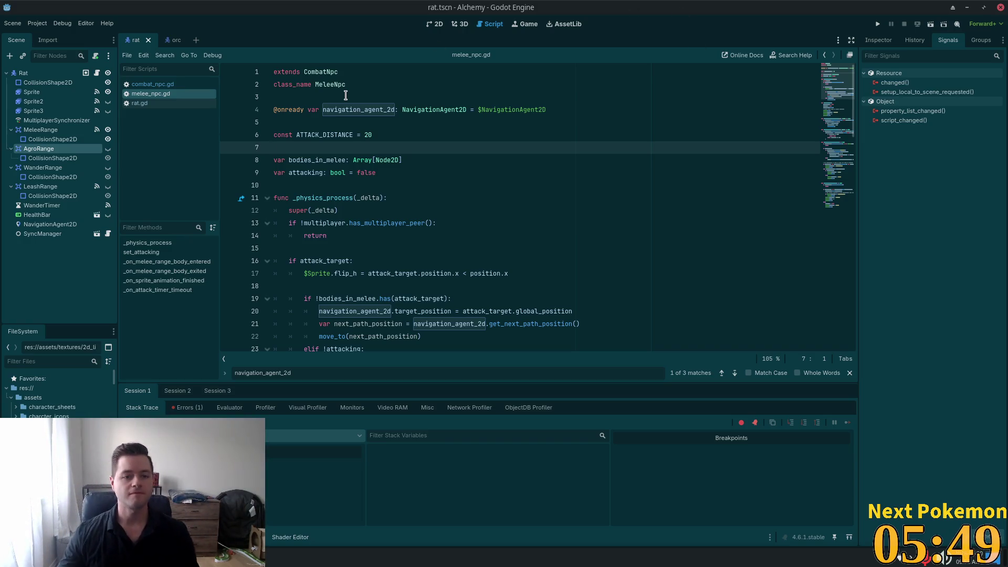
Check how the orc's AgroRange body_entered signal is connected.
click(440, 161)
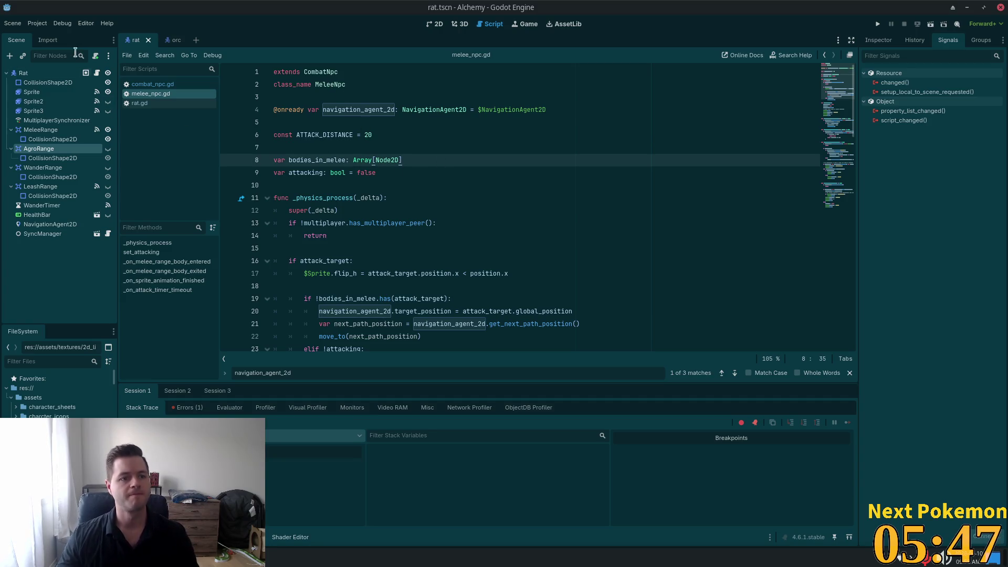
click(173, 40)
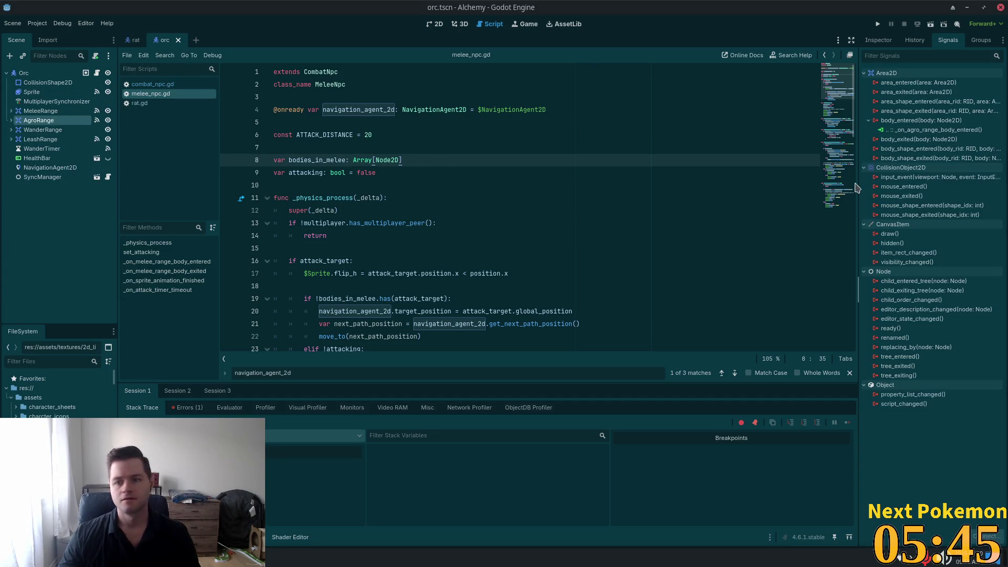
click(927, 129)
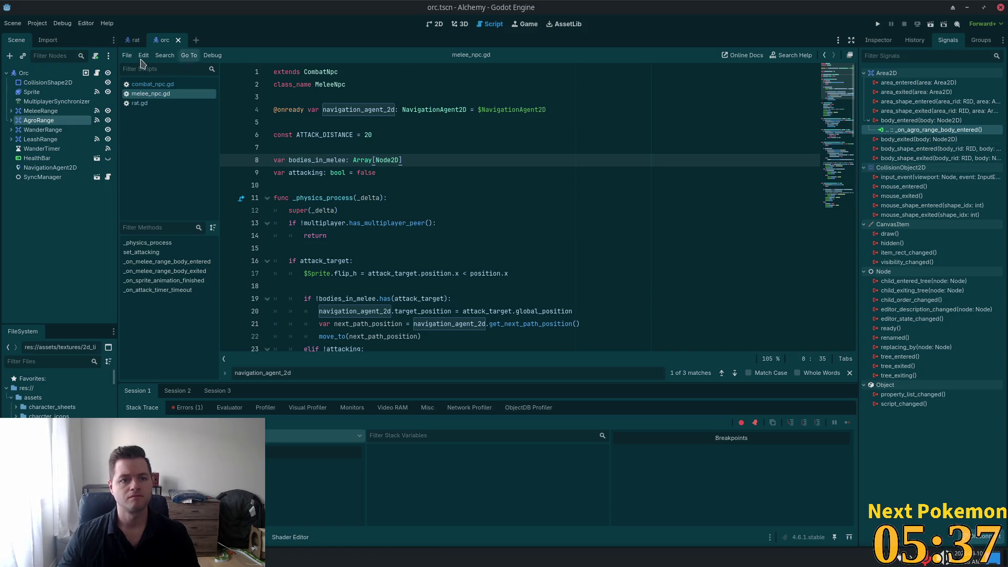
Connect the rat's AgroRange body_entered to _on_agro_range_body_entered and run the game.
click(136, 40)
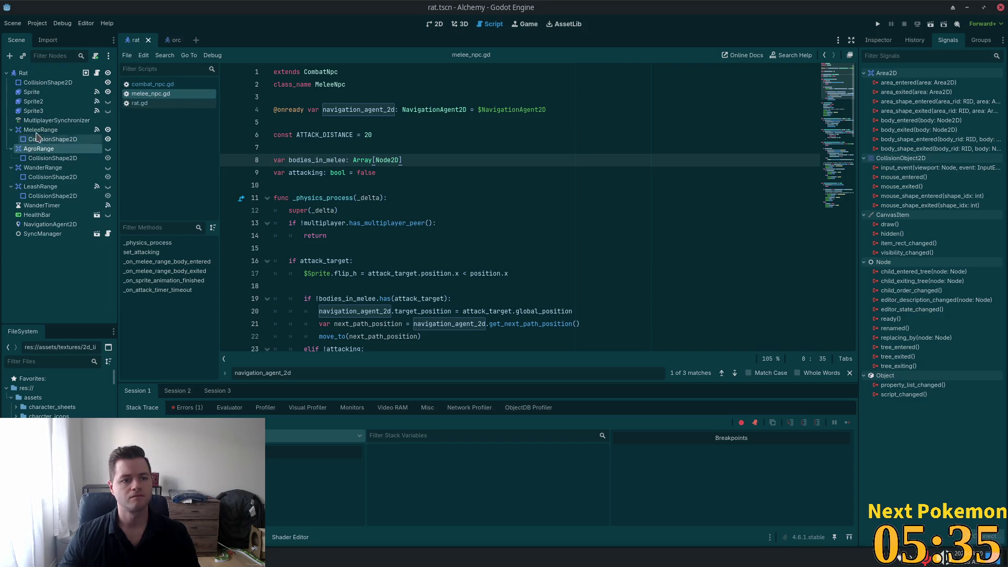
click(35, 149)
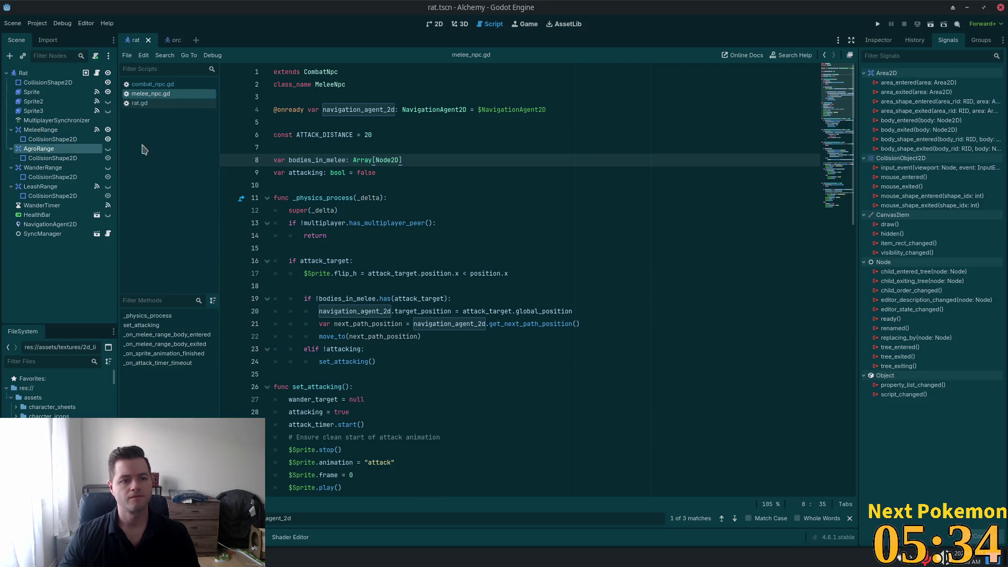
double_click(892, 121)
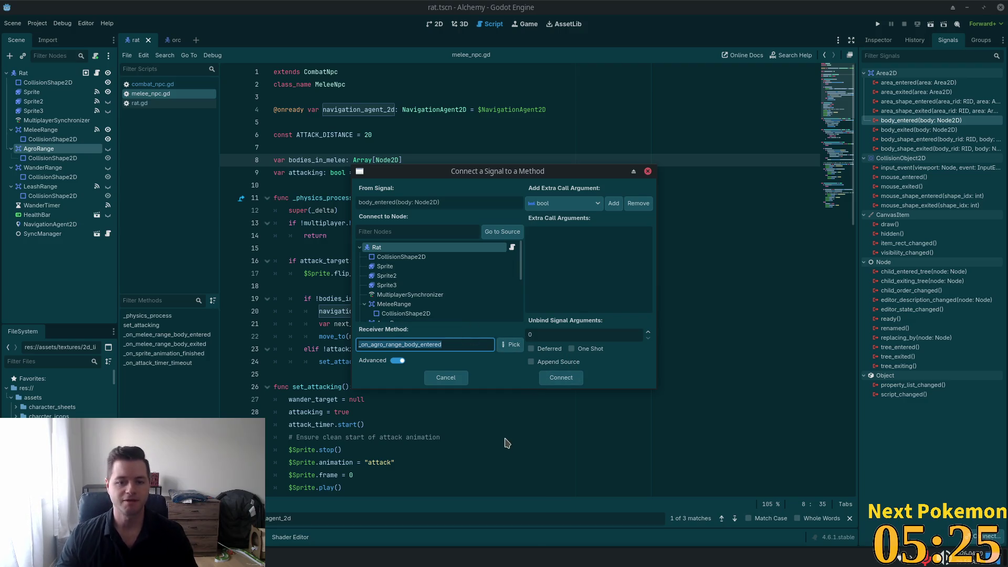
click(550, 379)
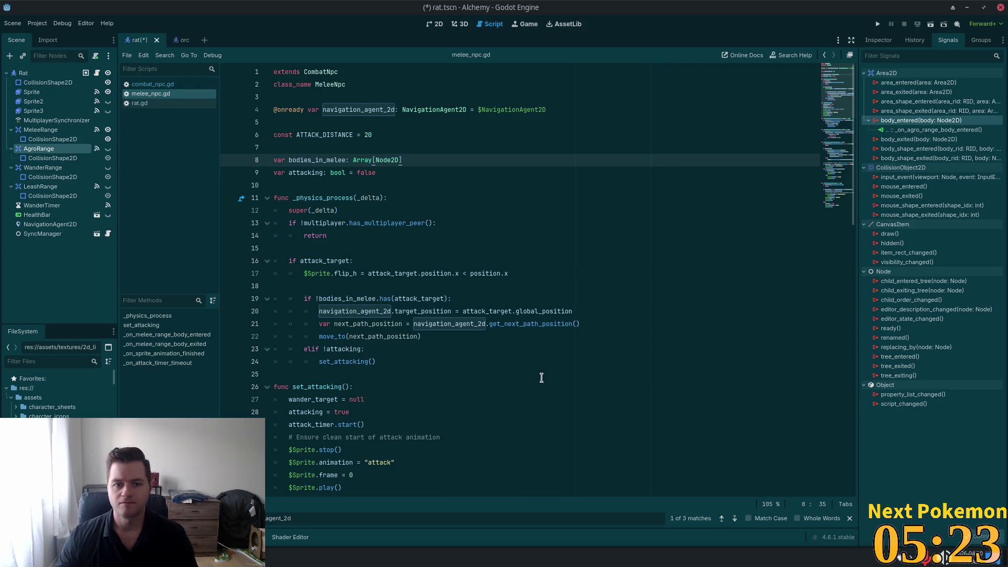
click(520, 147)
click(877, 24)
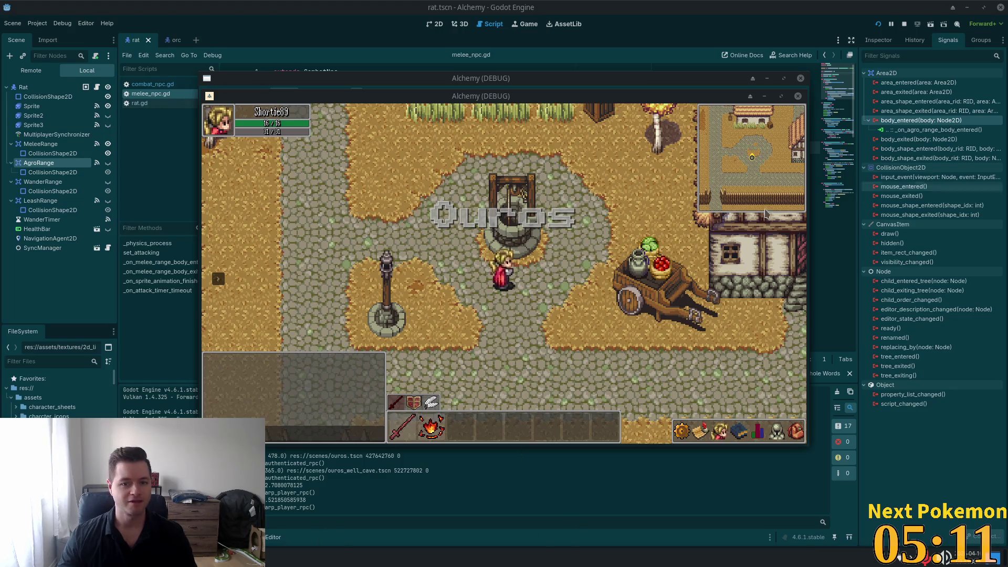
Walk the player into the town well, through Ouros Well, and into the caves.
click(610, 277)
key(w)
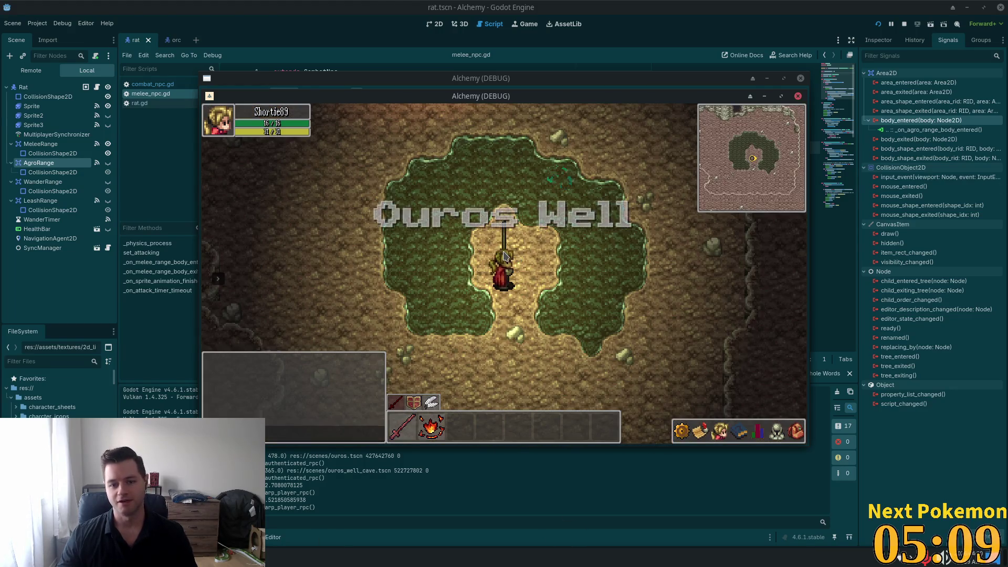
key(a)
key(w)
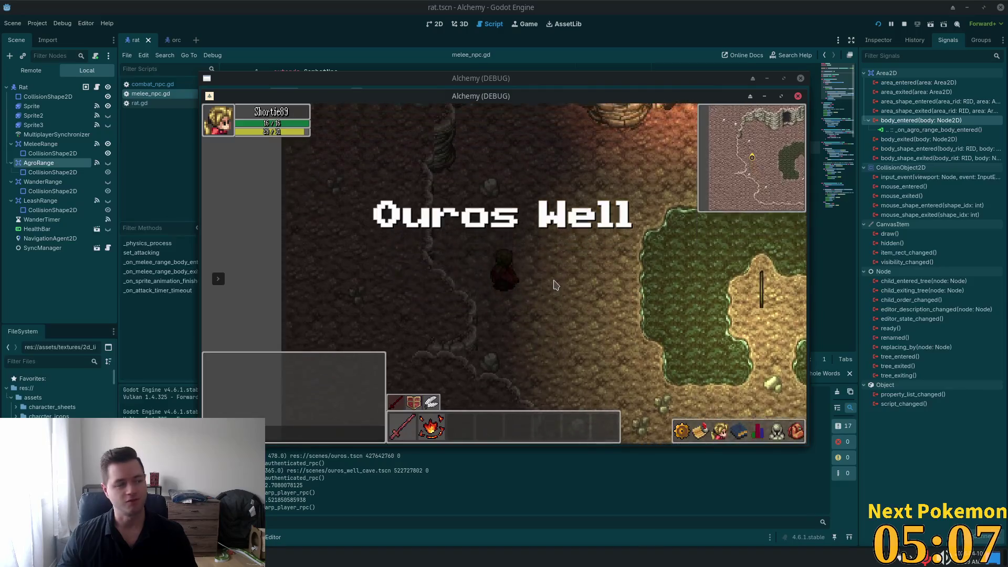
key(d)
key(w)
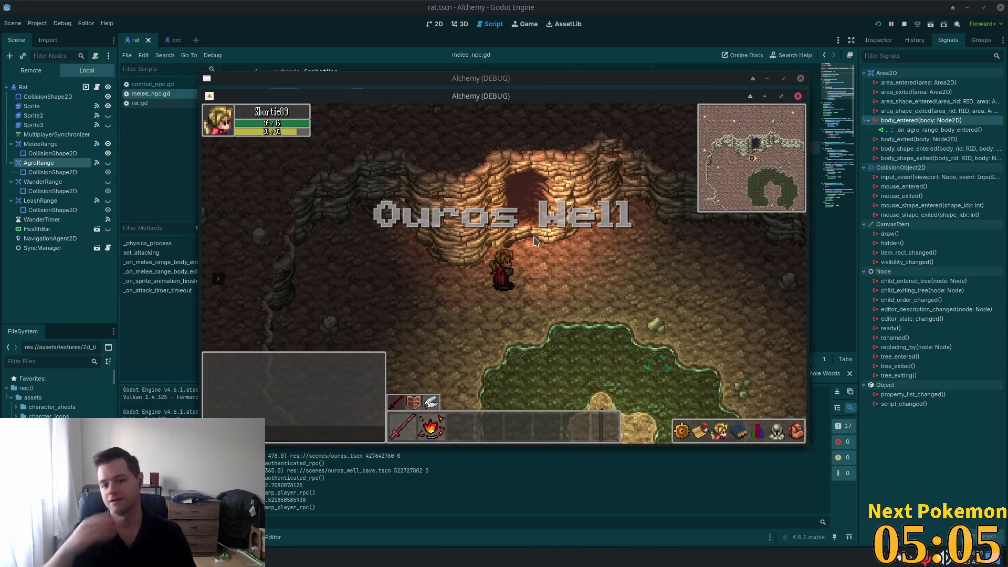
key(d)
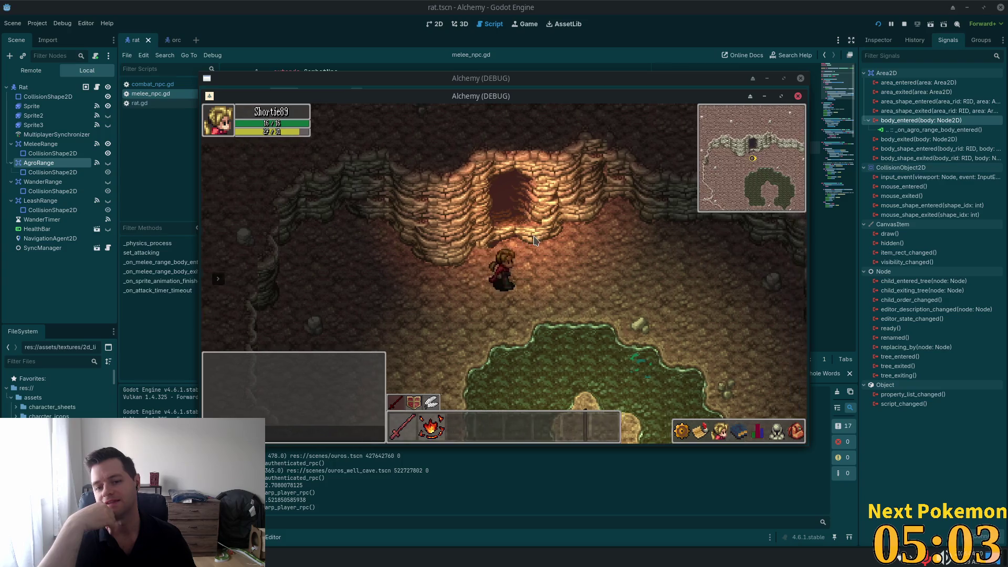
key(w)
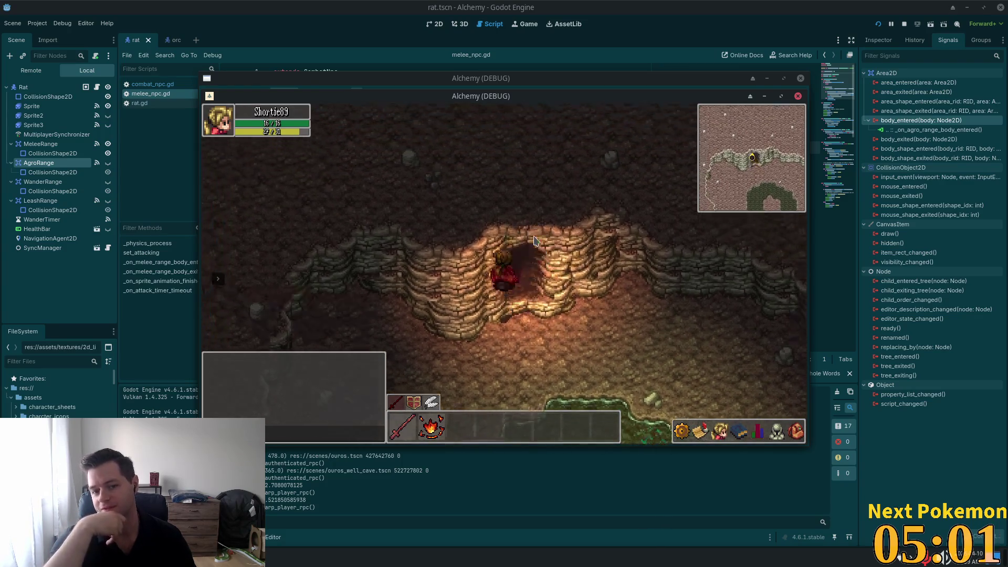
Walk through Ouros Caves past Delric up to a rat and target it.
key(a)
key(w)
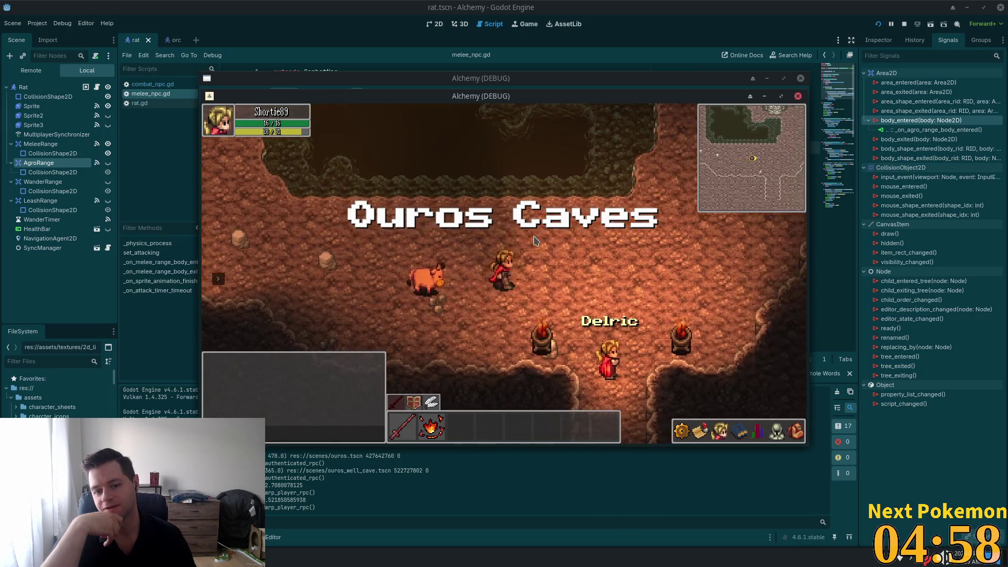
key(d)
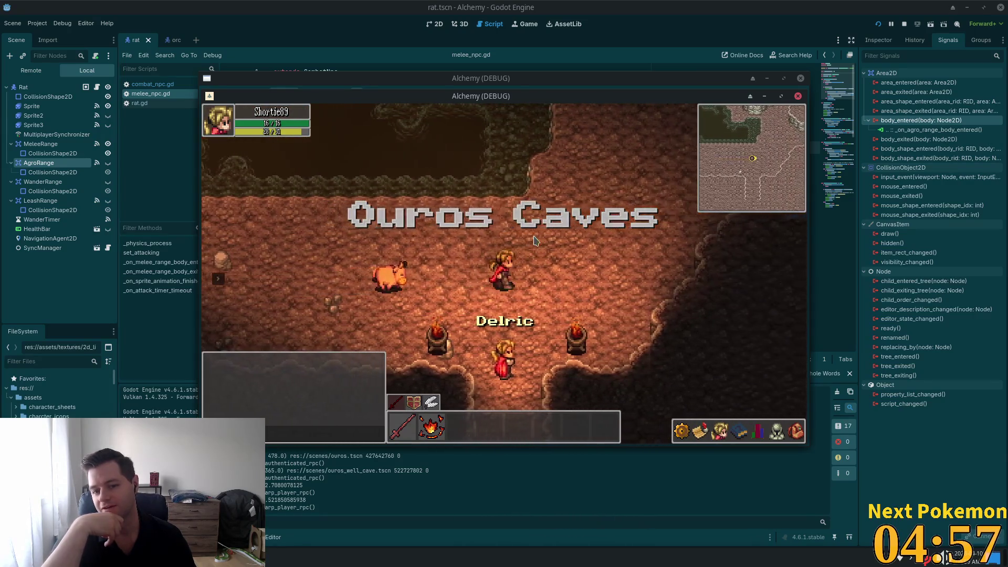
key(w)
key(w)
key(d)
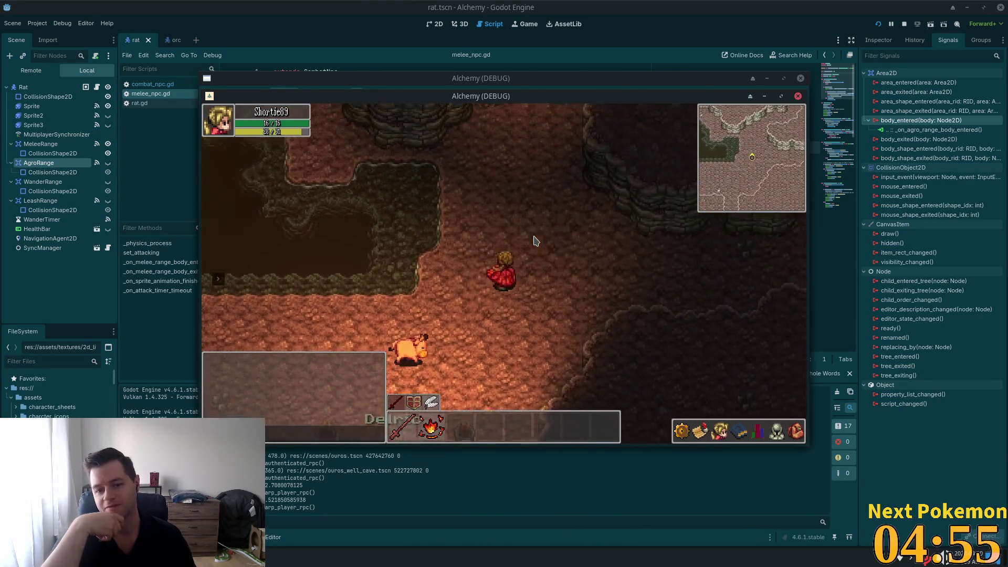
key(w)
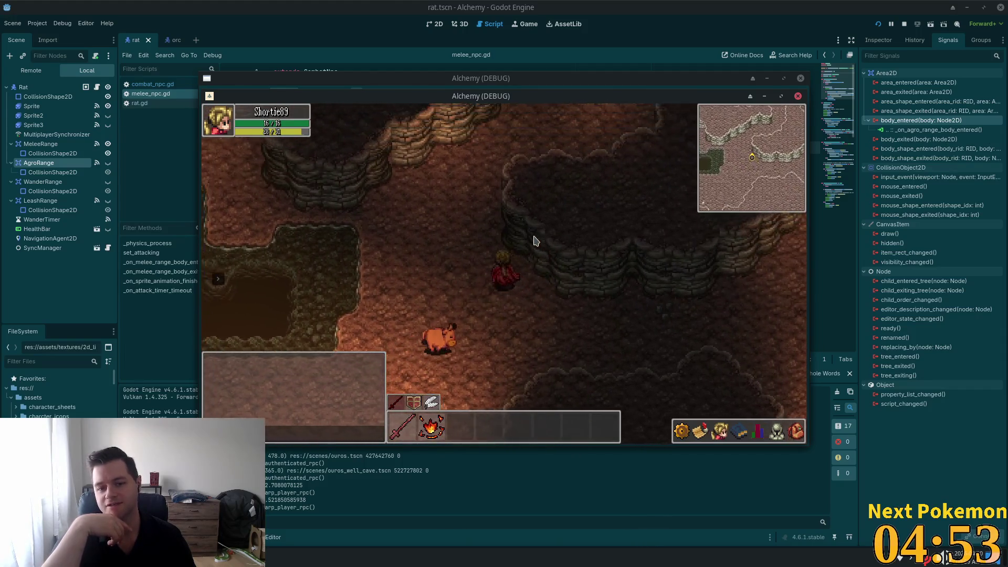
key(w)
key(d)
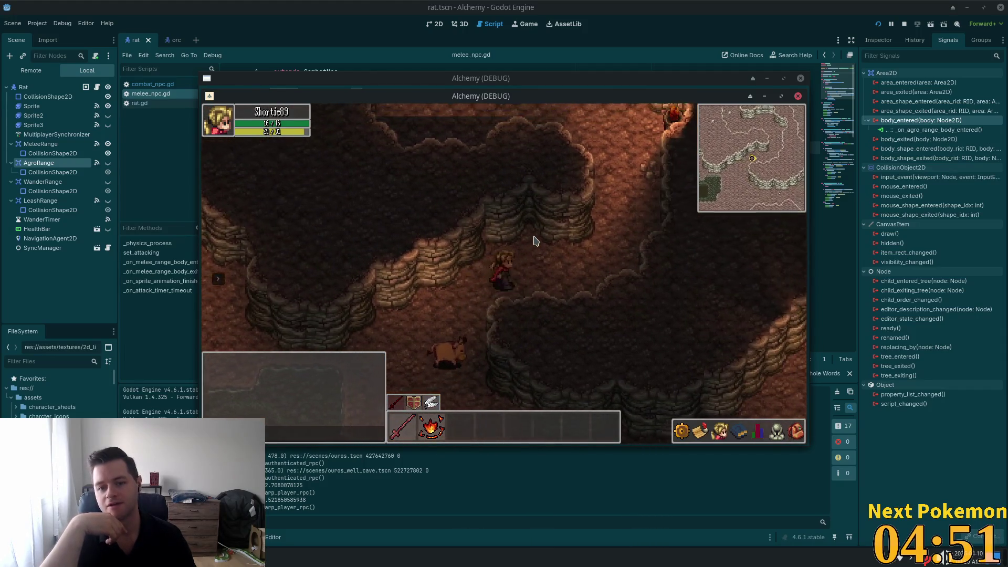
key(w)
key(d)
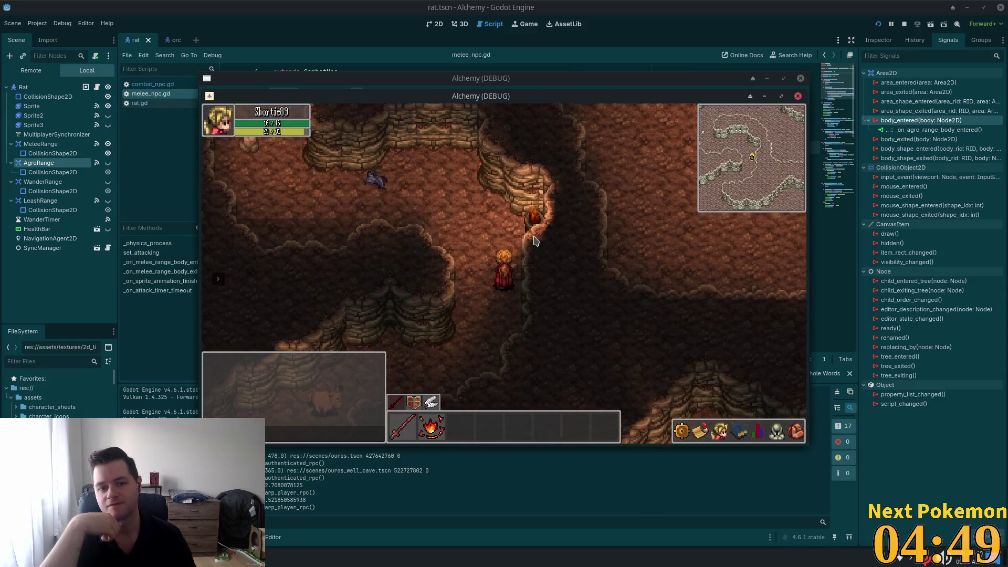
key(a)
click(452, 299)
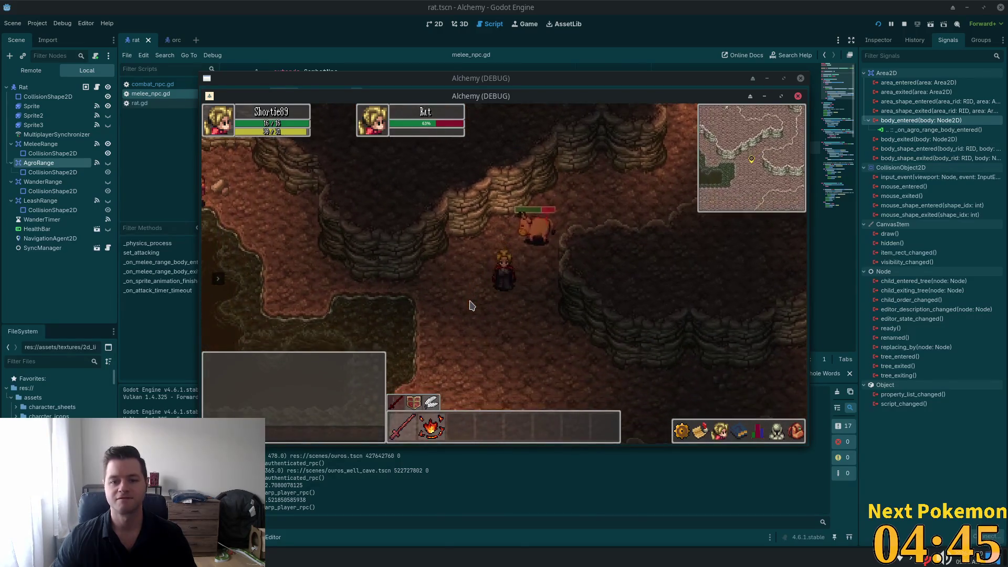
Attack the targeted rat, moving beside it to keep hitting it.
click(524, 200)
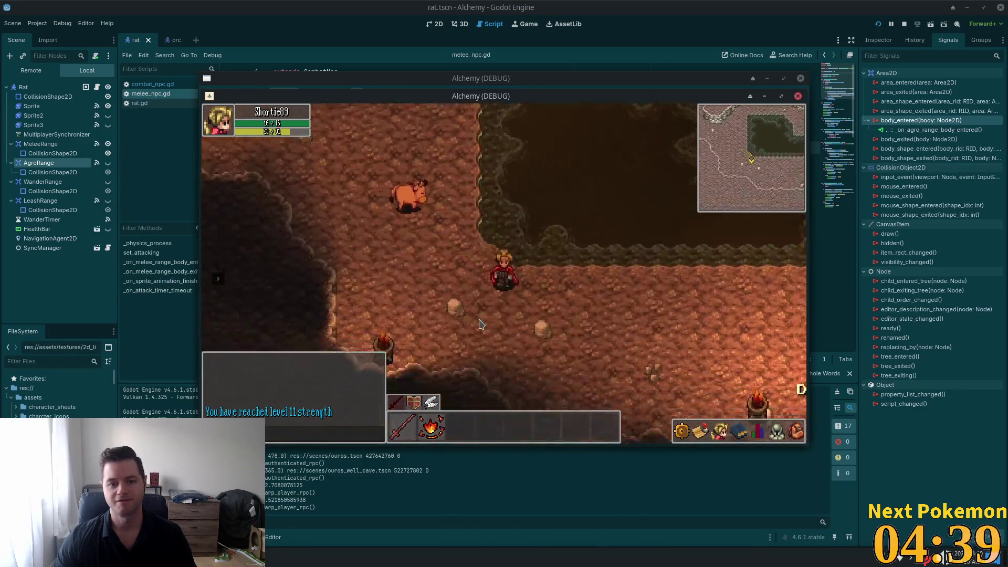
key(d)
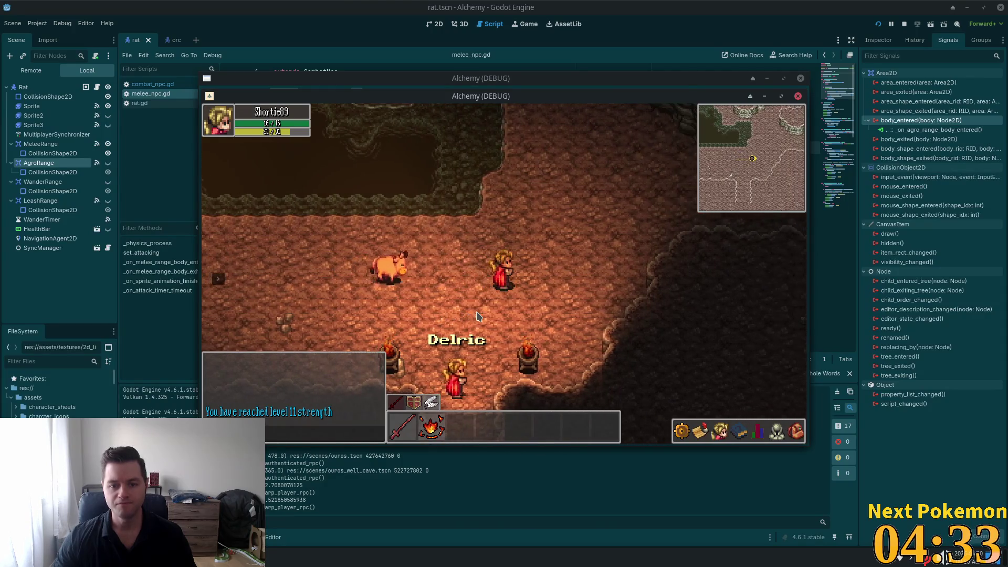
key(w)
key(d)
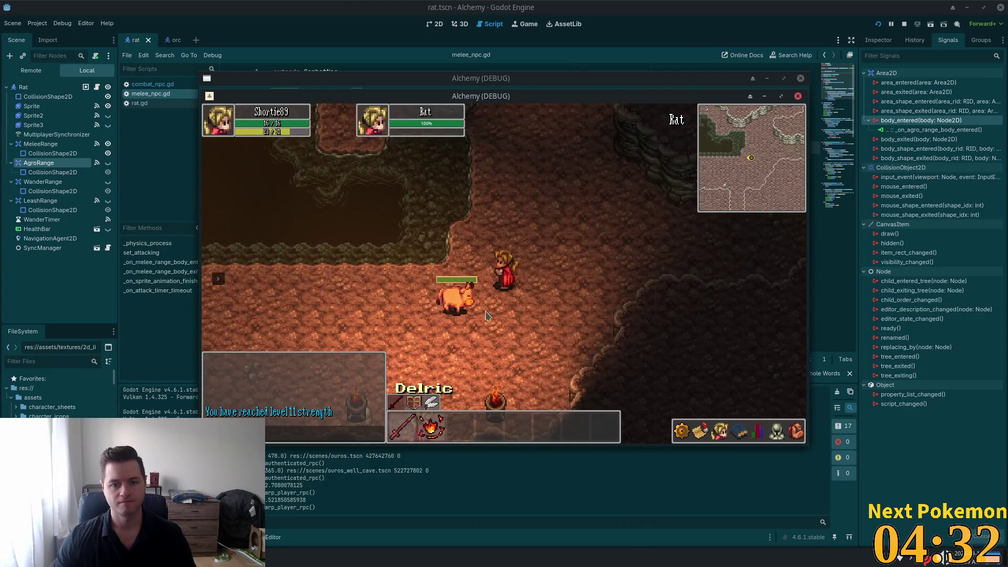
key(d)
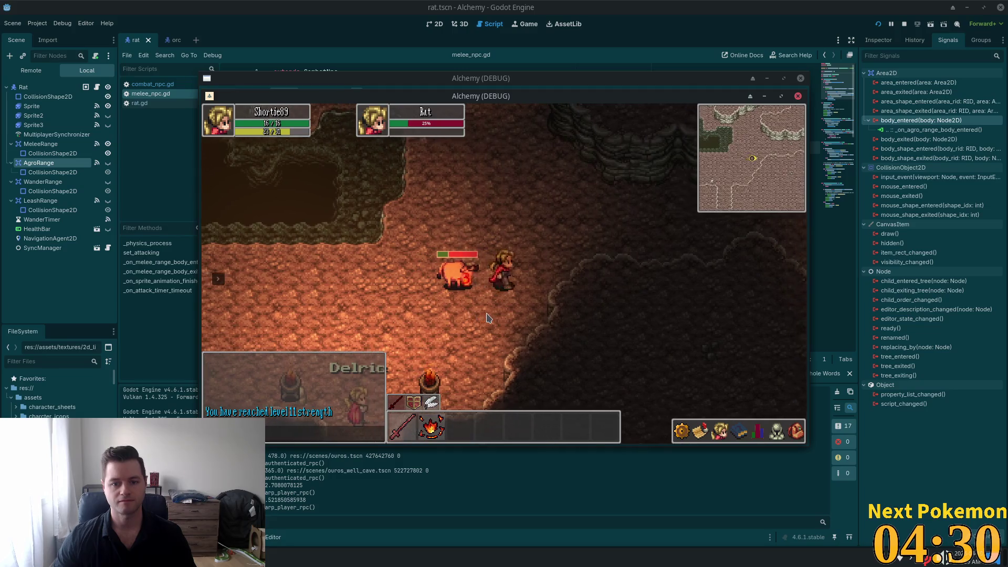
key(w)
key(d)
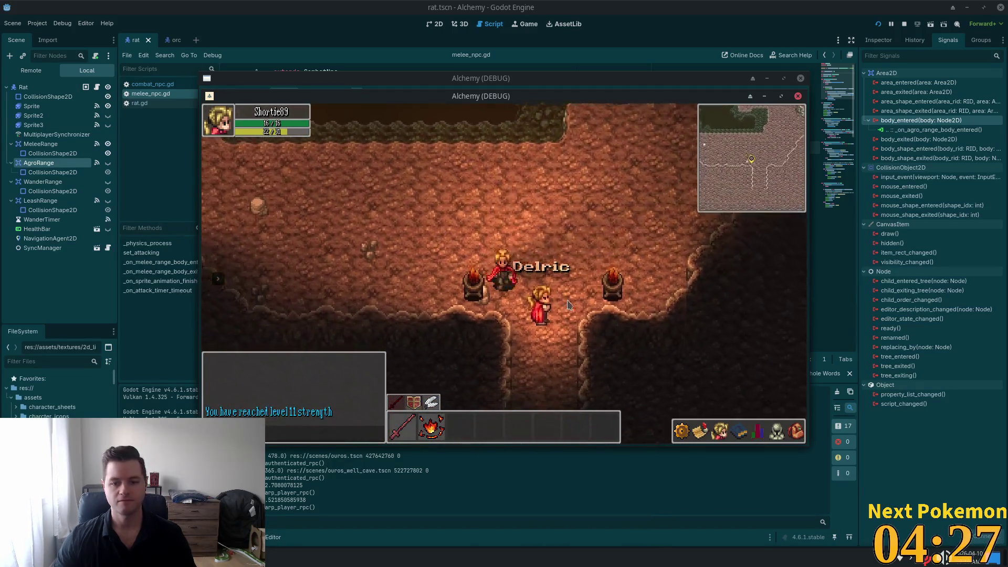
Roam north-east through Ouros Caves past Delric toward more creatures.
key(w)
key(d)
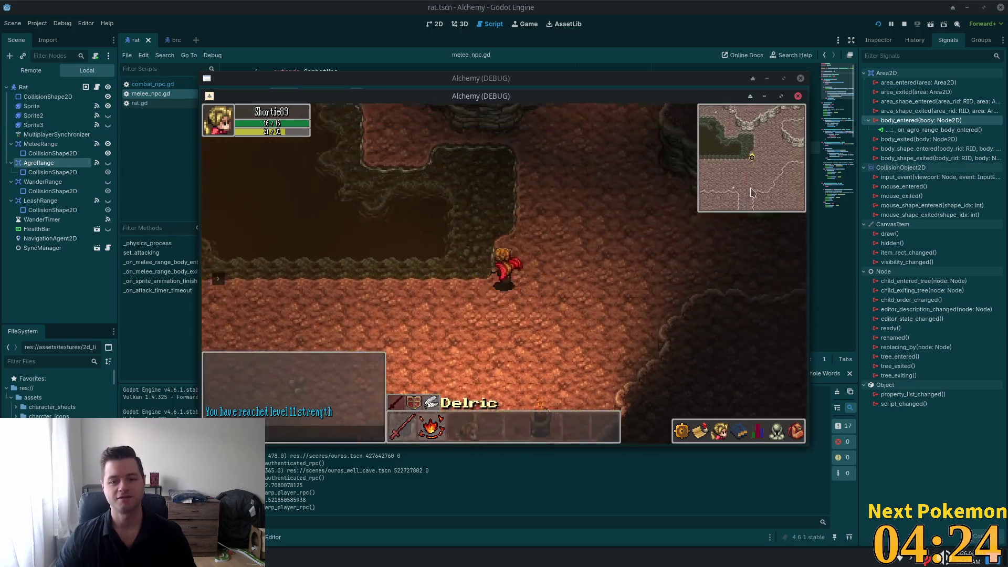
key(w)
key(d)
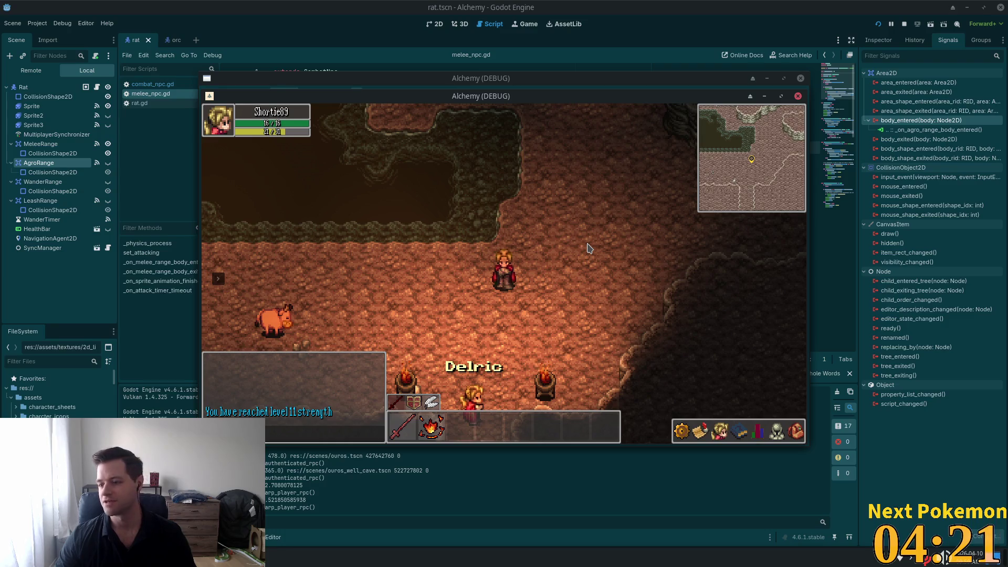
key(w)
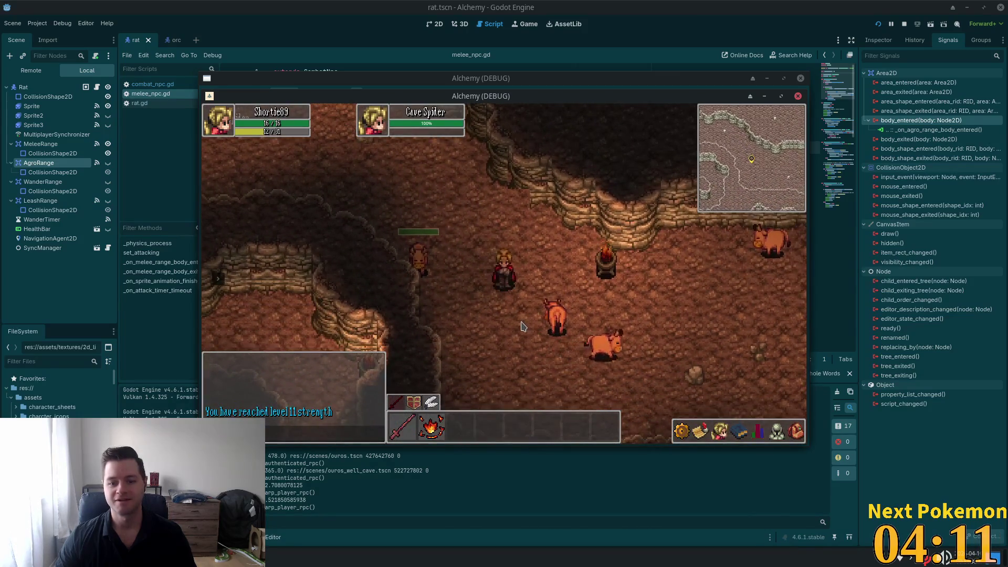
Wander around the cave near Delric, the braziers and a cave spider.
key(s)
key(d)
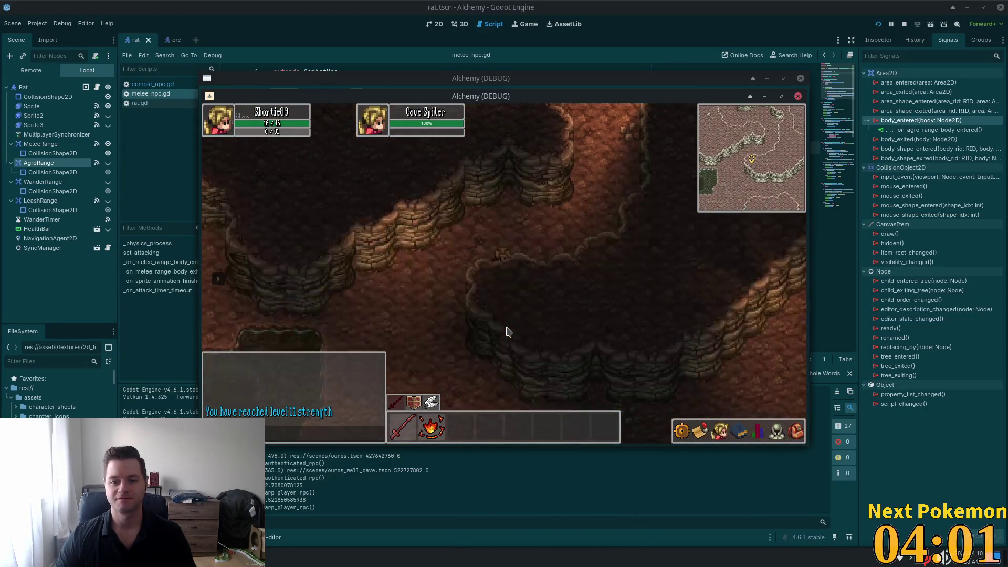
key(Down)
key(Down)
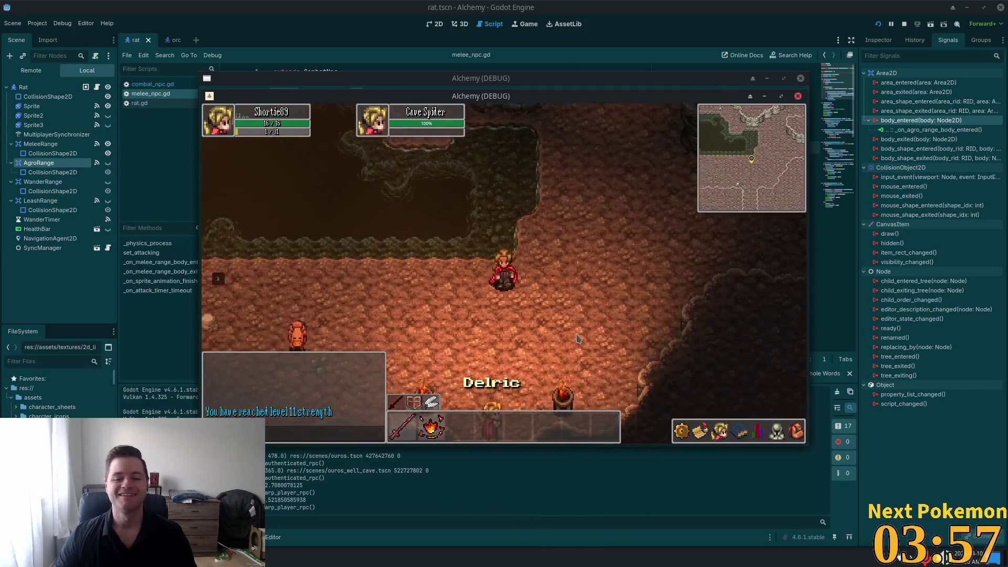
key(Down)
key(Left)
key(Up)
key(Right)
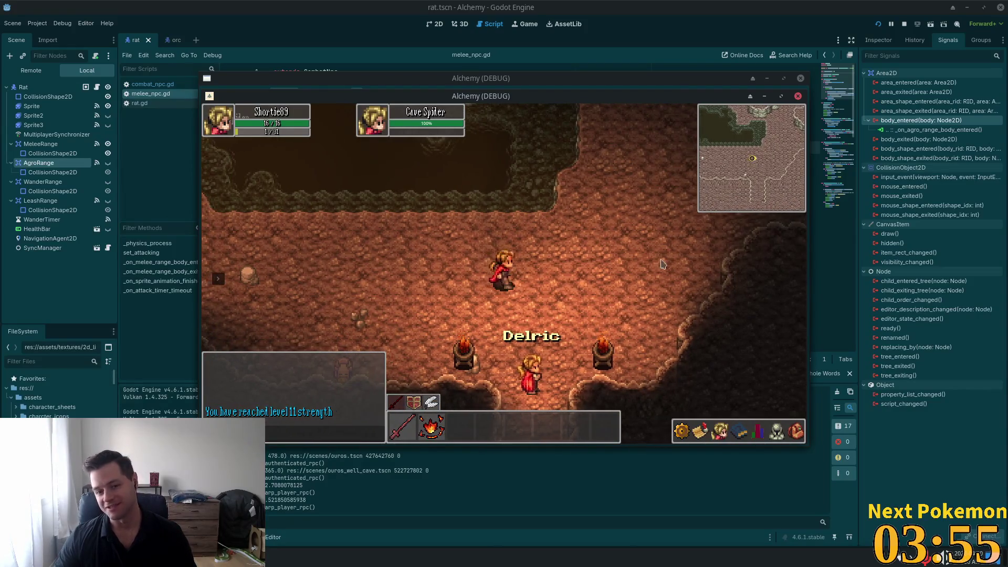
key(Right)
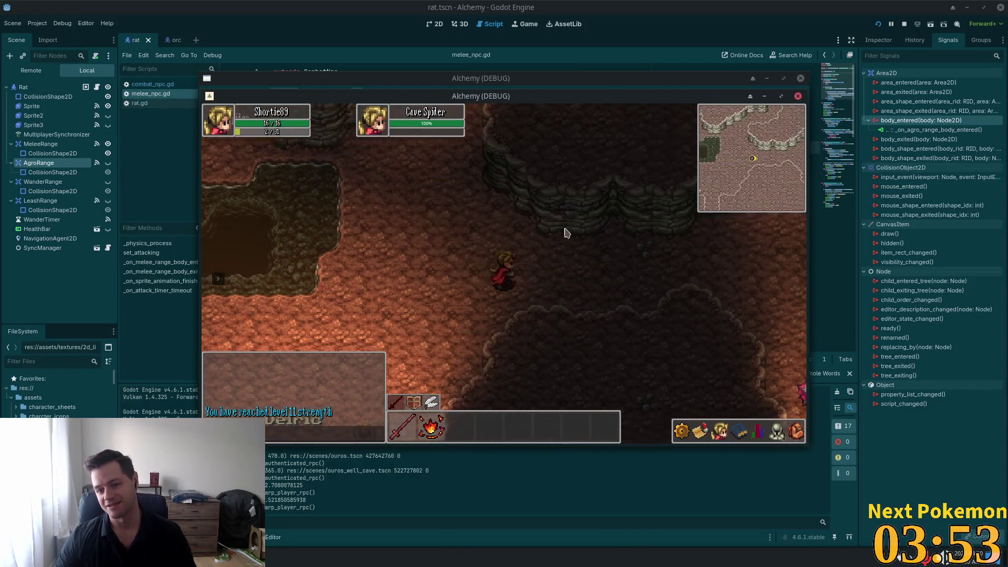
key(Down)
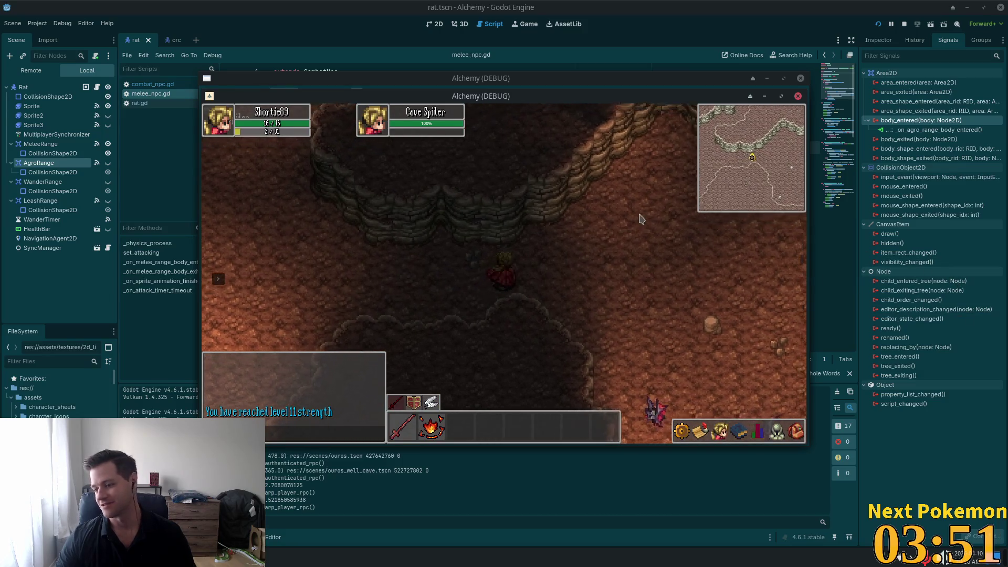
key(Right)
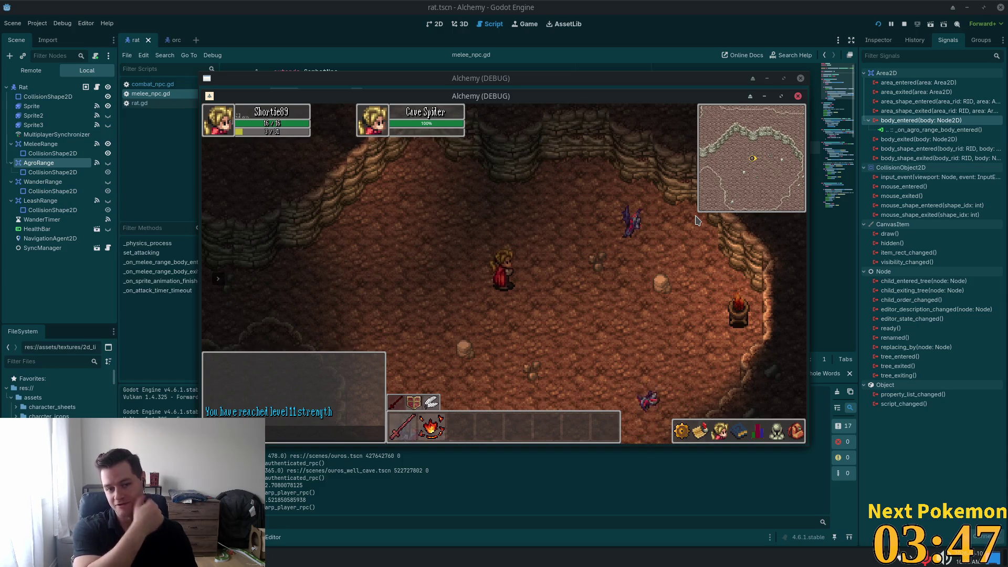
key(Up)
key(Left)
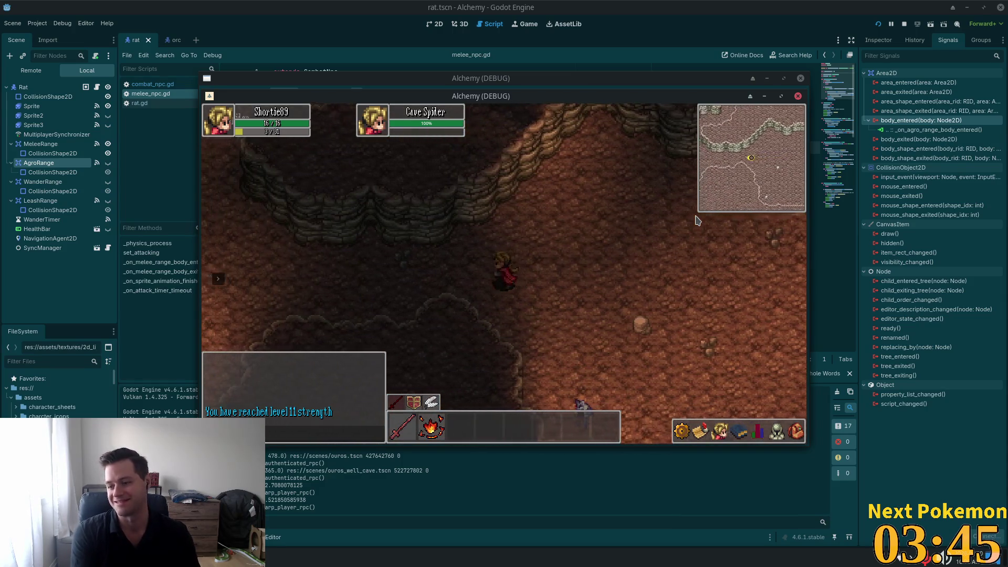
key(Left)
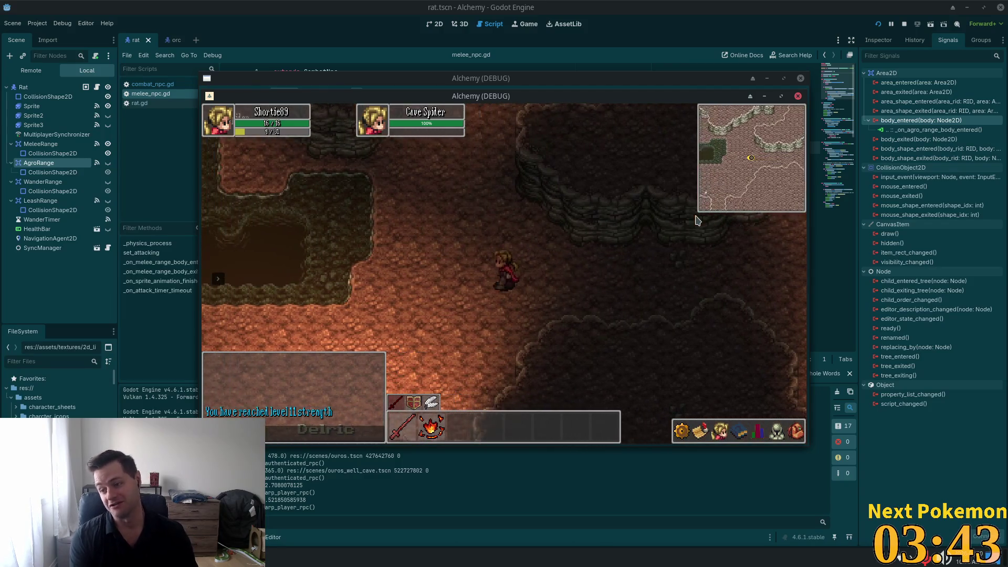
key(Down)
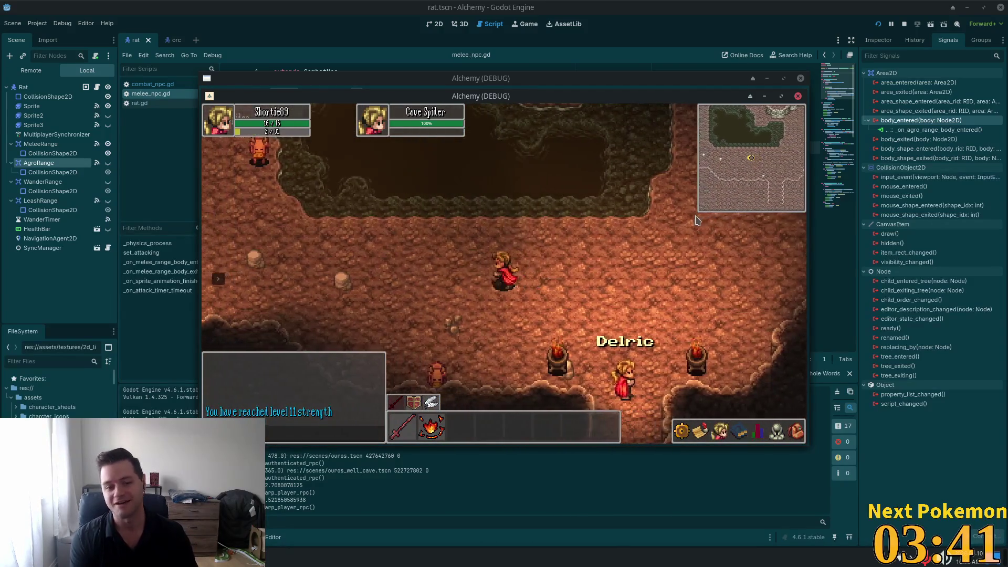
Walk up through the cave passages and out toward Ouros Well.
key(Up)
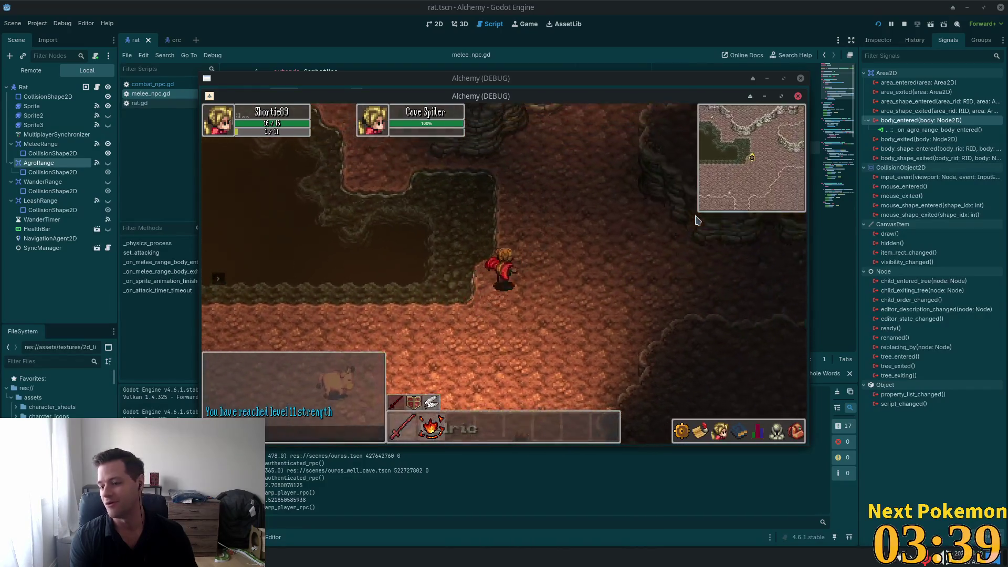
key(Up)
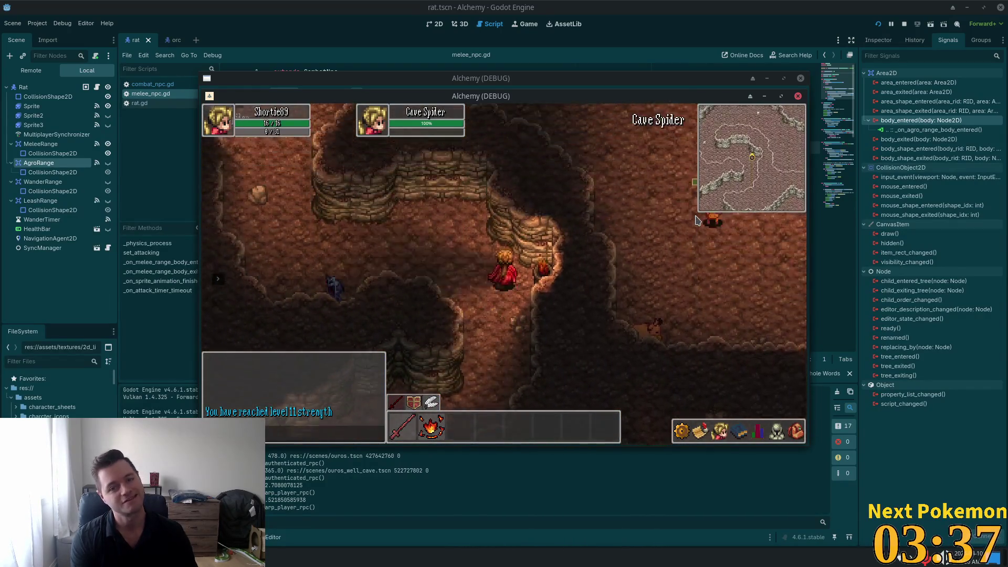
key(Up)
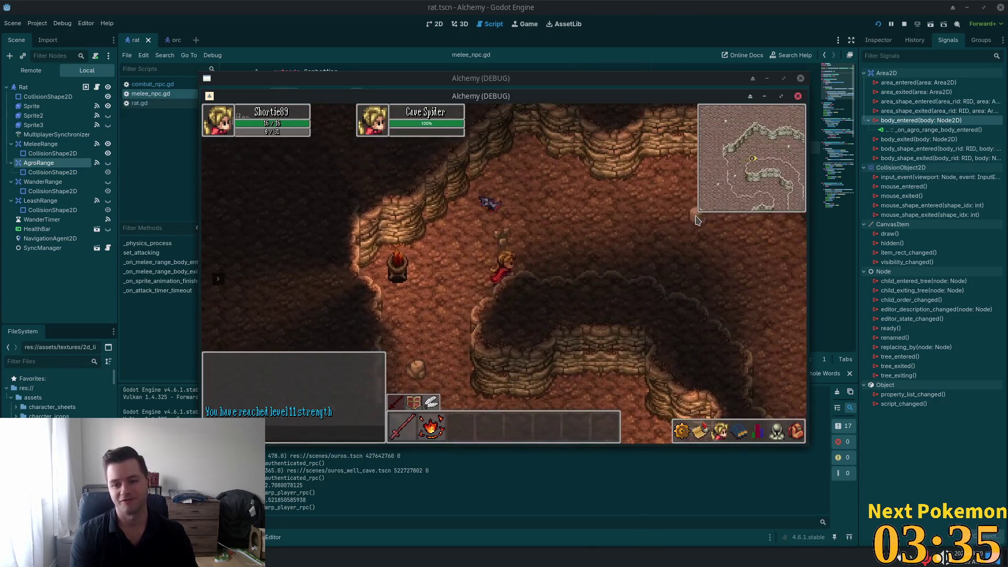
key(Up)
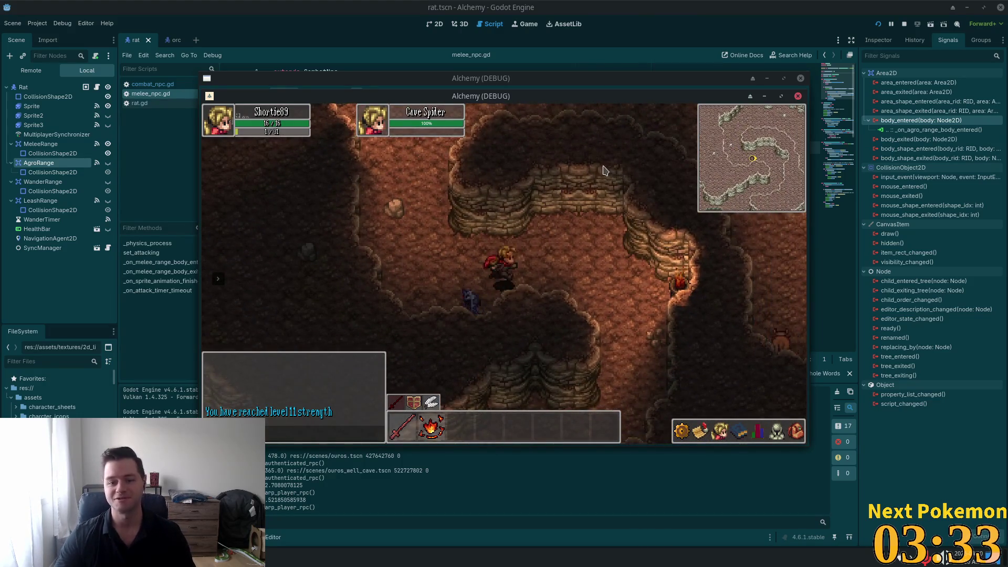
key(Up)
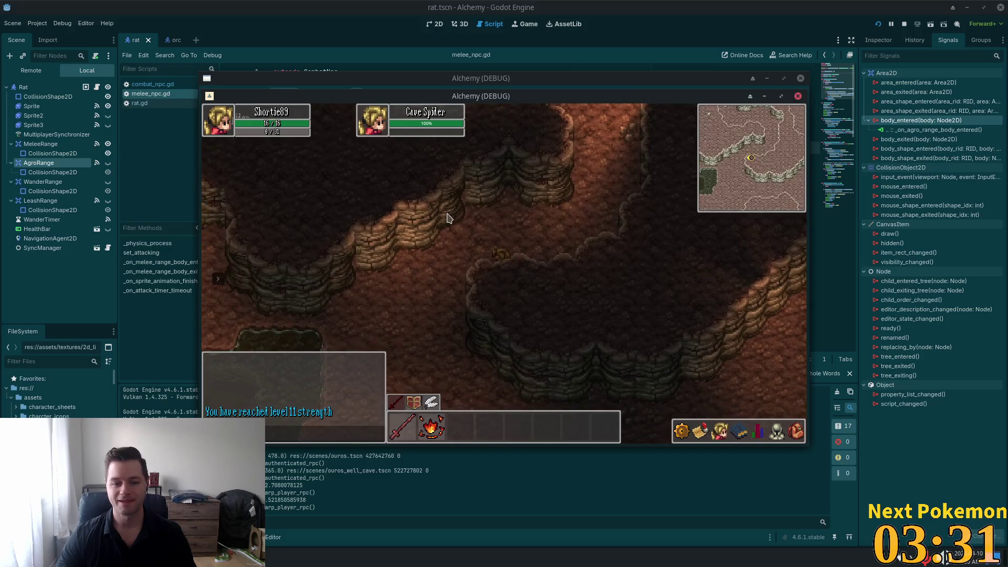
key(Down)
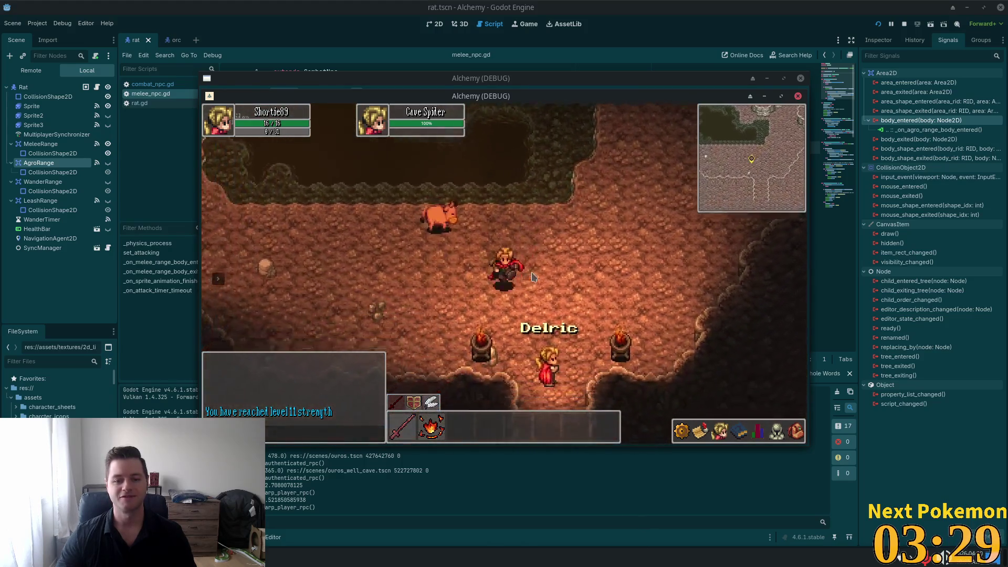
key(Down)
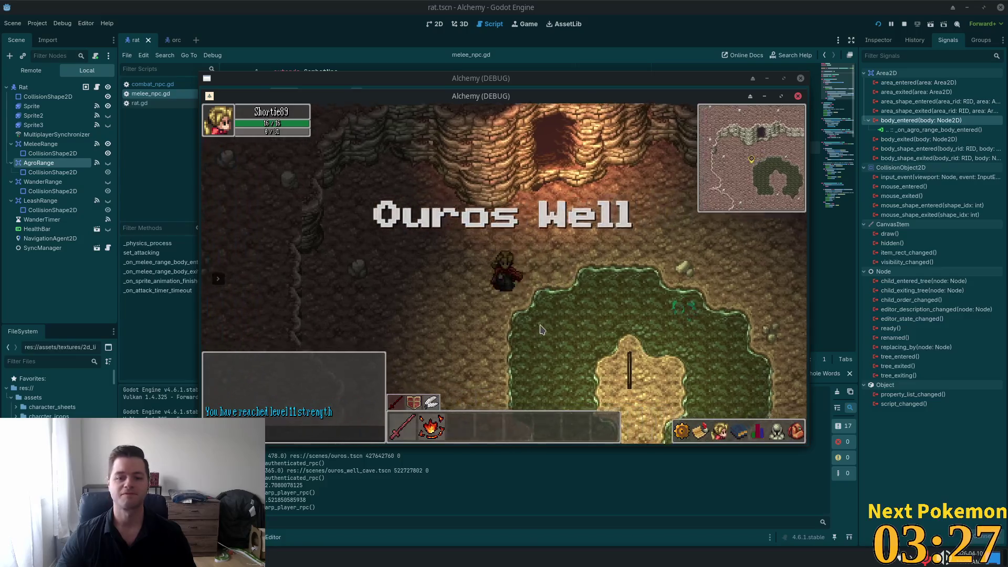
Climb out of the well into Ouros town, walk to the well, and stop the game.
key(Right)
key(Down)
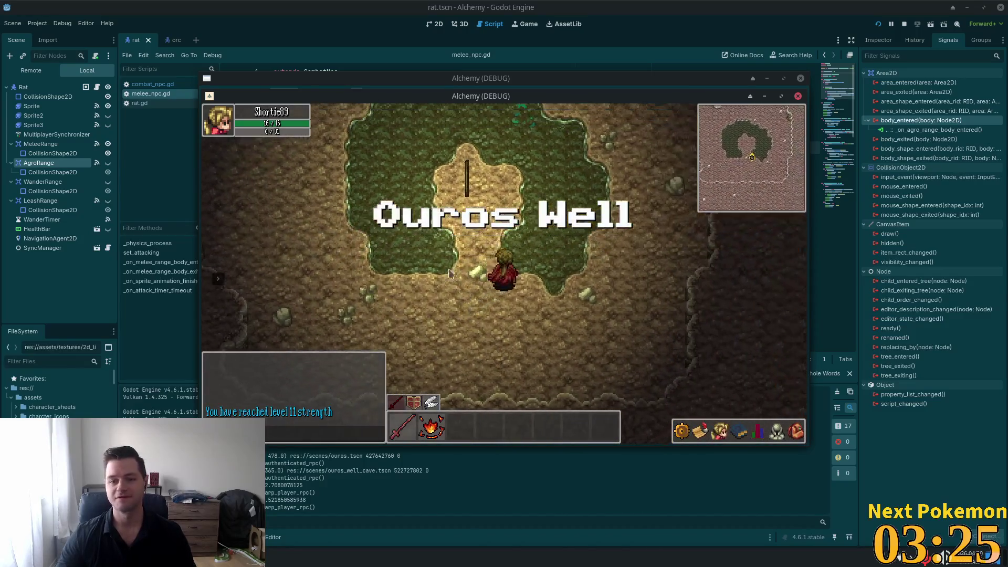
key(Up)
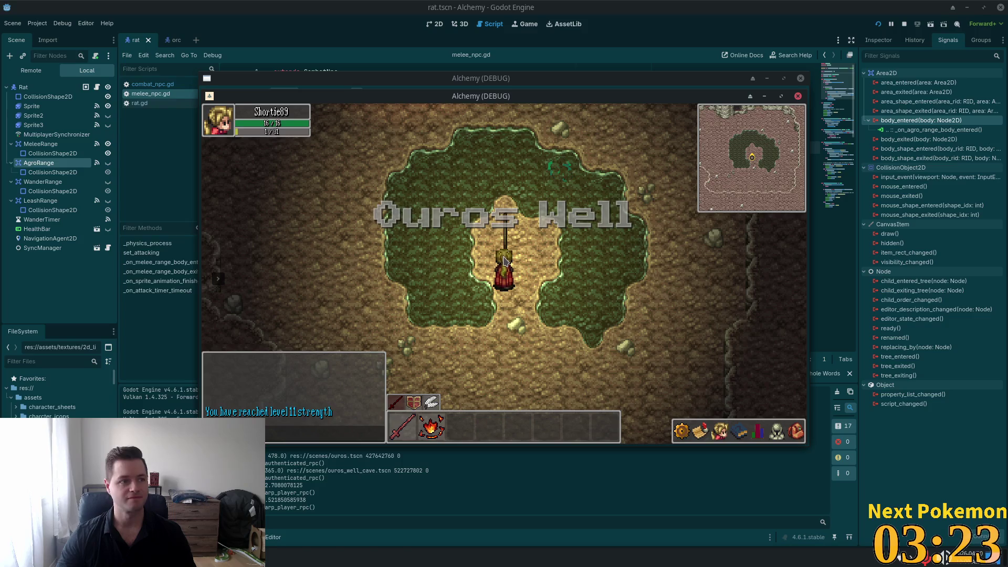
key(Up)
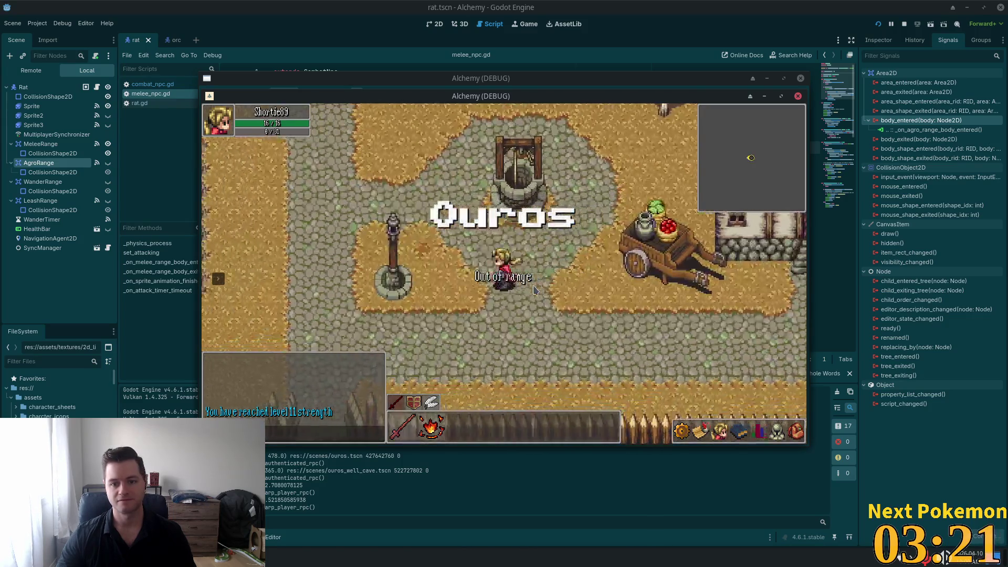
key(Up)
key(Left)
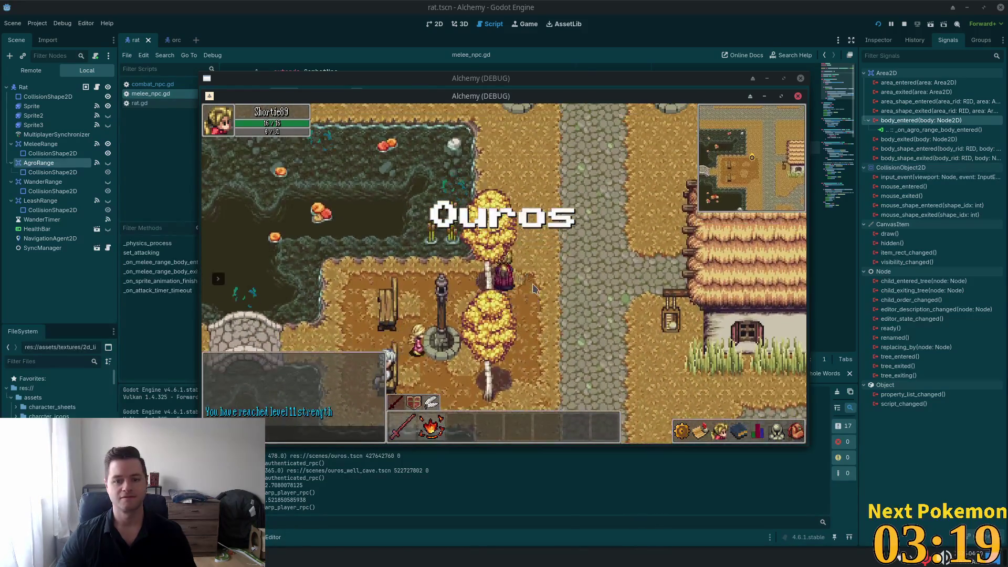
key(Up)
key(Right)
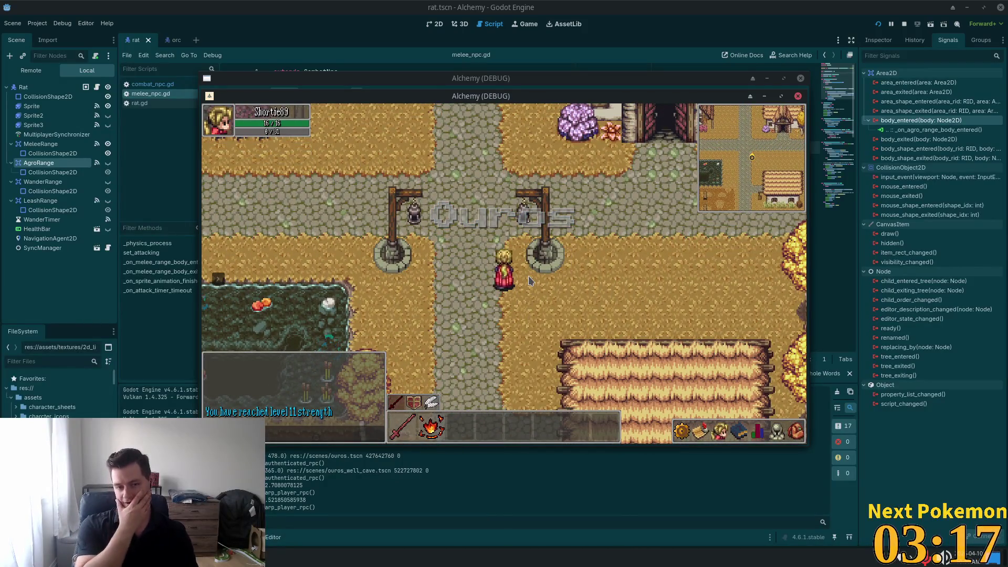
key(Down)
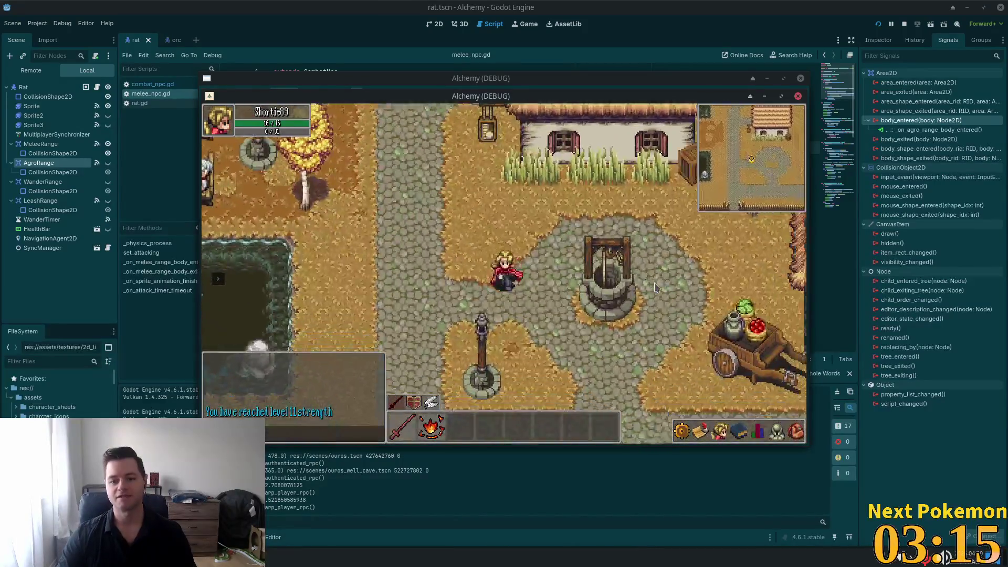
key(Up)
key(Right)
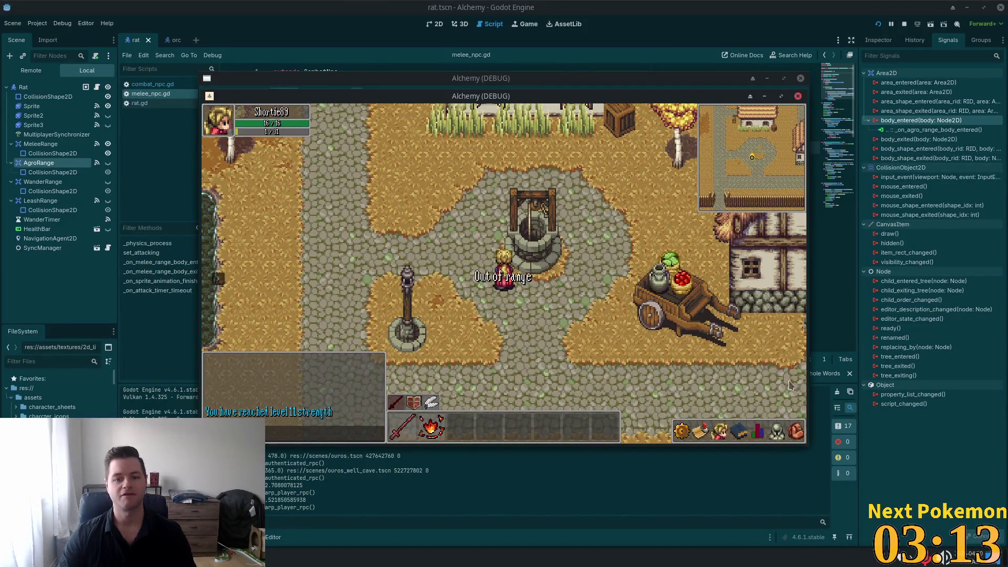
key(F8)
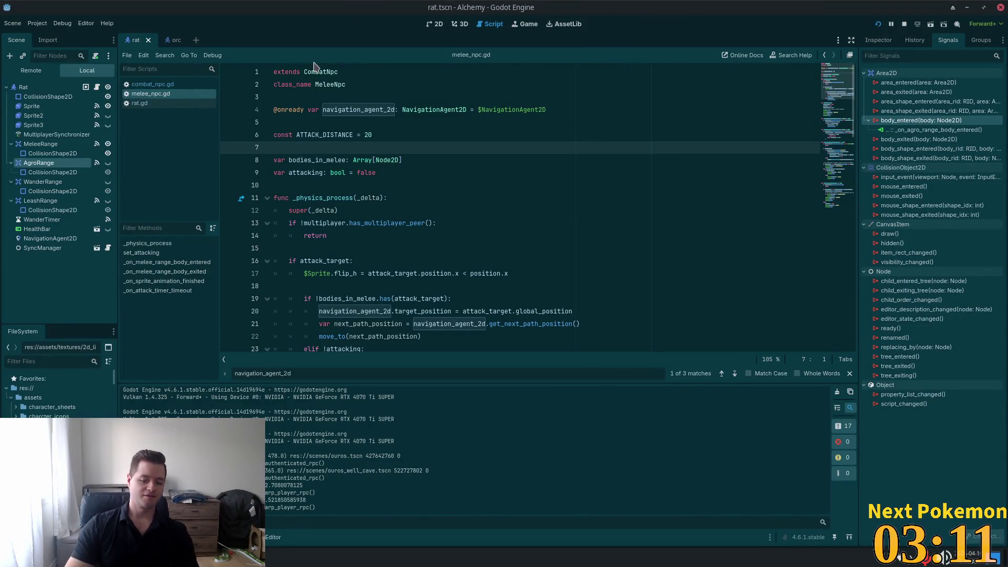
Close the rat scene and the rat.gd script.
click(149, 41)
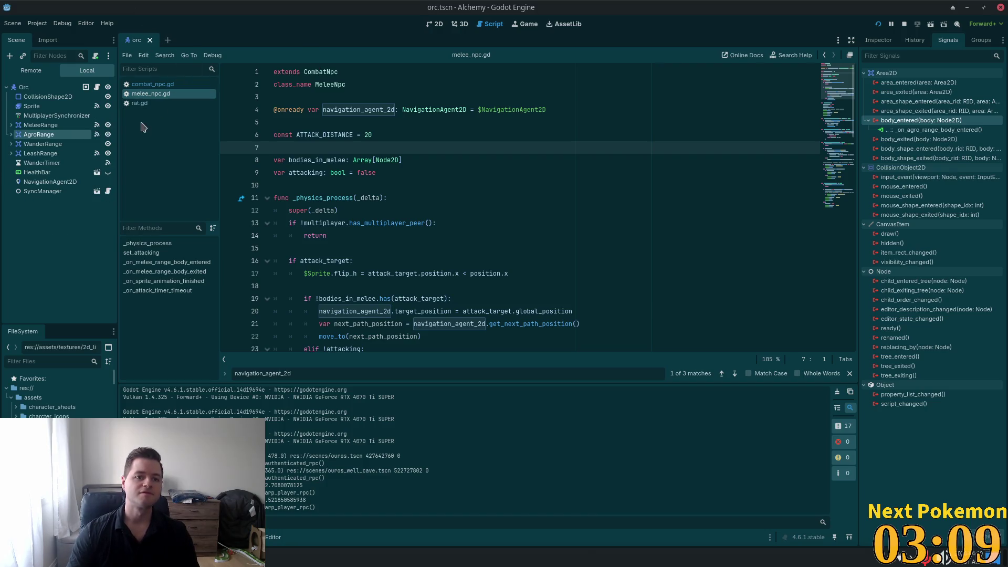
click(142, 107)
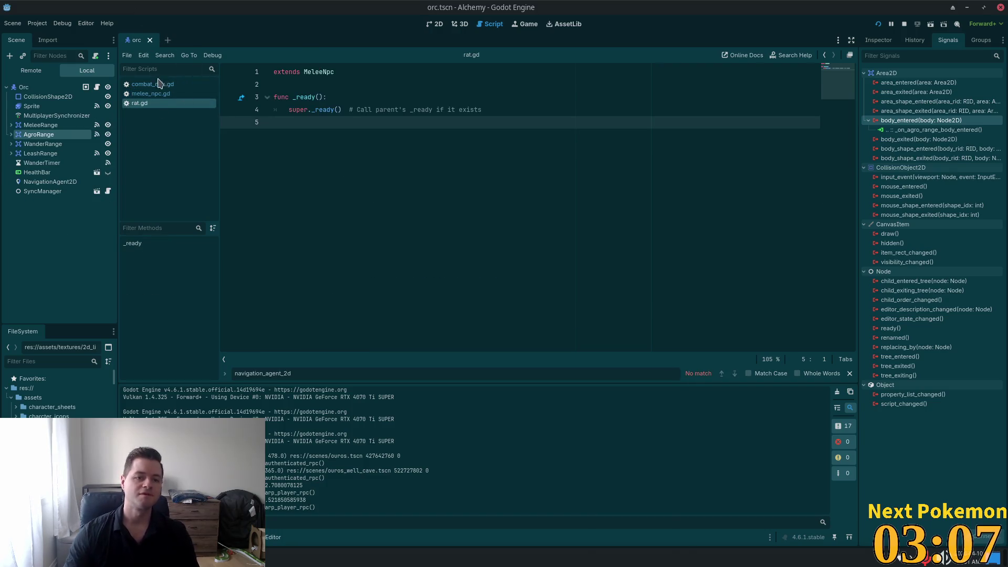
right_click(154, 103)
click(176, 132)
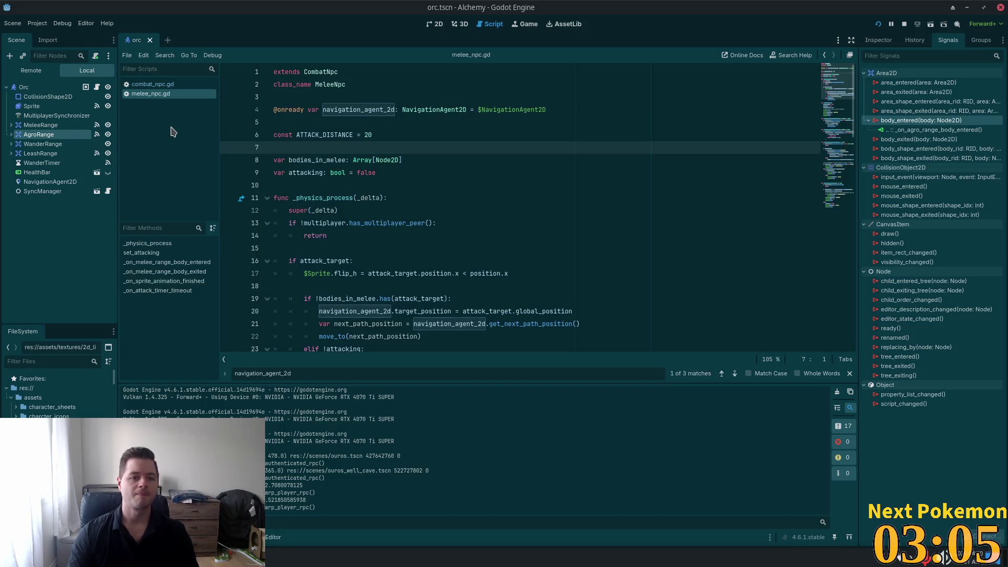
Open bat.tscn, connect AgroRange body_entered to _on_agro_range_body_entered, and save the scene.
key(shift+alt+o)
text(bat)
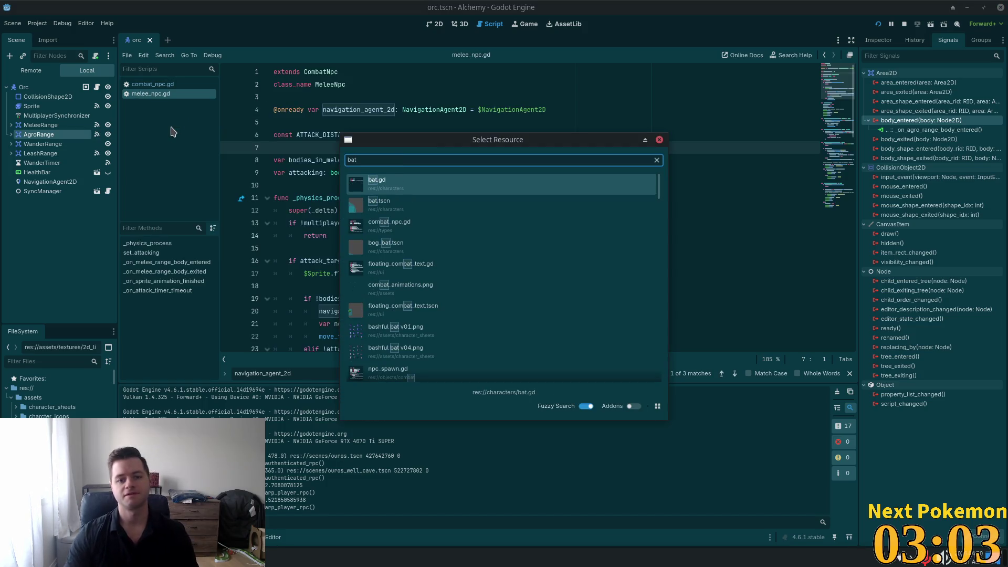
key(Down)
key(Return)
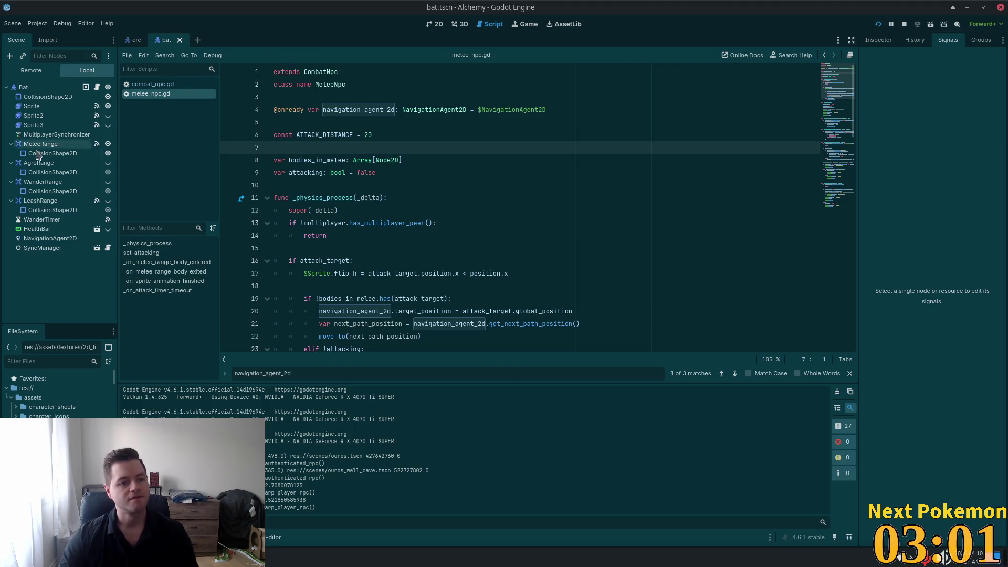
click(42, 163)
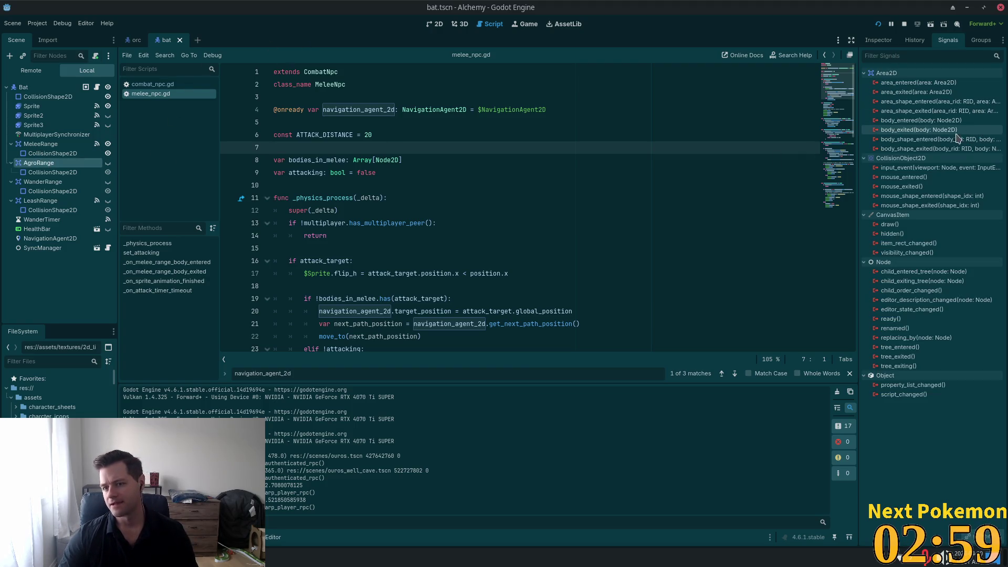
click(435, 24)
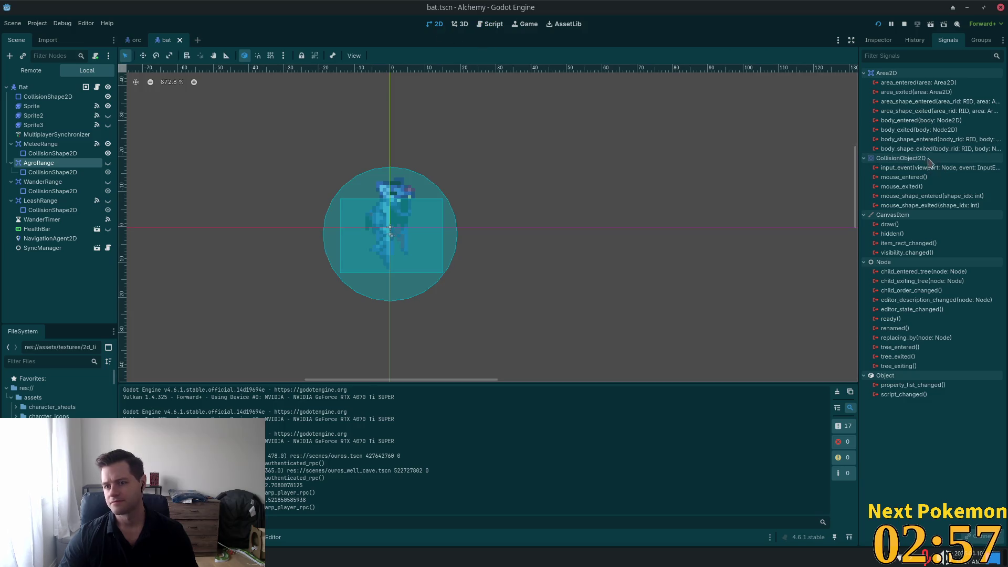
double_click(897, 120)
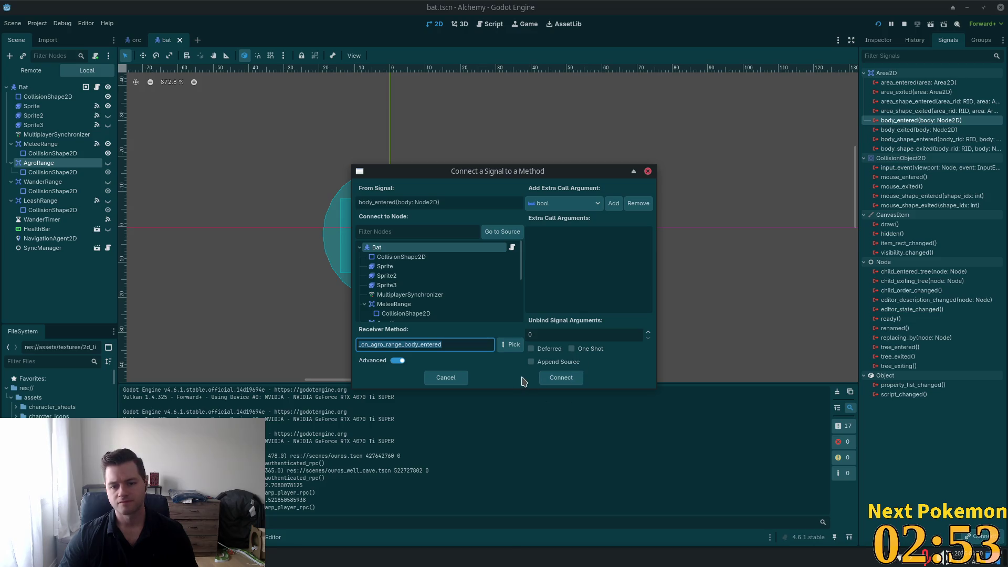
click(560, 378)
key(ctrl+s)
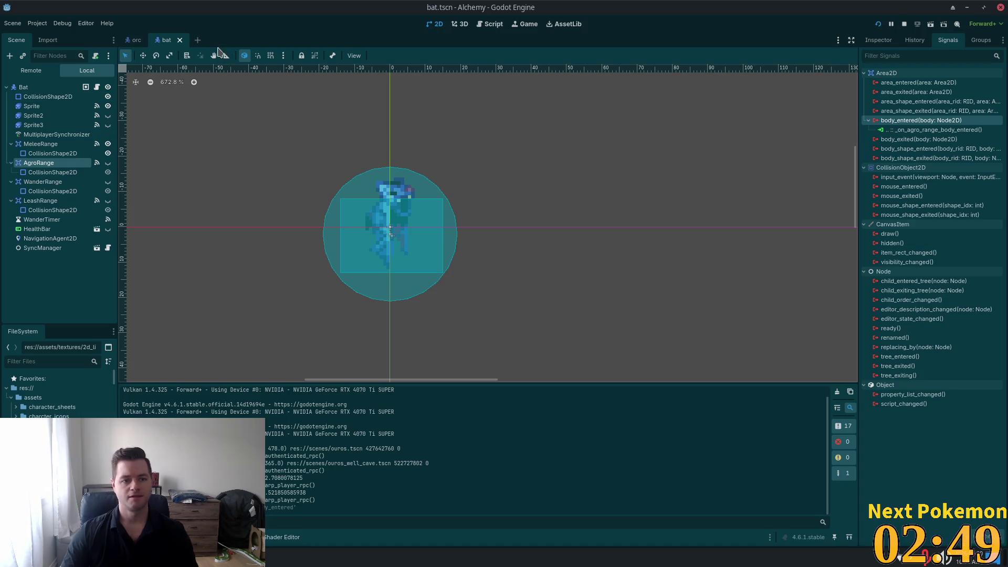
click(180, 40)
Open cave_spider.tscn, connect AgroRange body_entered to _on_agro_range_body_entered, and launch the game with F5.
key(alt+shift+o)
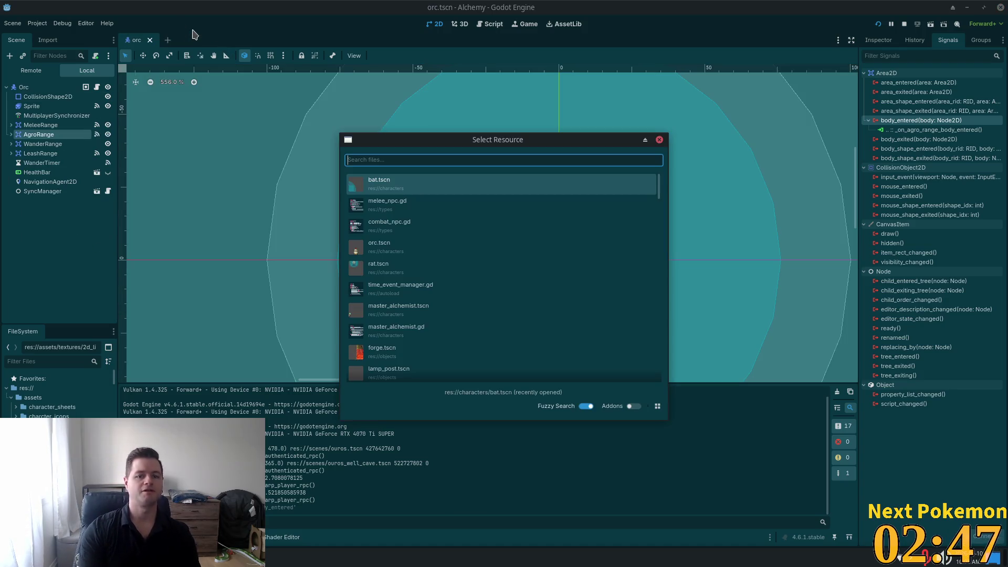
text(cave_spider)
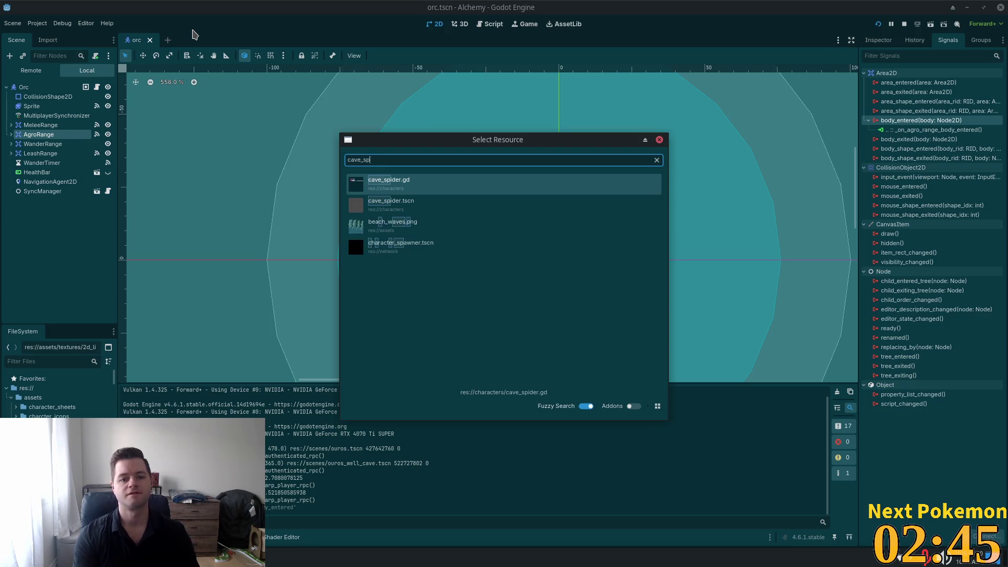
key(Down)
key(Return)
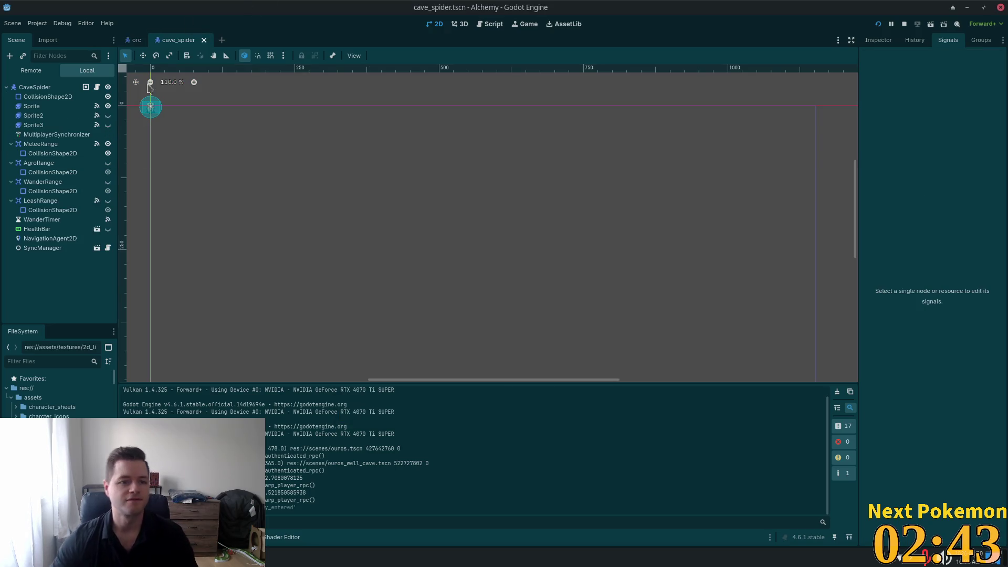
click(33, 115)
click(38, 163)
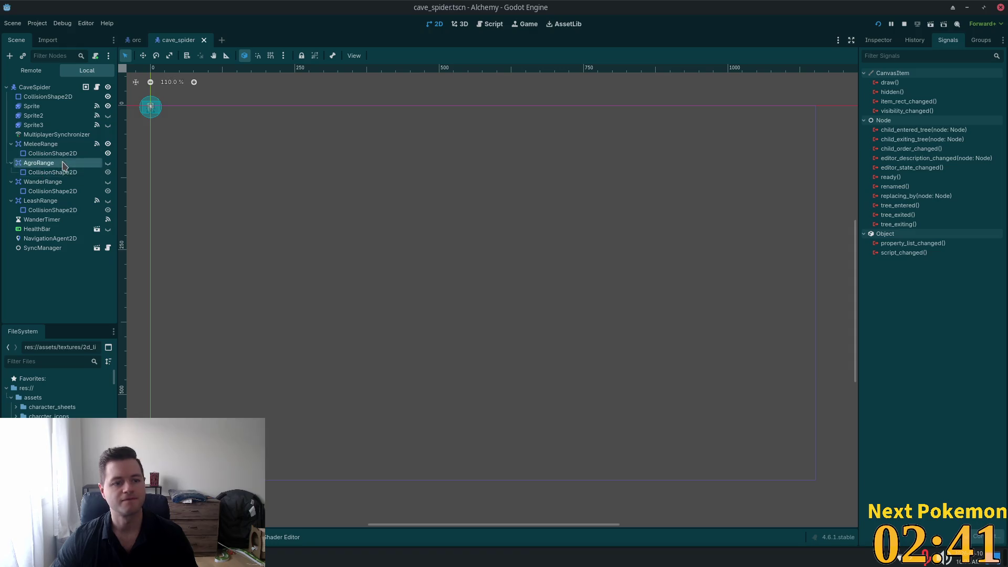
double_click(929, 120)
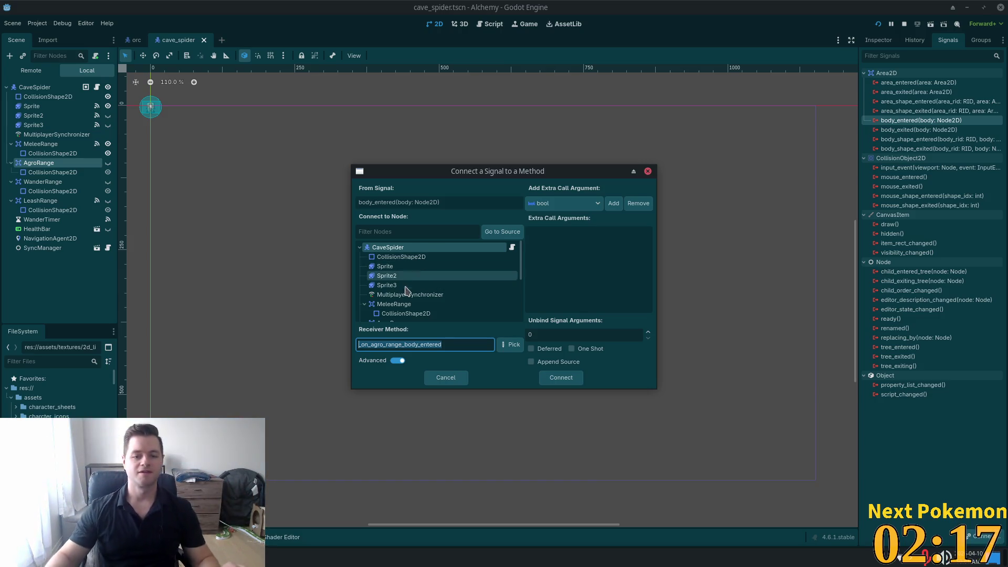
click(560, 385)
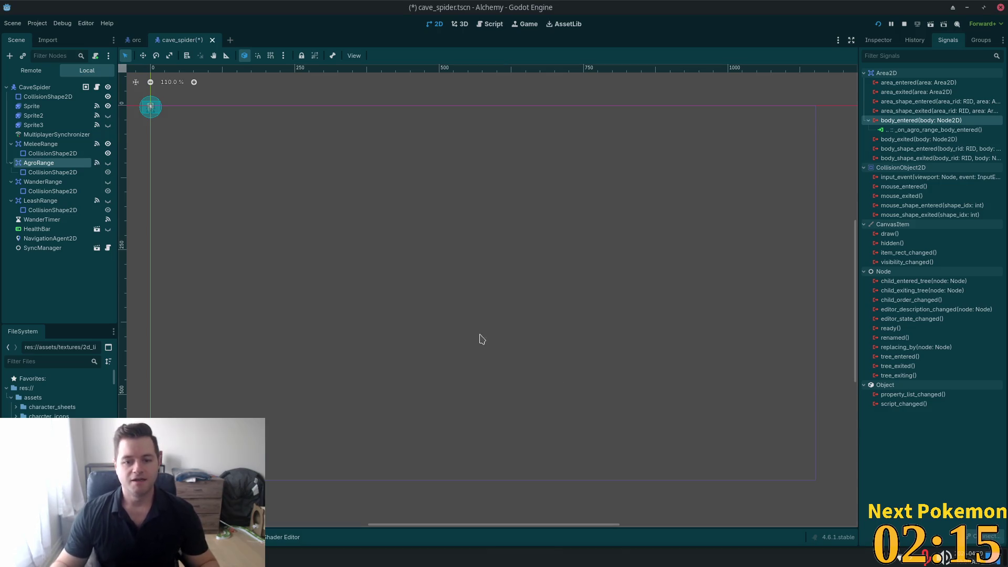
key(F5)
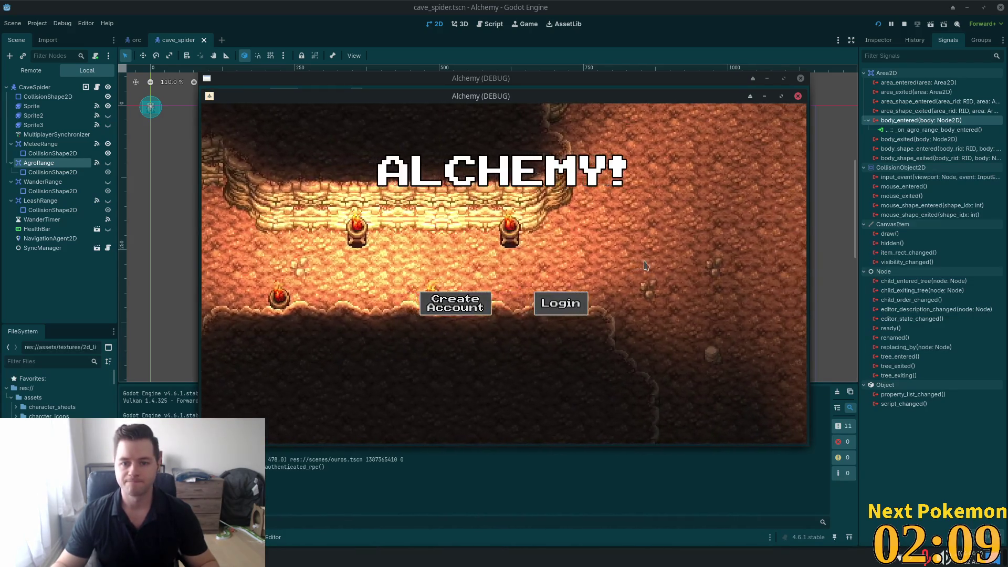
Enter the game world and walk north through Ouros Caves past the spiders toward the torch.
click(559, 302)
key(w)
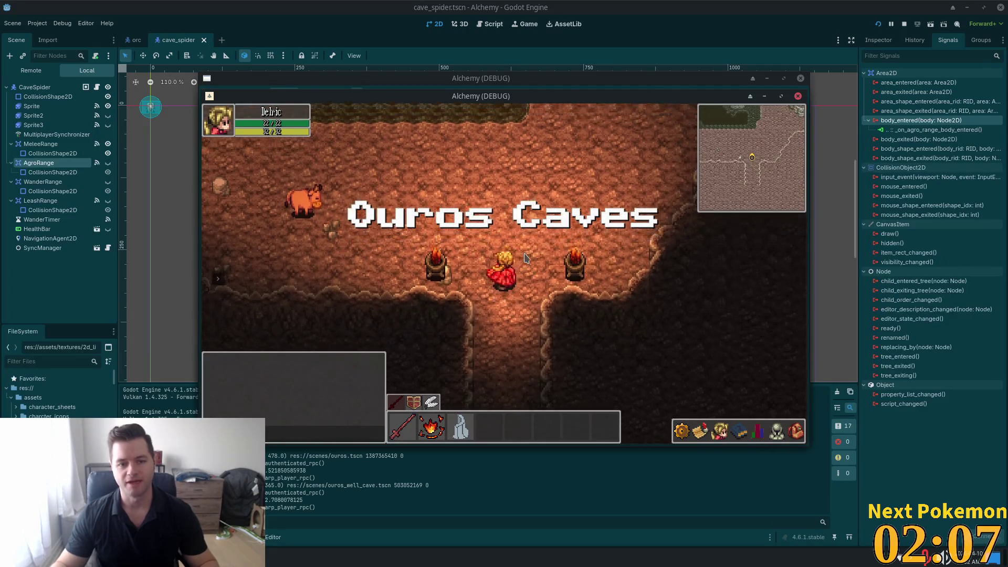
key(w)
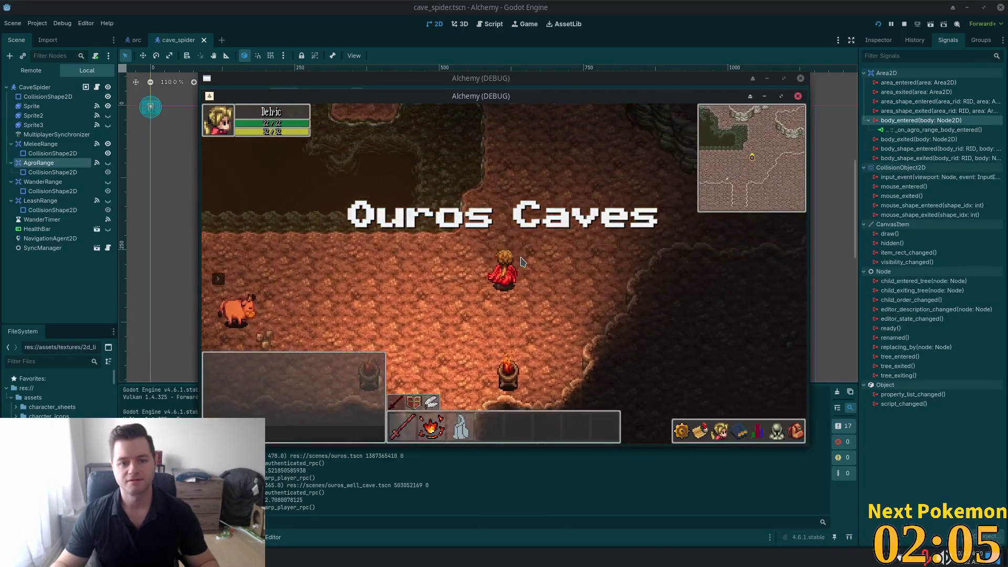
key(w)
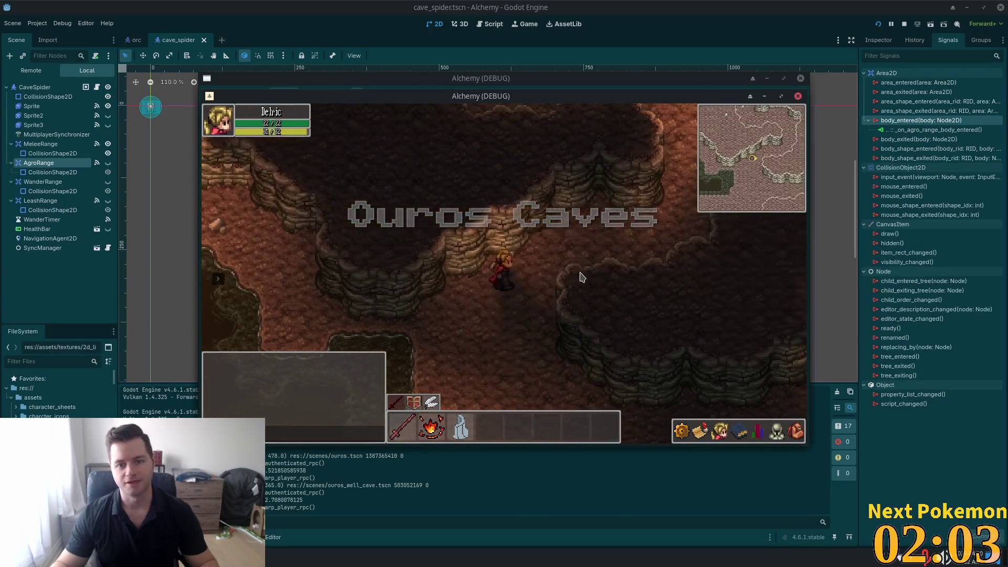
key(w)
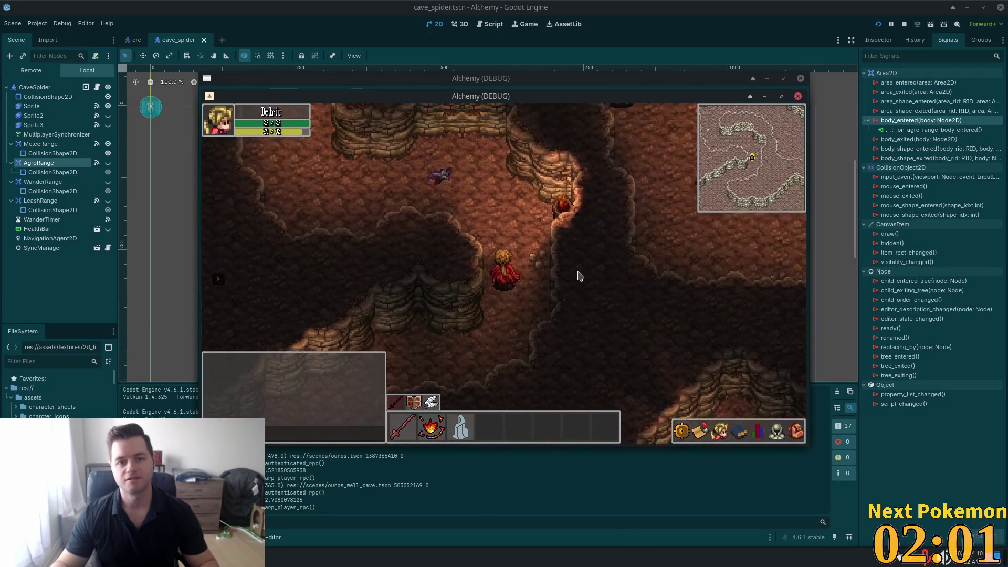
key(w)
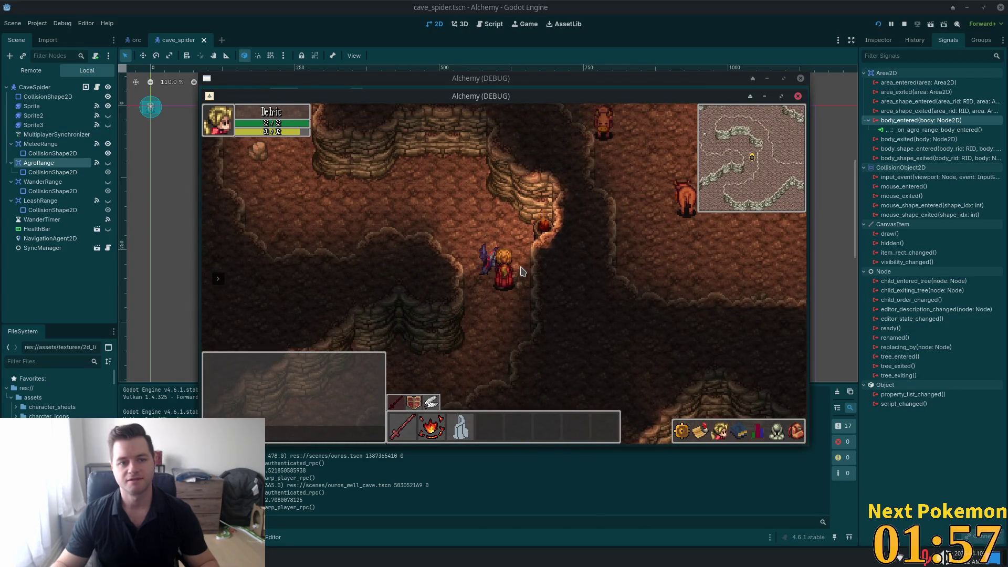
key(w)
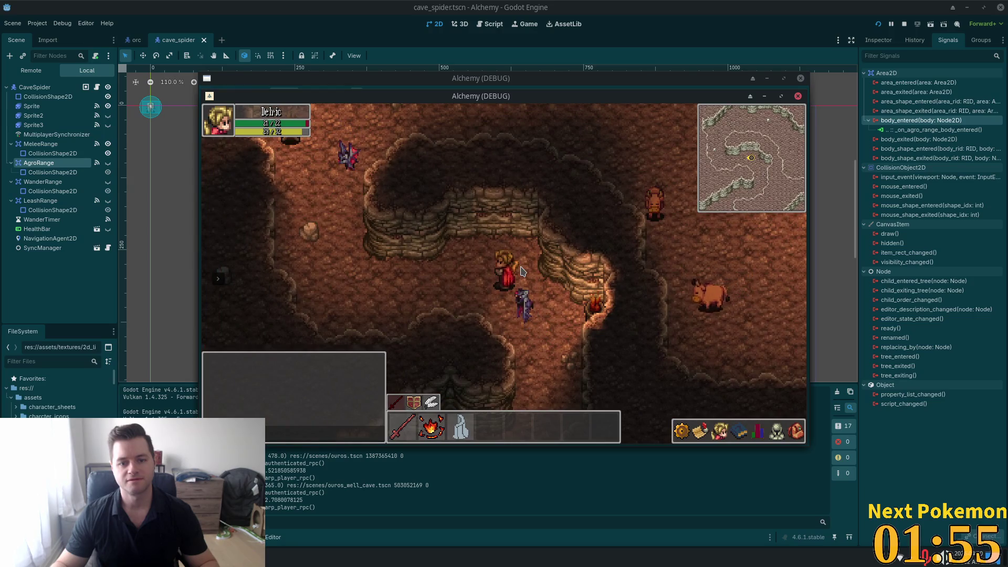
key(a)
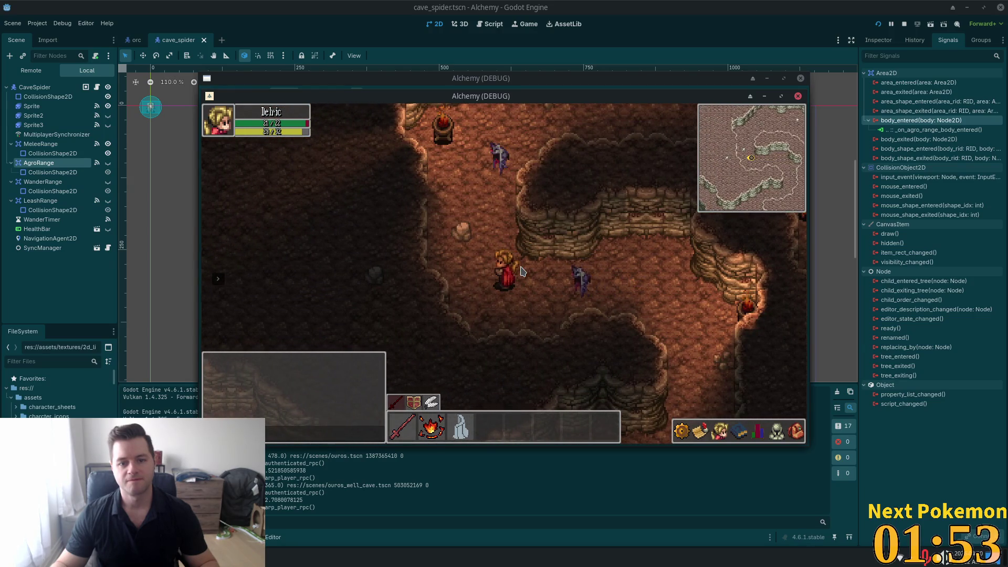
key(w)
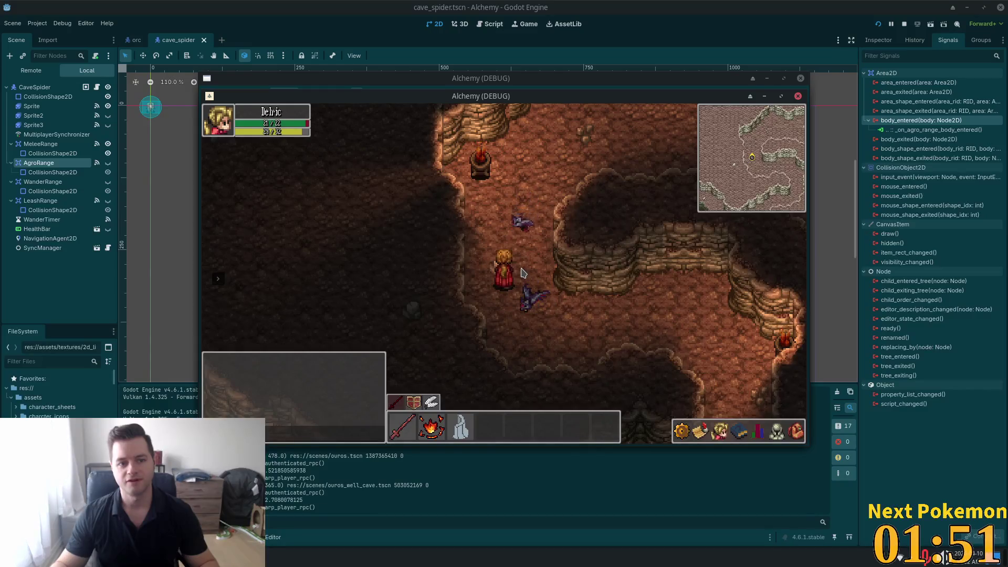
key(w)
key(w)
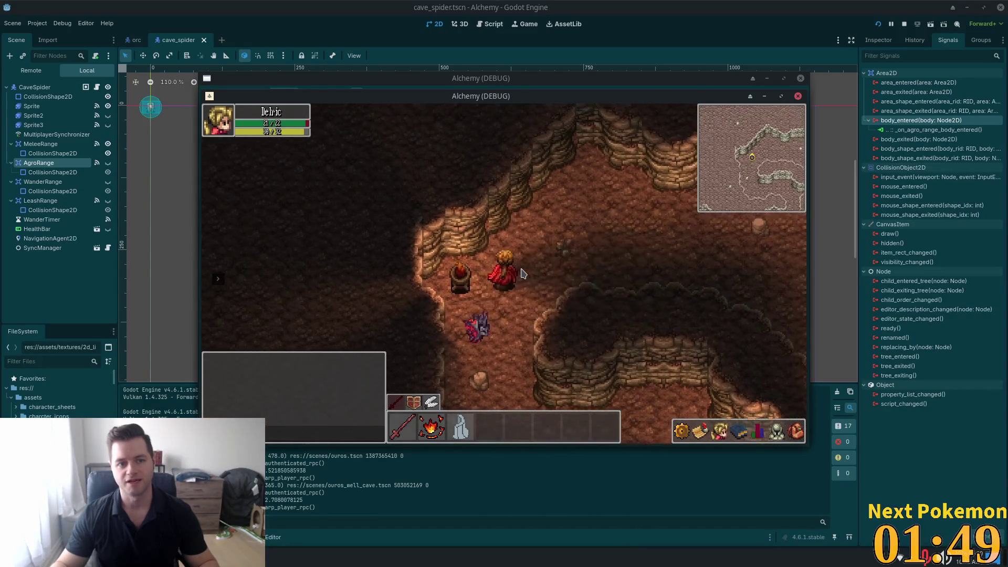
key(w)
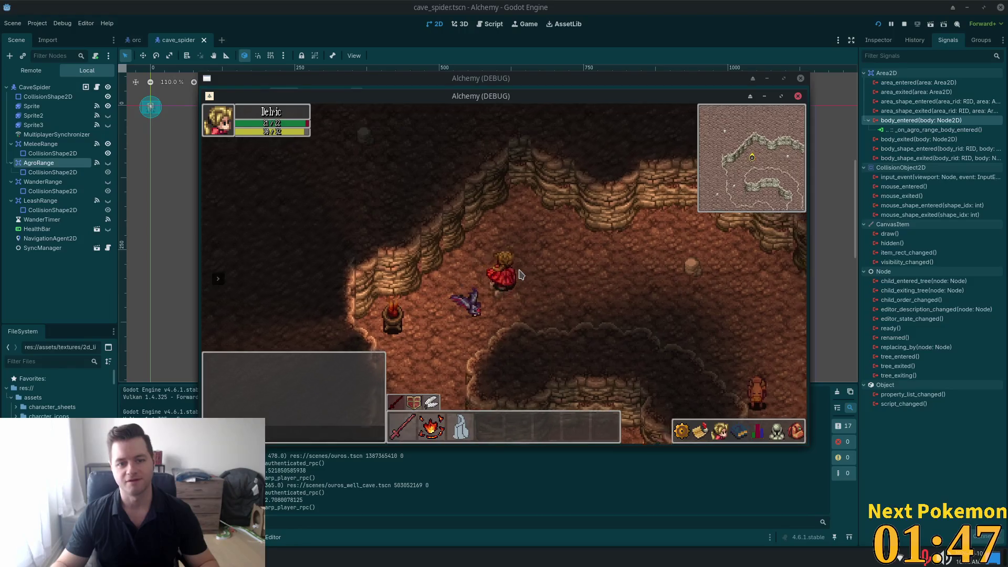
Walk south-east and east among the pigs, letting them attack and deal damage.
key(s)
key(d)
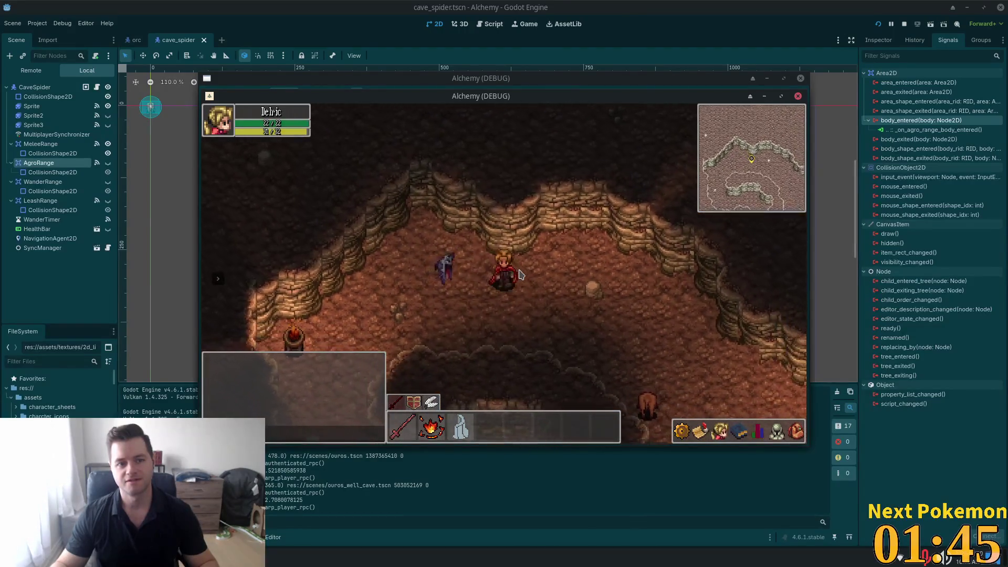
key(s)
key(d)
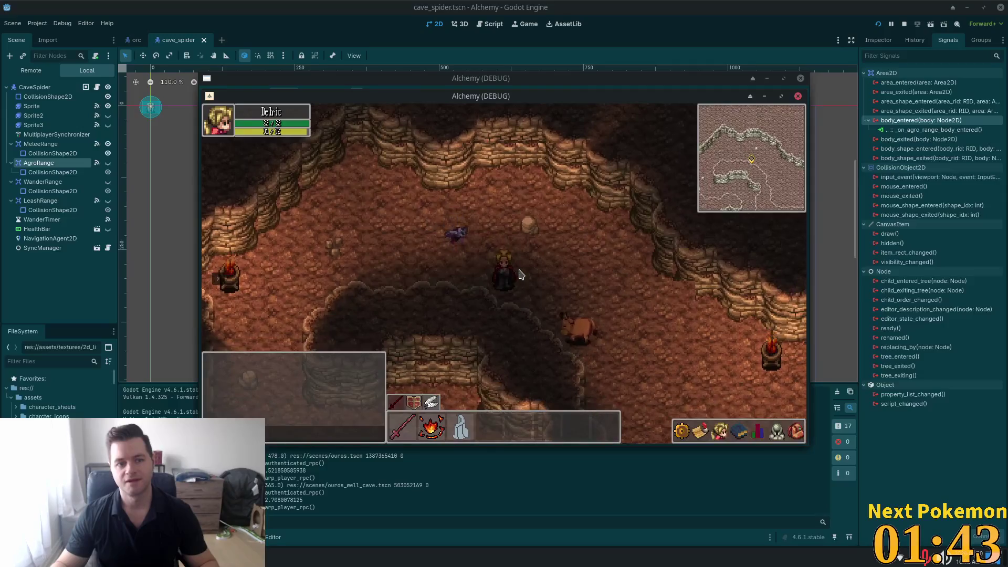
key(d)
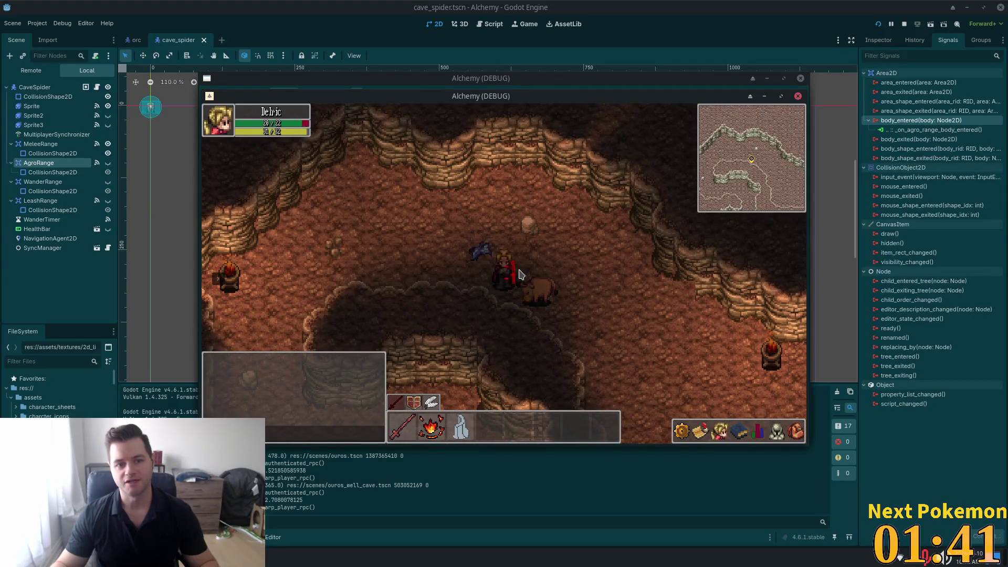
key(s)
key(d)
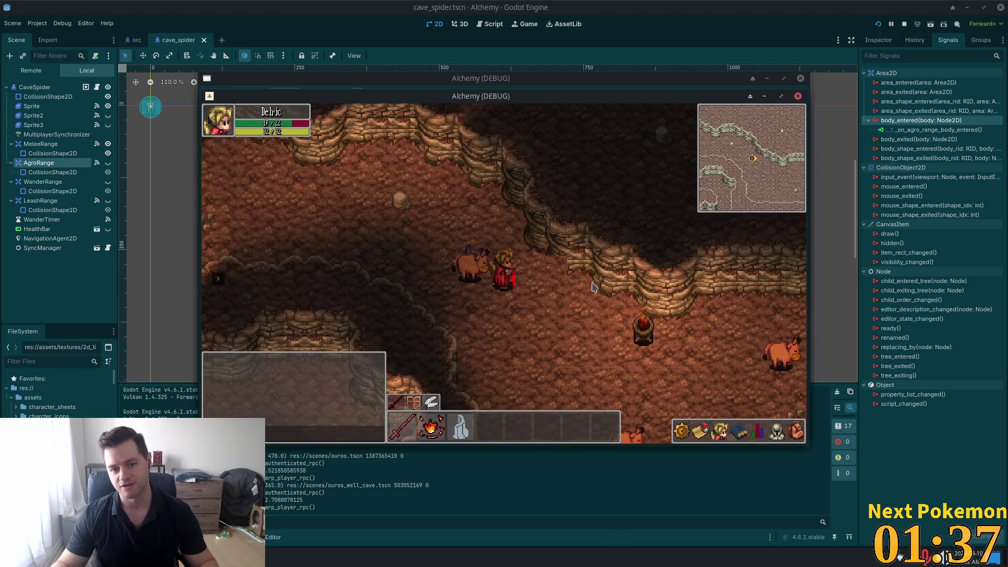
key(s)
key(d)
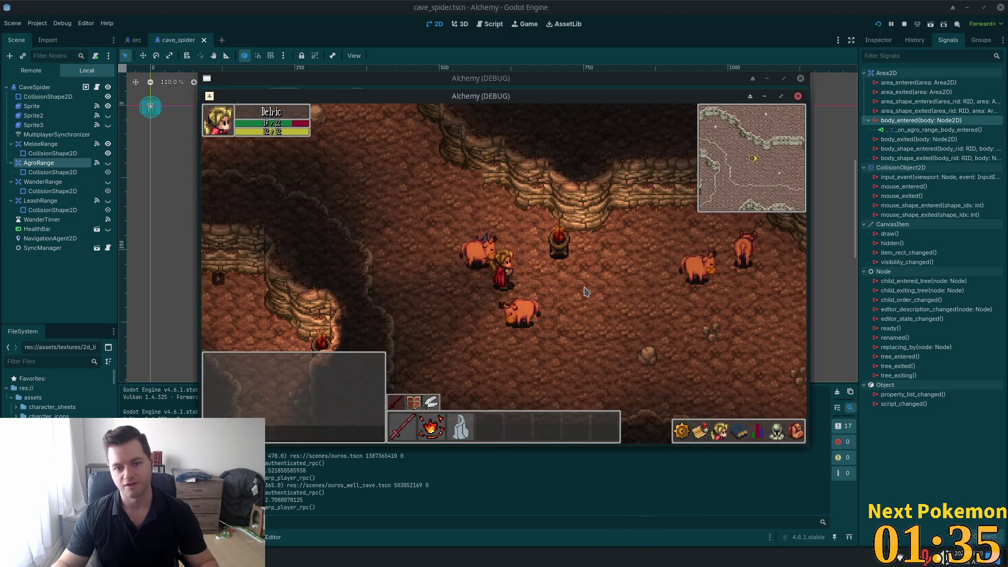
key(s)
key(d)
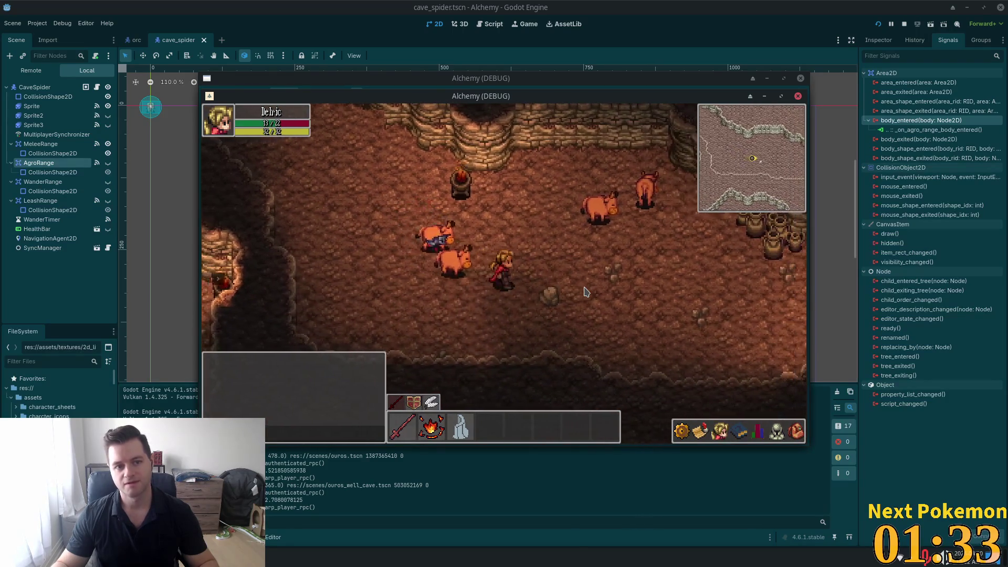
key(d)
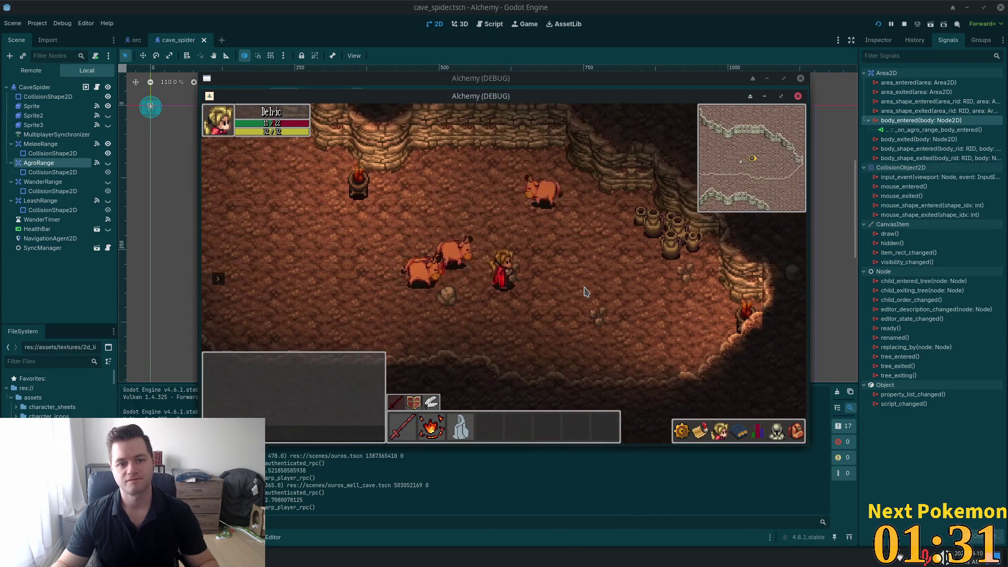
key(d)
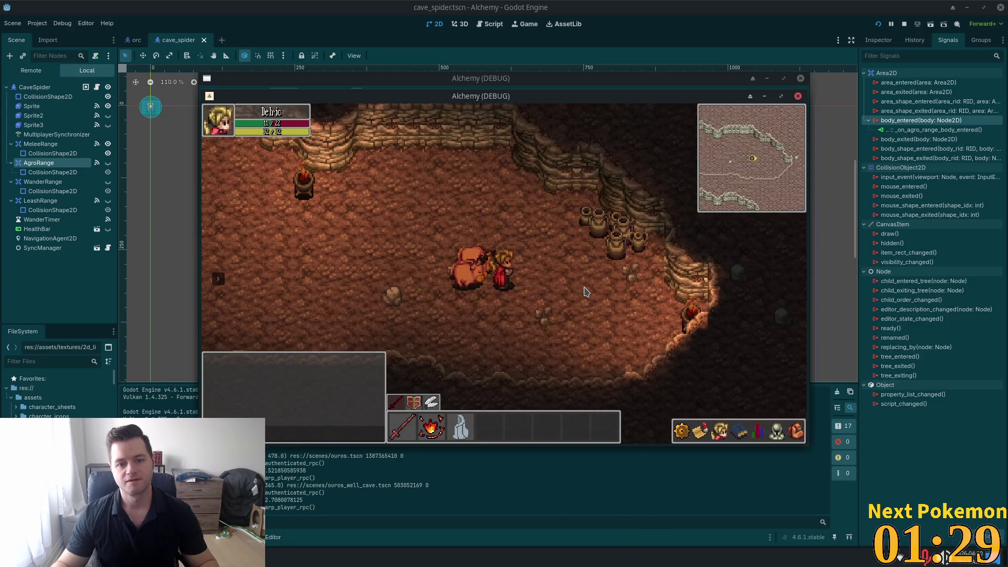
key(d)
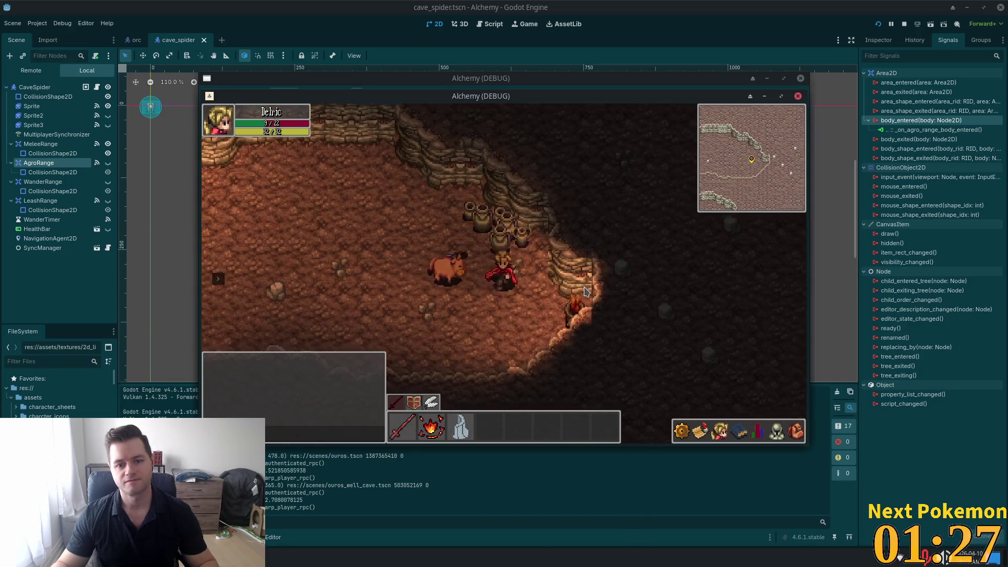
key(d)
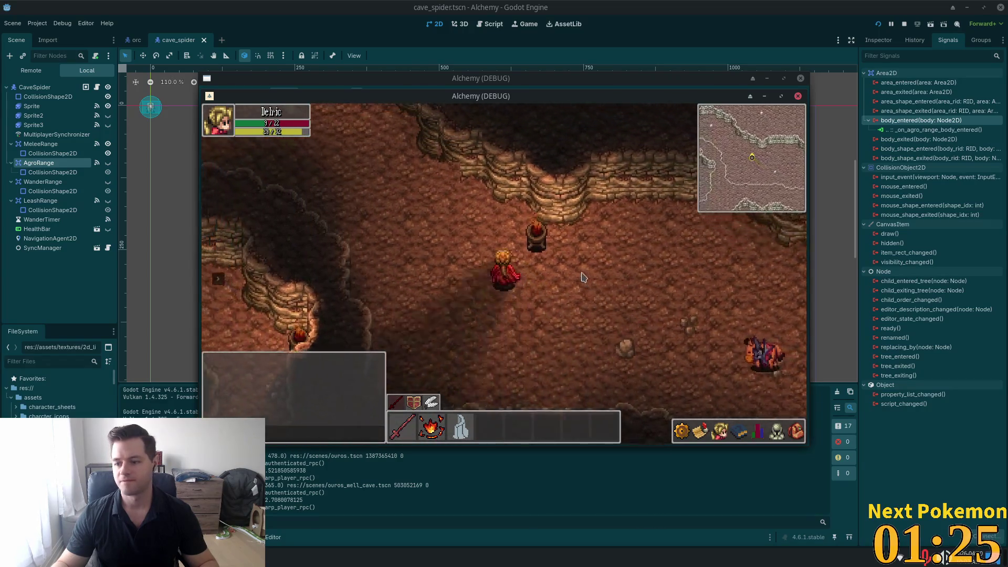
key(d)
key(d)
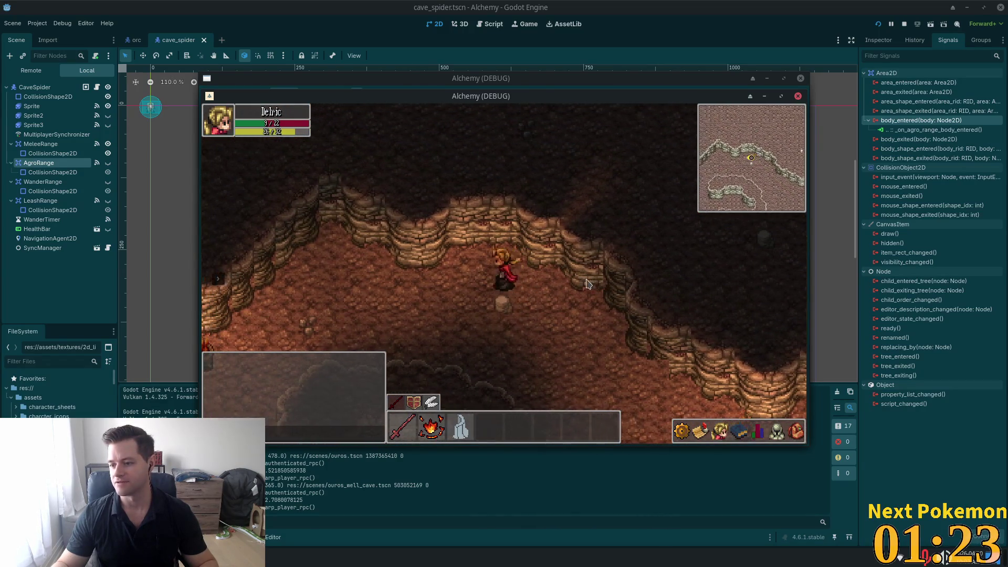
Head back west and south into the torch-lit chamber, stepping around inside it.
key(a)
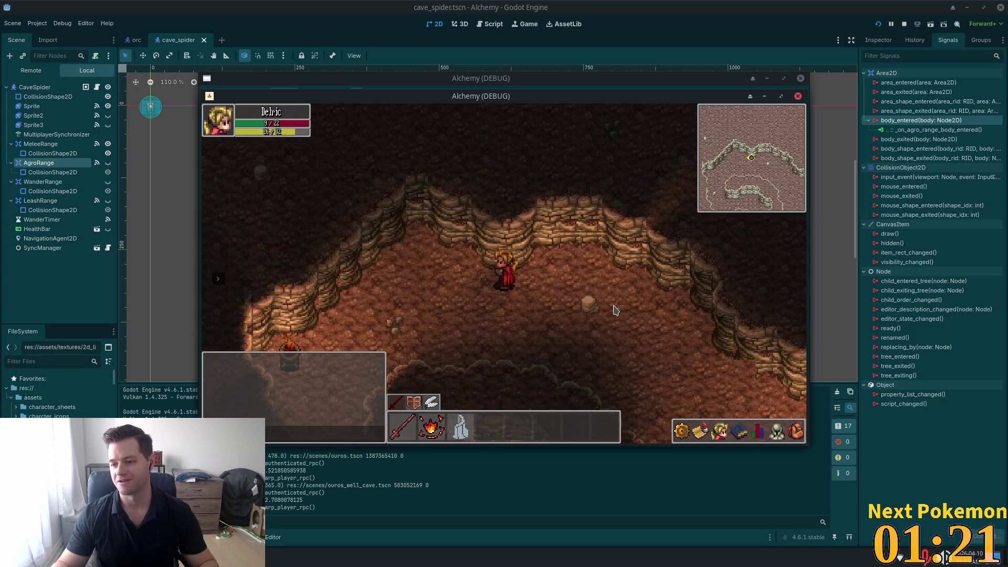
key(s)
key(a)
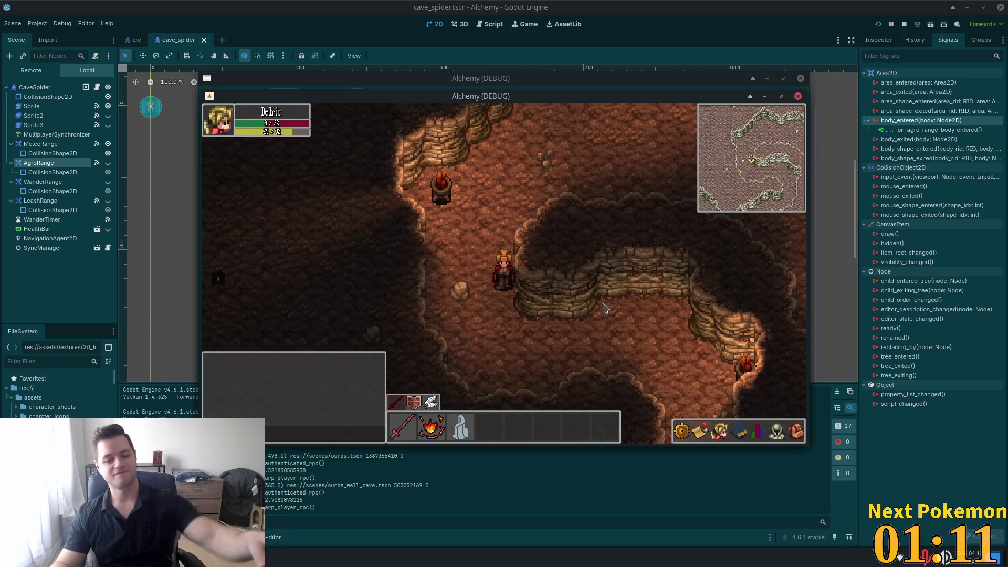
key(s)
key(w)
key(d)
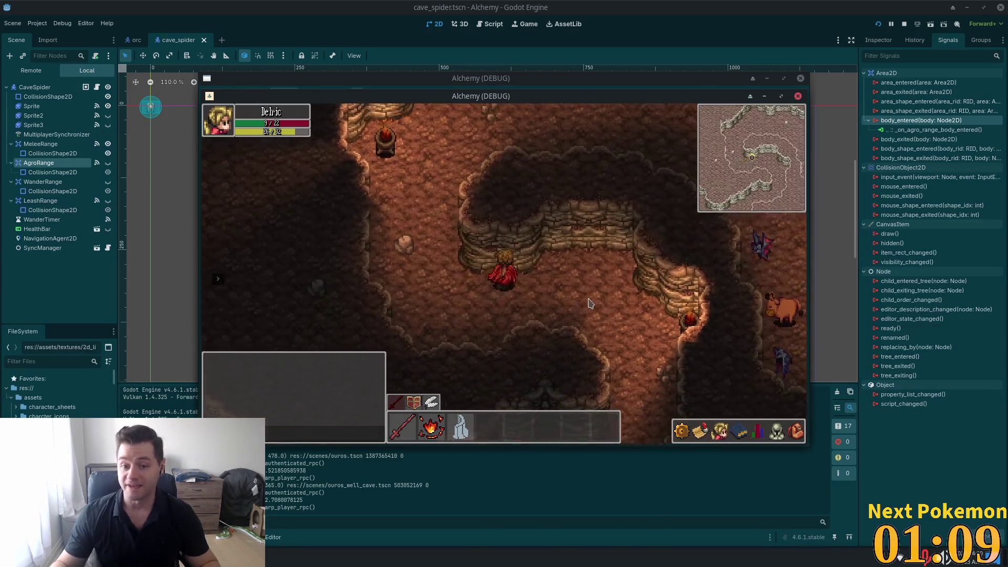
key(s)
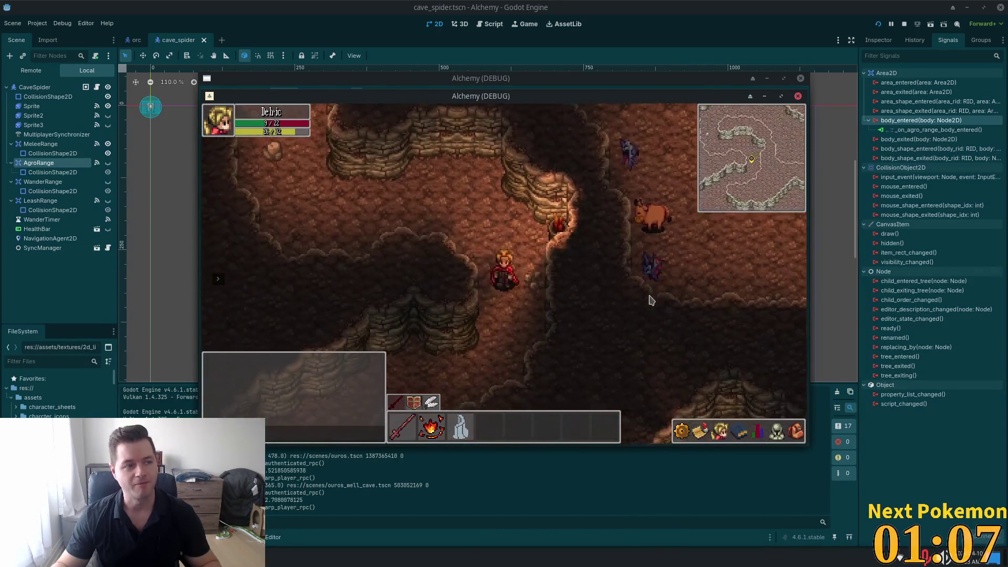
key(s)
key(s)
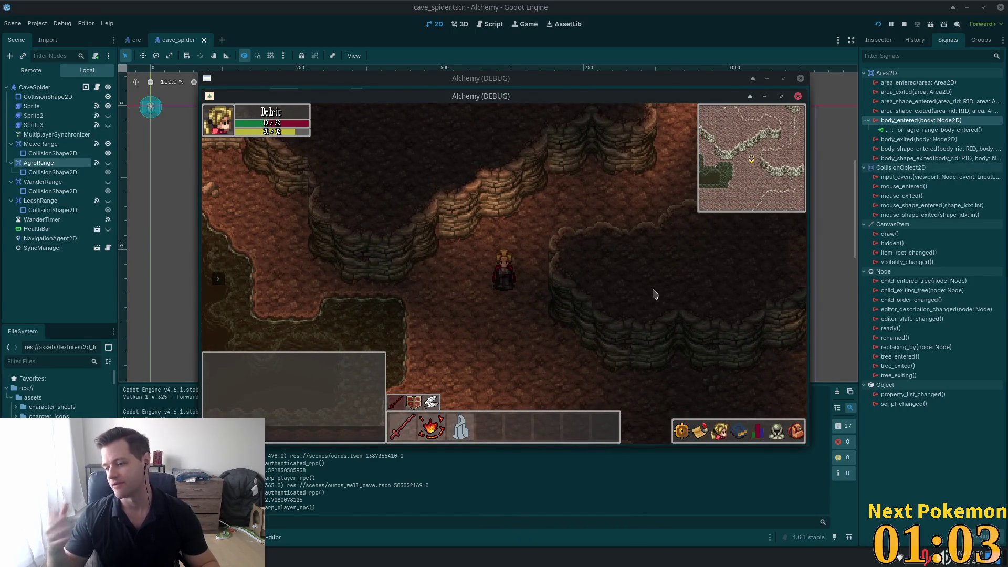
key(s)
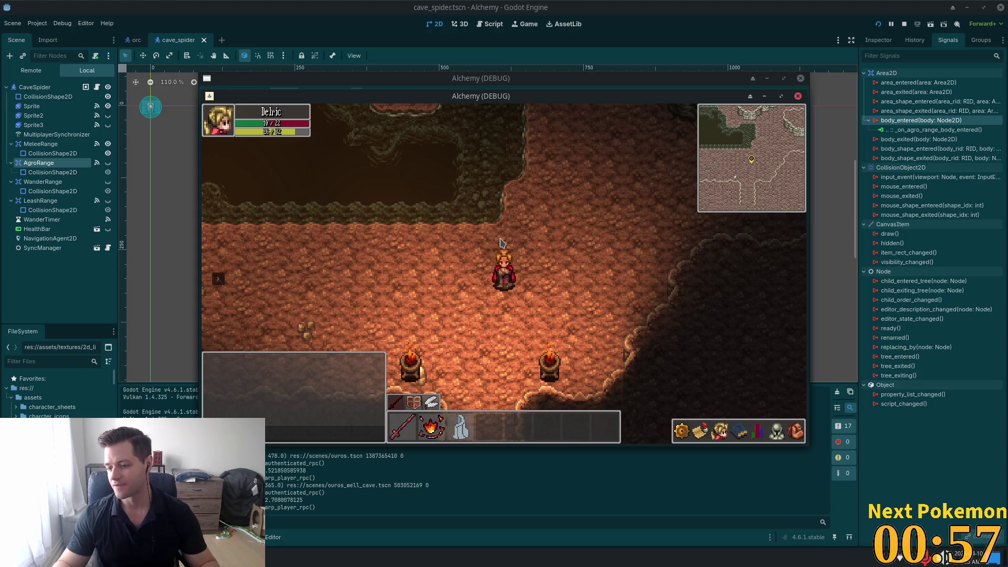
key(s+a)
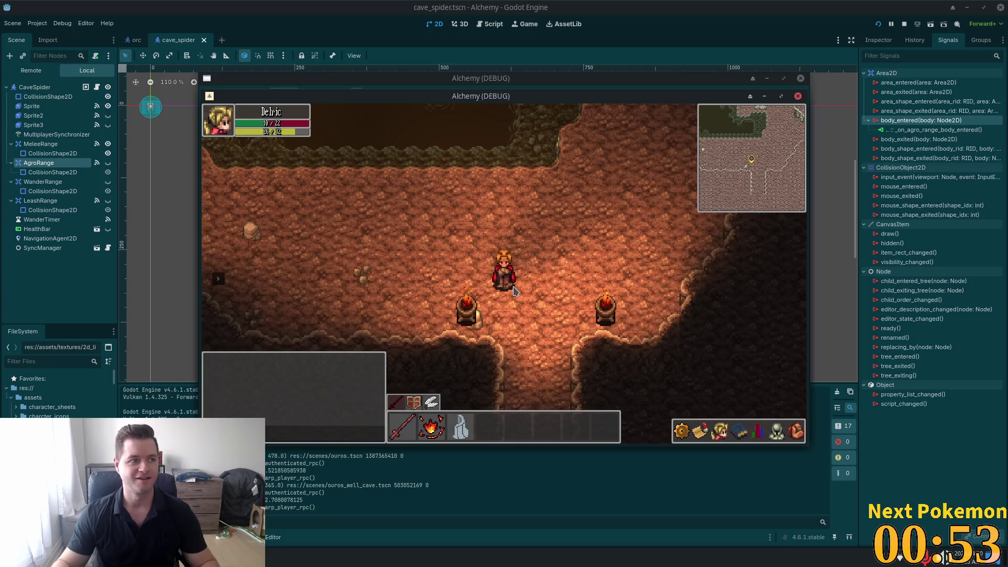
key(w)
key(s+a)
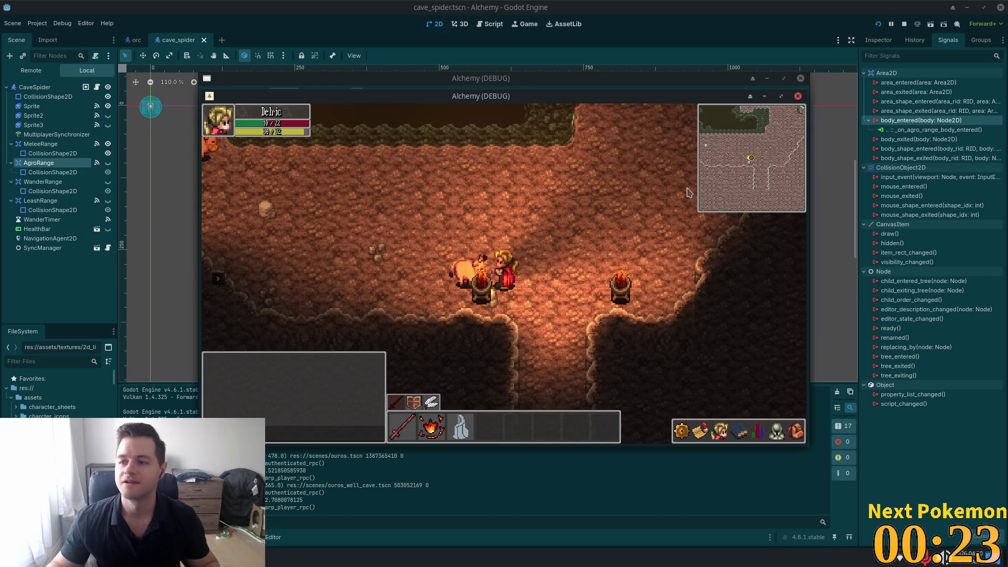
Walk up-left past the pigs toward the torch platform pool.
key(d)
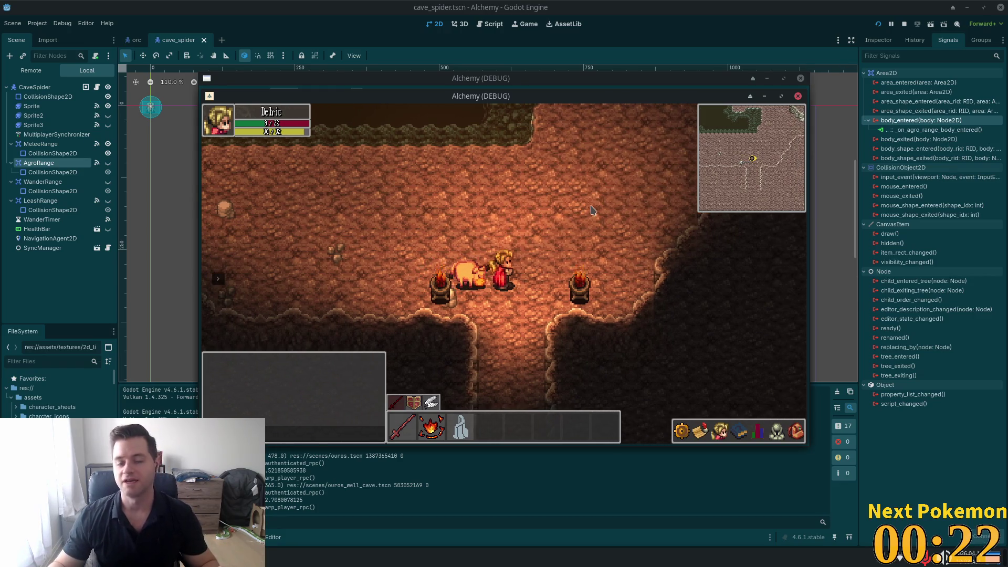
key(w)
key(a)
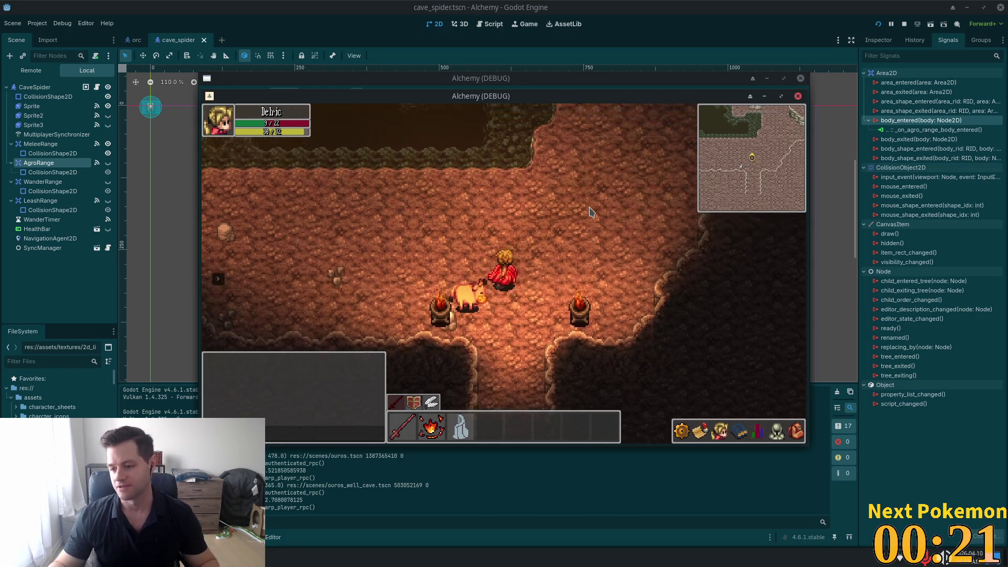
key(w)
key(a)
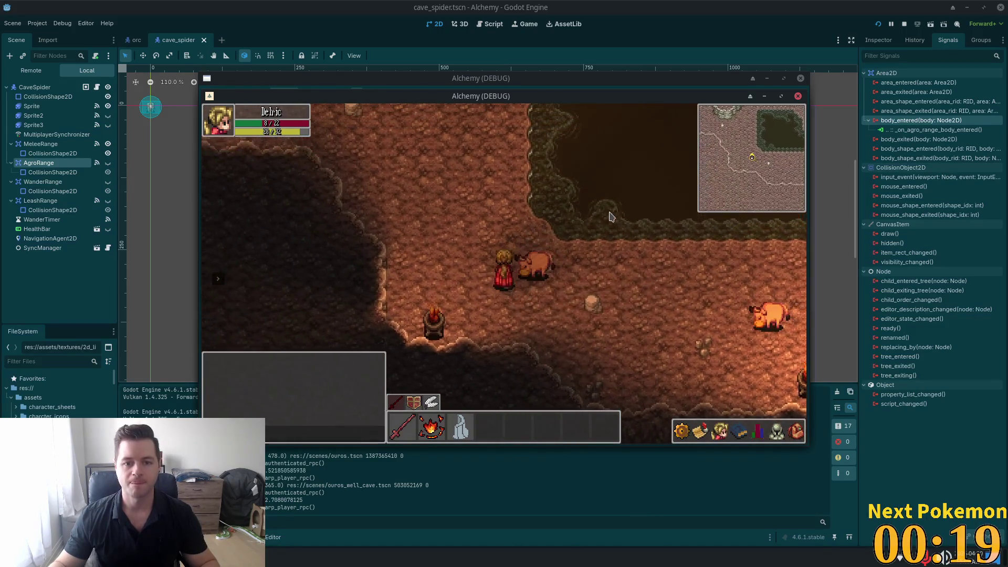
key(w)
key(a)
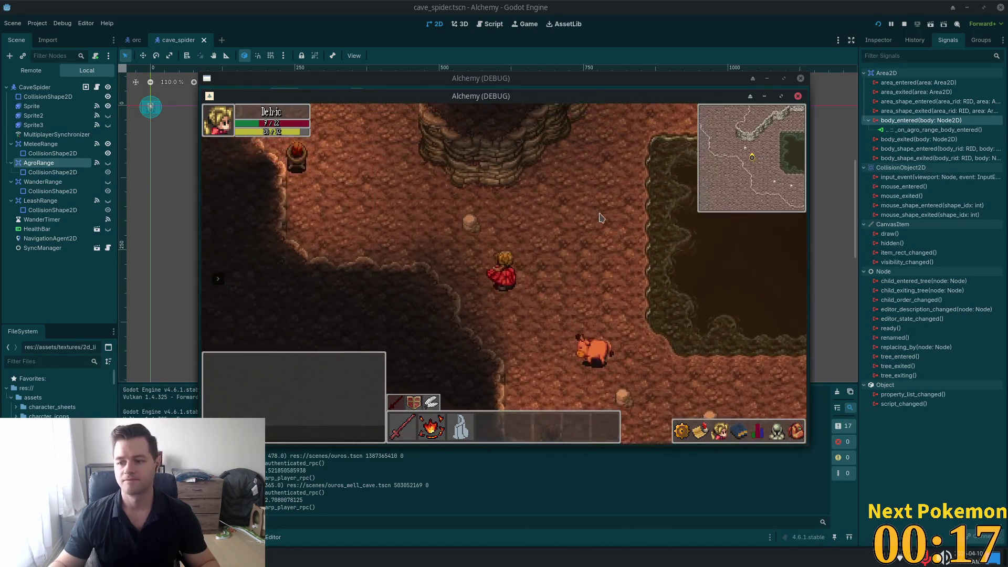
key(w)
key(a)
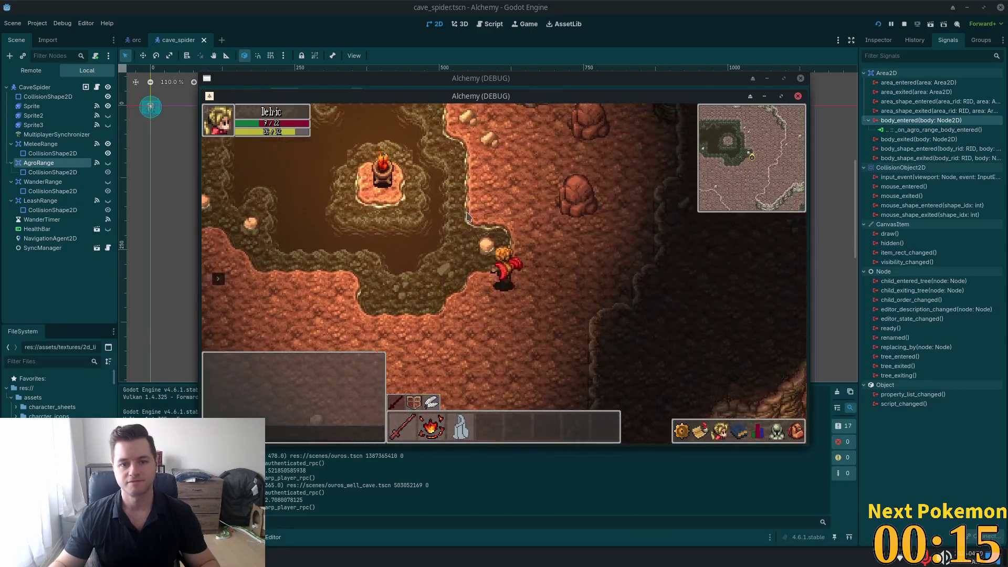
key(w)
key(a)
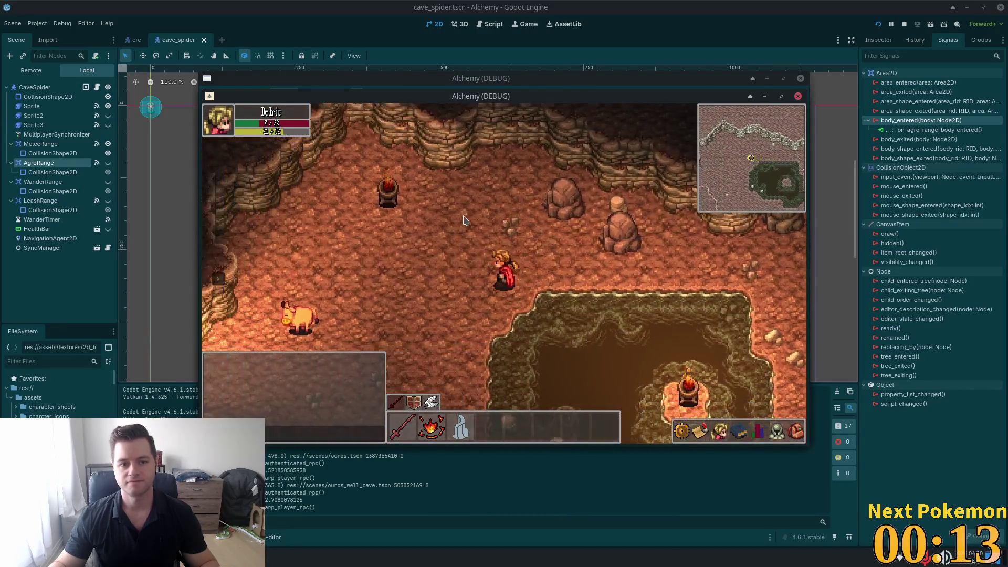
Walk right, then down the torch corridor into Ouros Well, and return to the editor.
key(s)
key(w)
key(d)
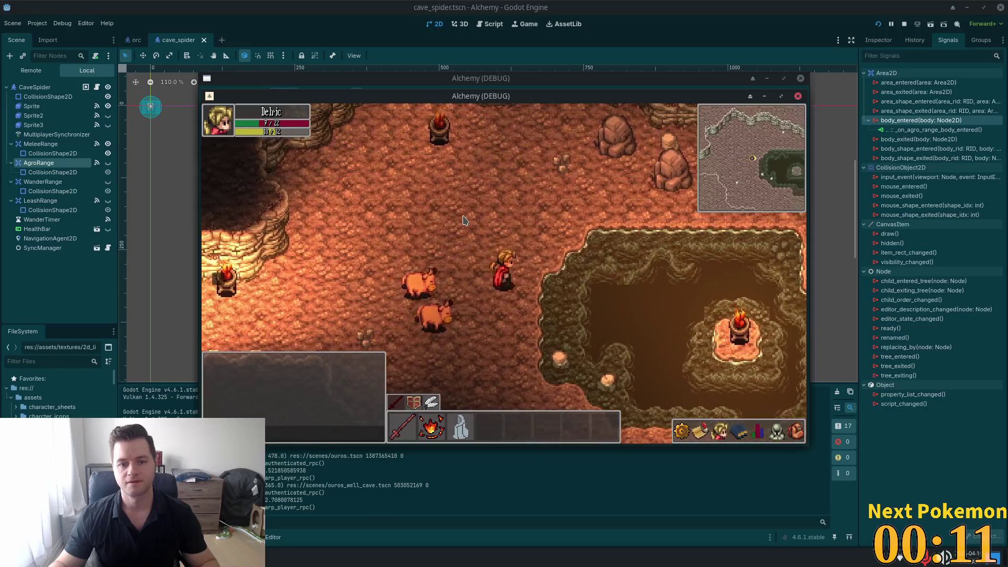
key(d)
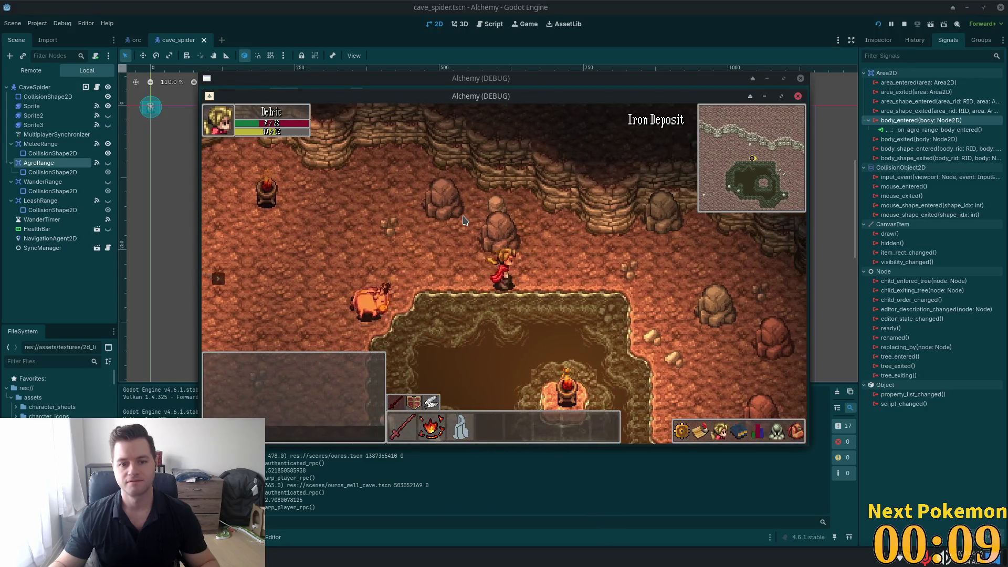
key(d)
key(s)
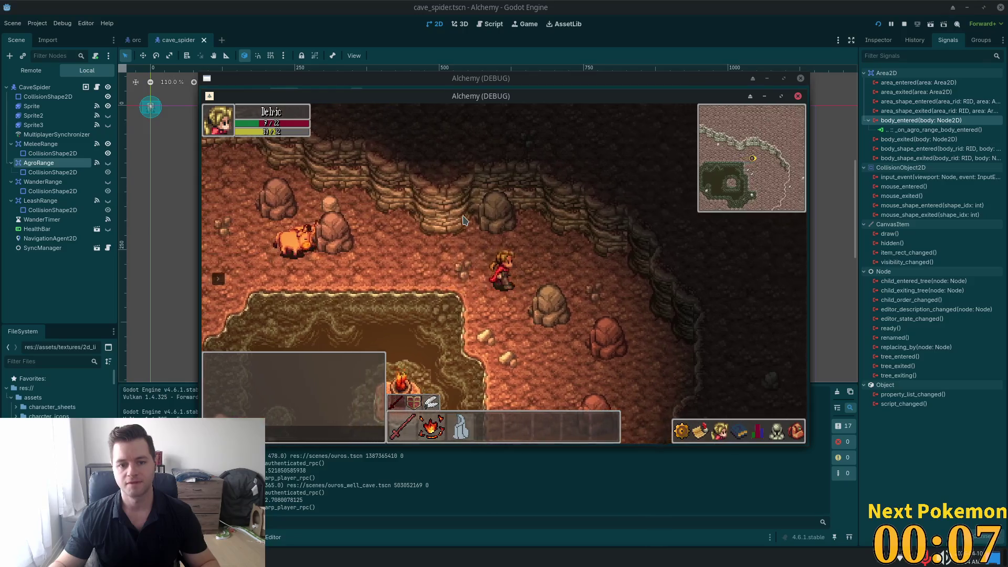
key(s)
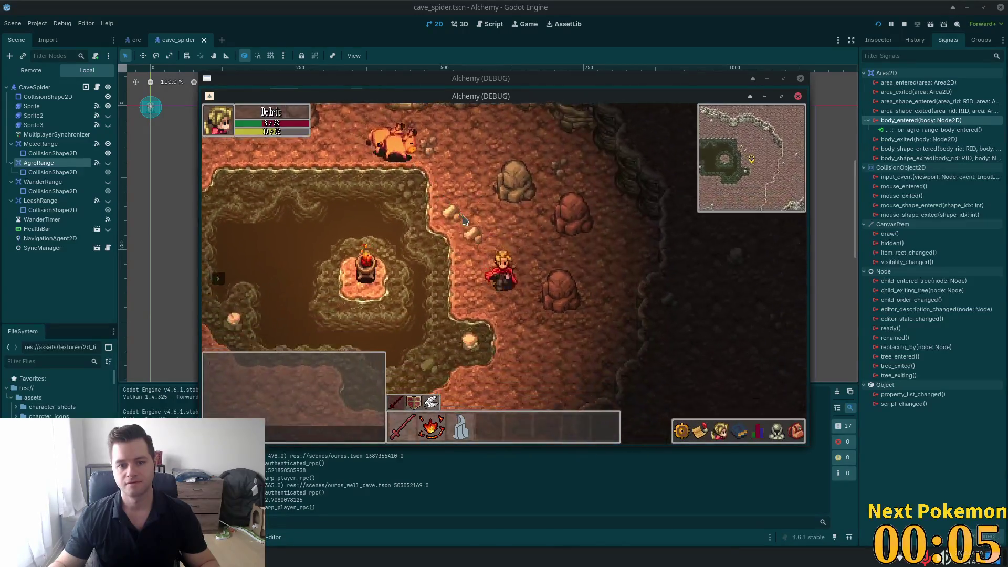
key(s)
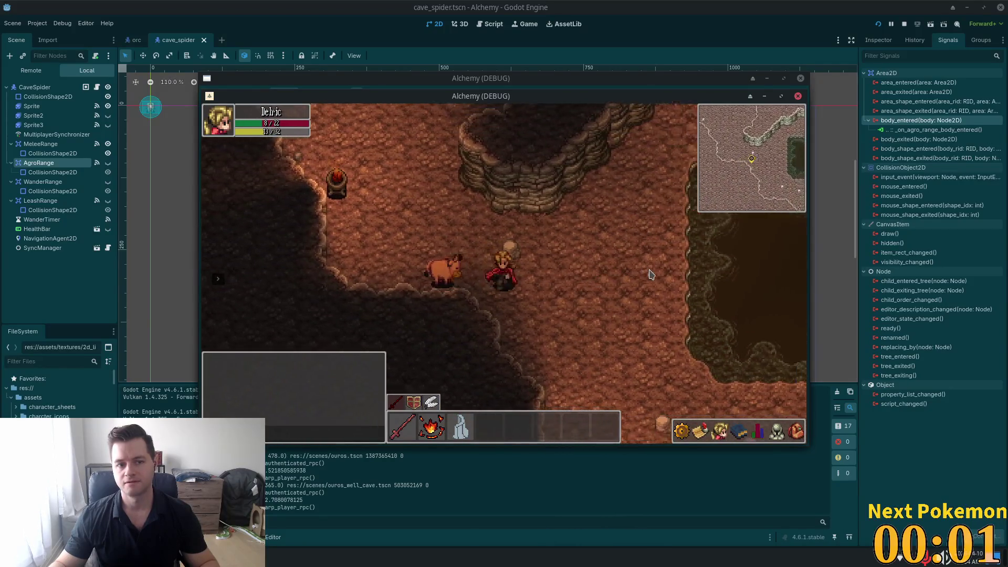
key(s)
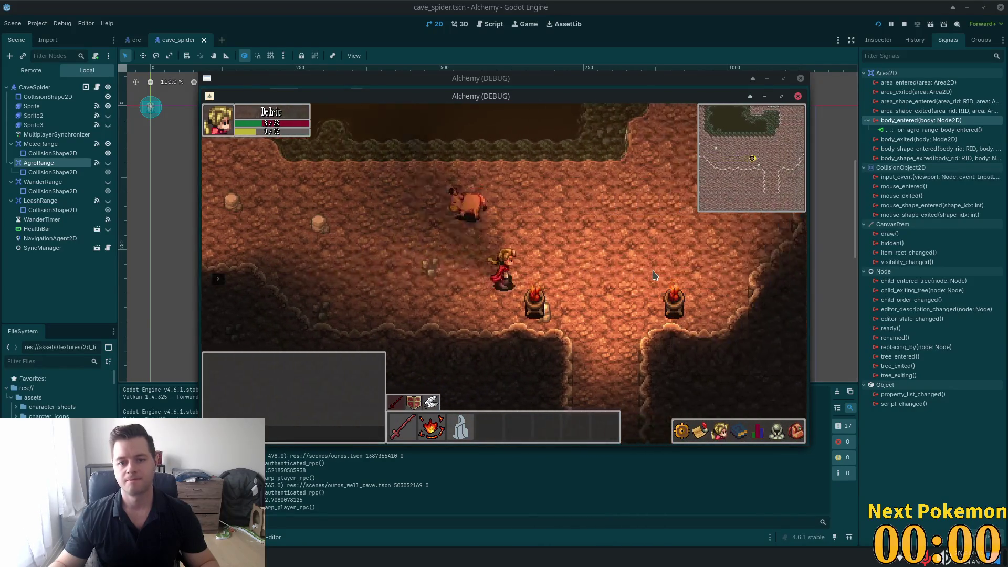
key(s)
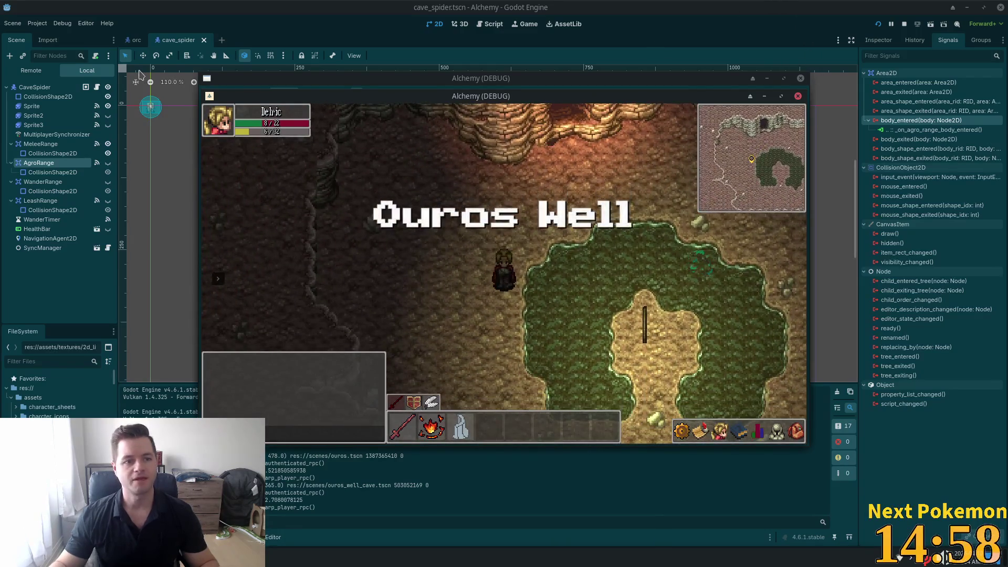
click(167, 42)
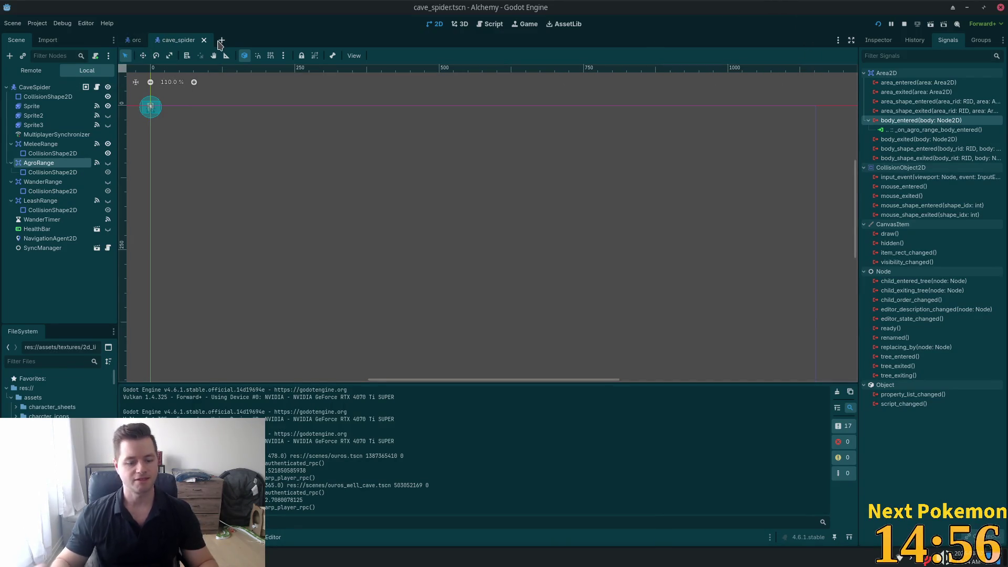
Quick-open rat.tscn by searching 'rat', then show the AgroRange node's properties.
key(alt+shift+o)
text(rat)
key(Down)
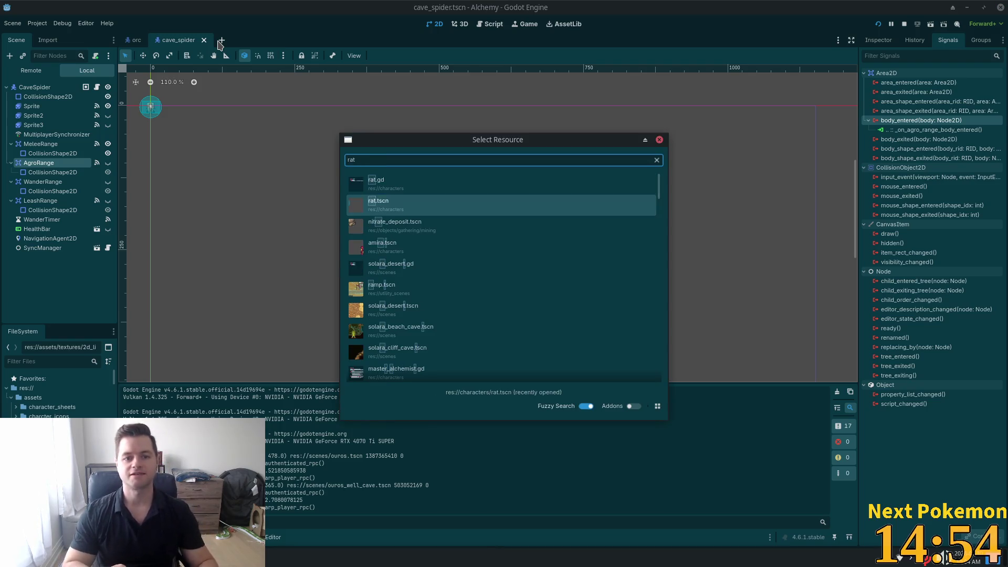
key(Return)
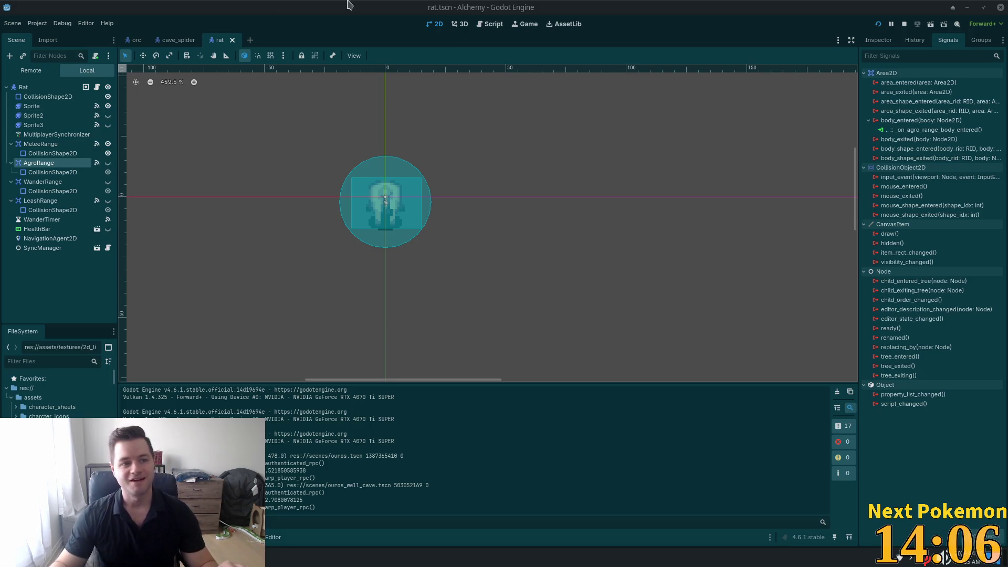
click(879, 41)
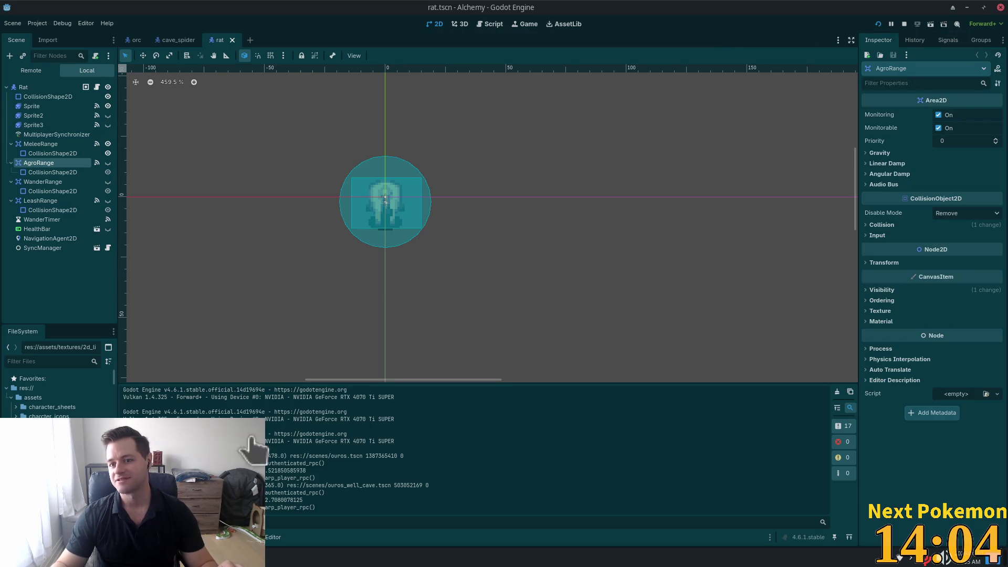
Enable Running on the root Rat node, rerun the project, and reposition the game window.
click(23, 88)
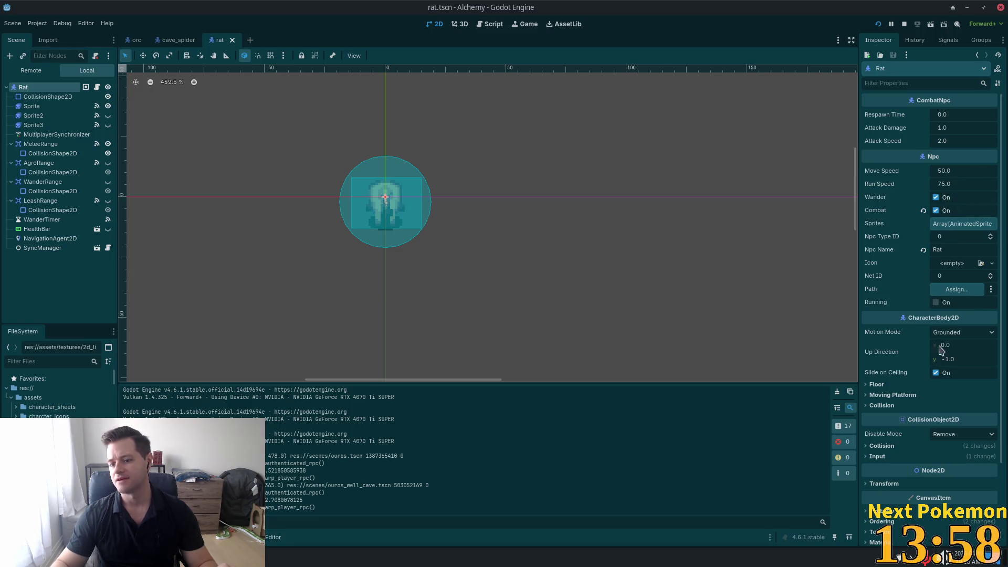
click(935, 302)
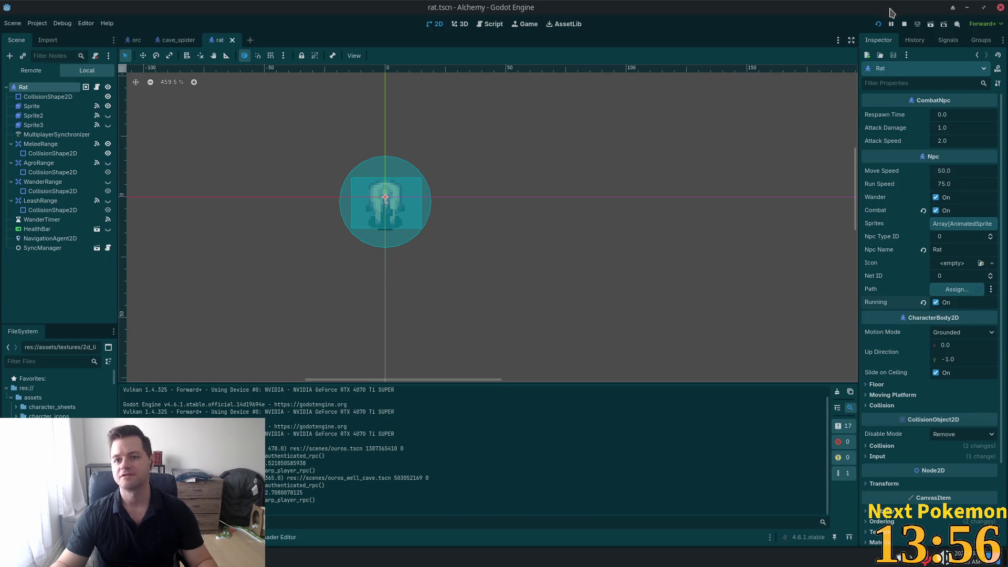
click(877, 24)
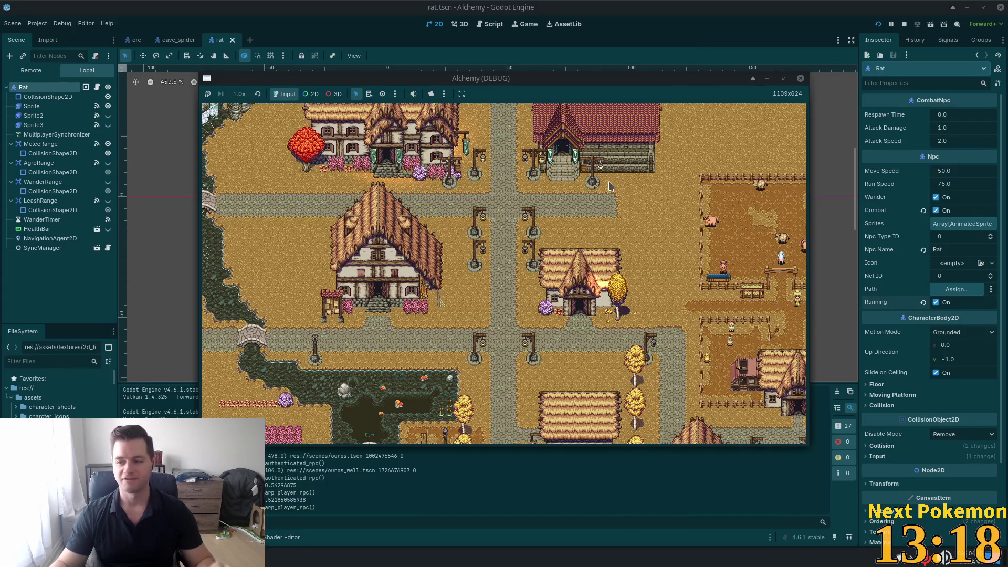
mouse_move(716, 79)
mouse_down()
mouse_move(753, 104)
mouse_move(814, 118)
mouse_up()
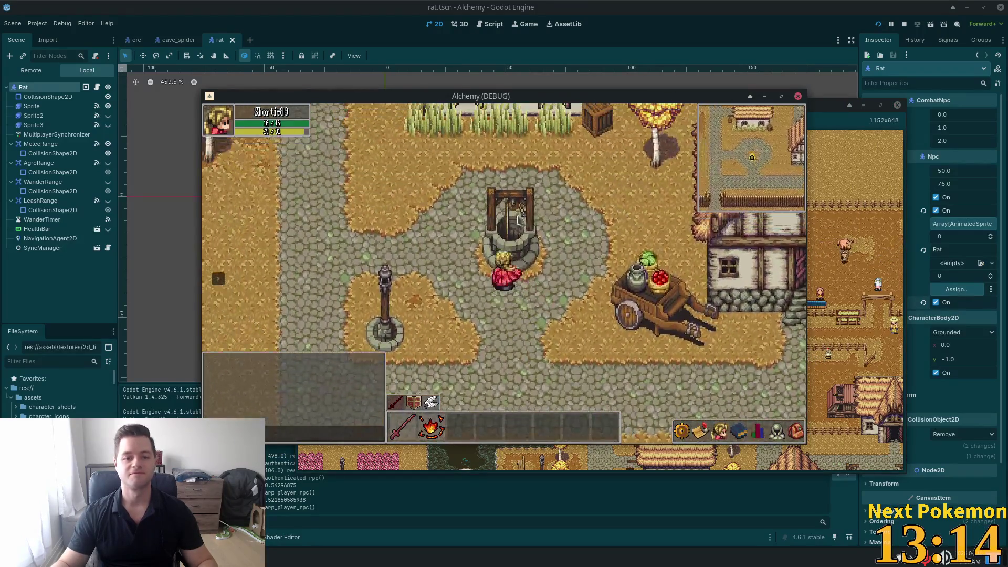
Travel from the town well to Ouros Well and walk up through Ouros Caves past the rats.
click(519, 221)
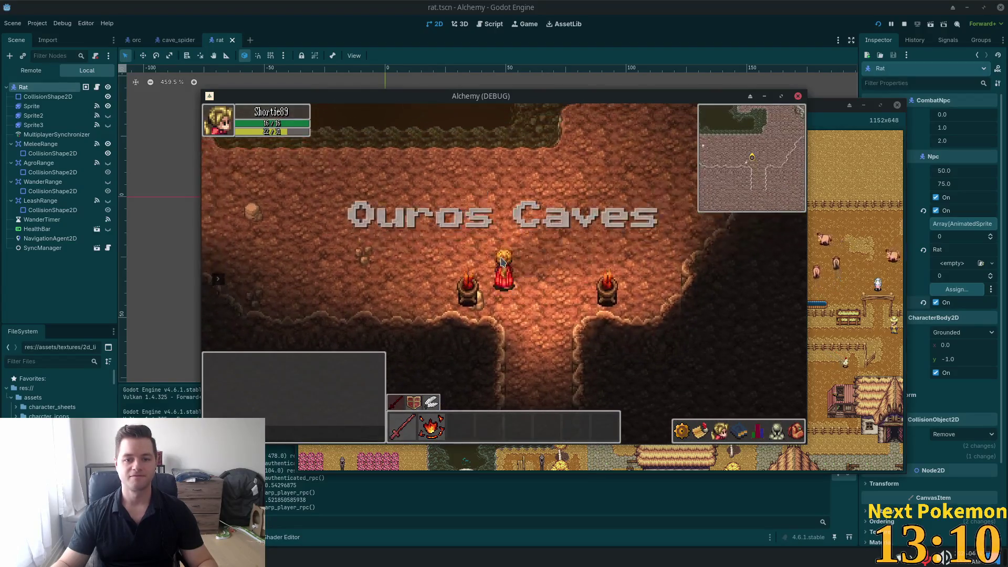
key(w)
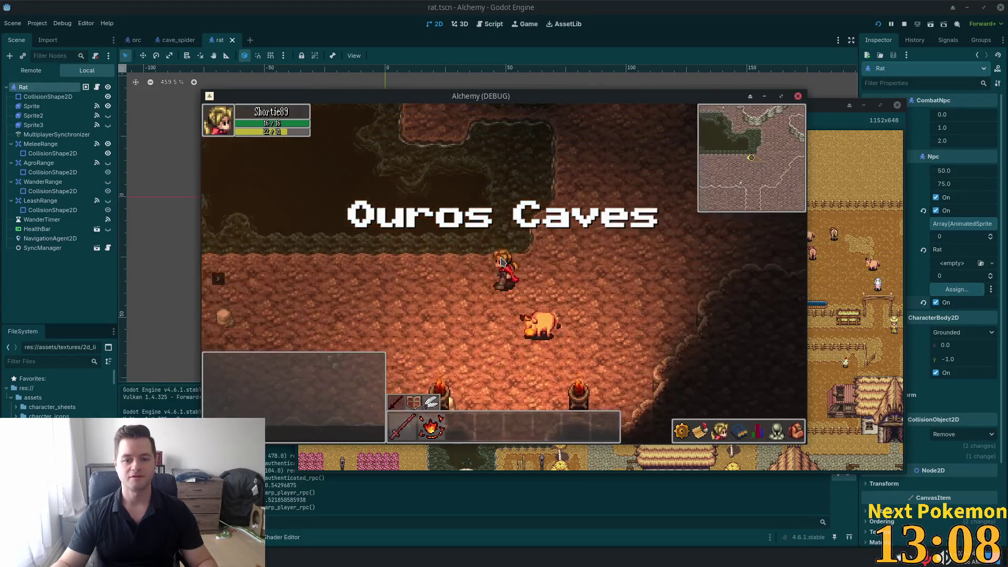
key(a)
key(w)
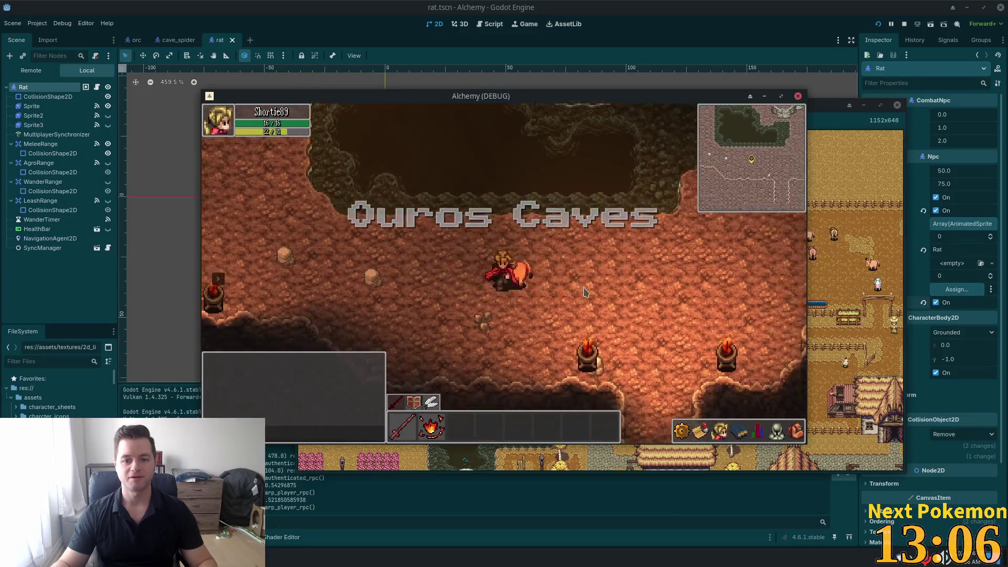
key(d)
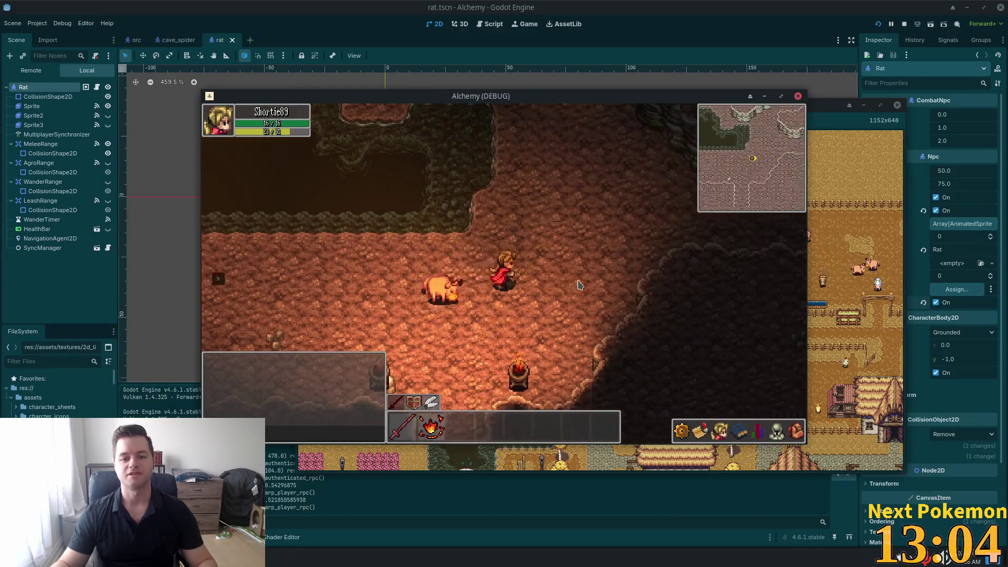
key(w)
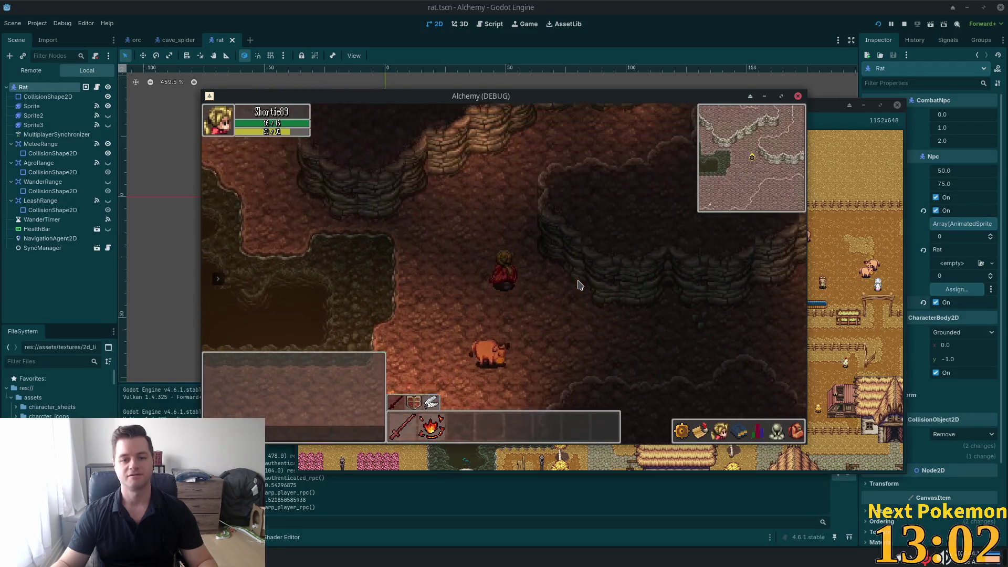
key(w)
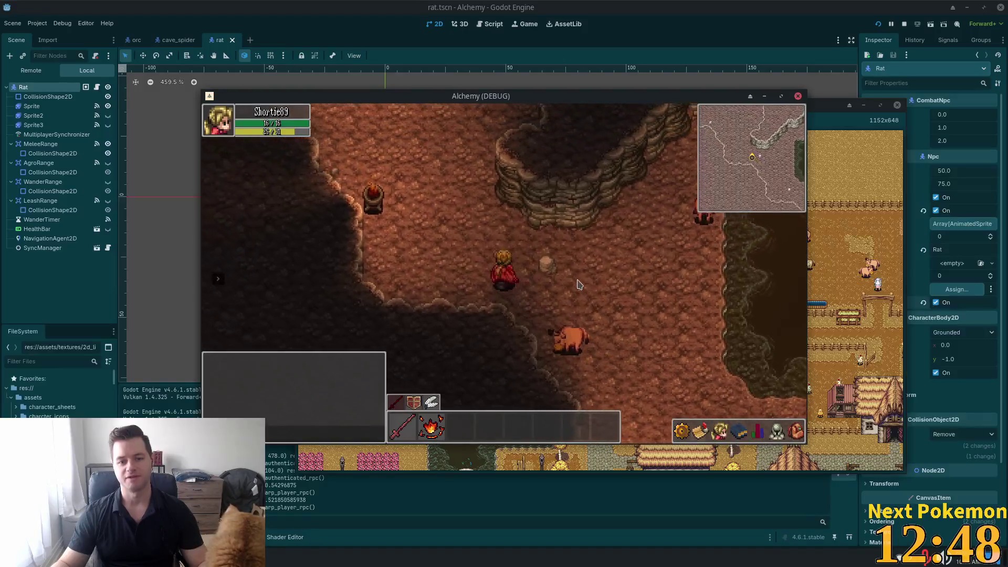
key(a)
key(w)
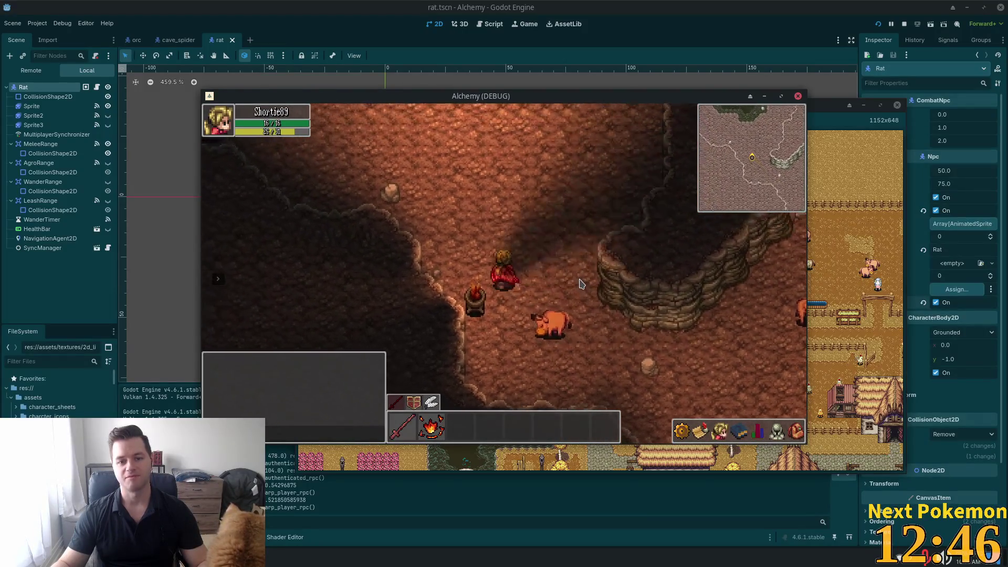
key(w)
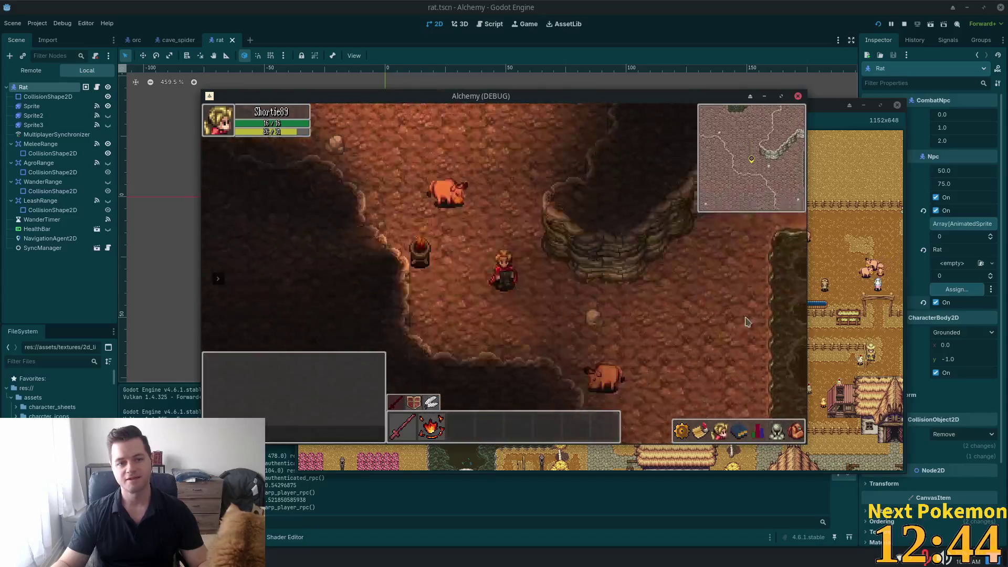
Walk back down the torch corridor to Ouros Well, then stop the game with F8.
key(d)
key(s)
key(d)
key(s)
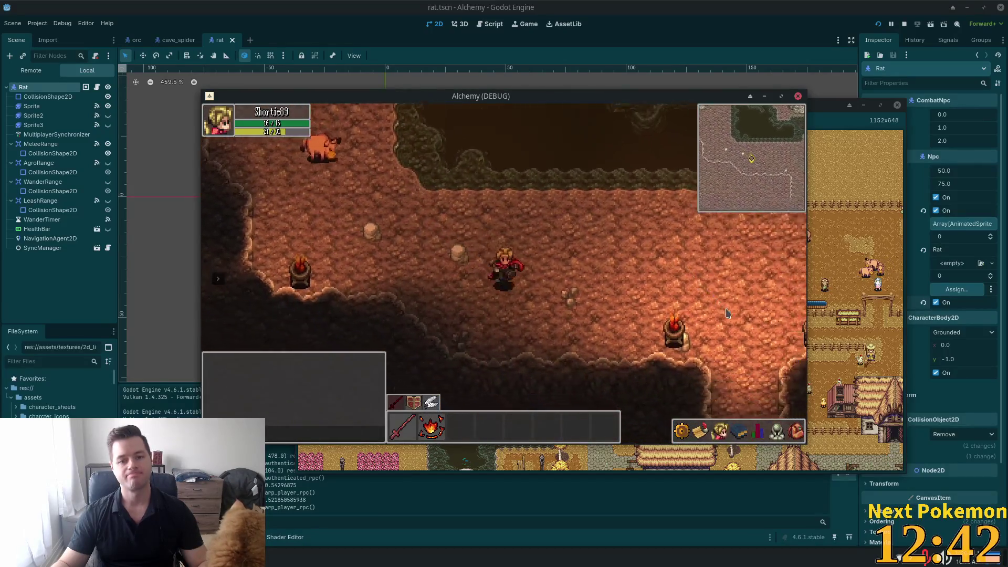
key(s)
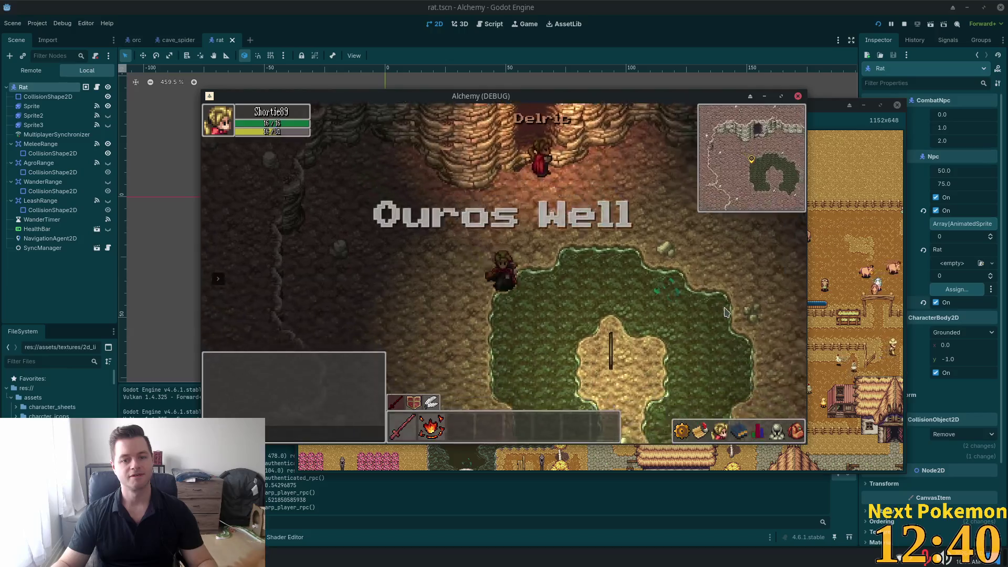
key(w)
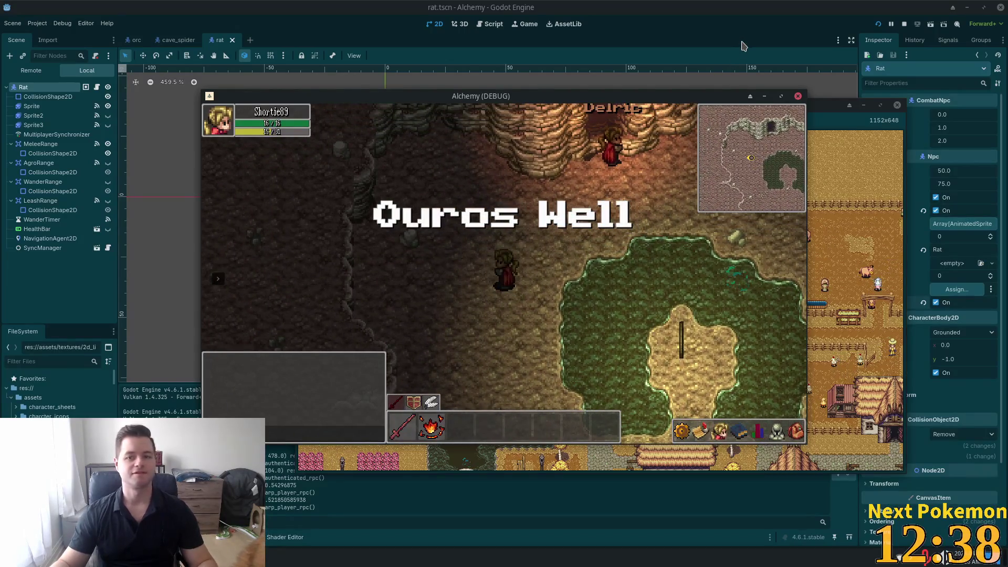
key(d)
key(F8)
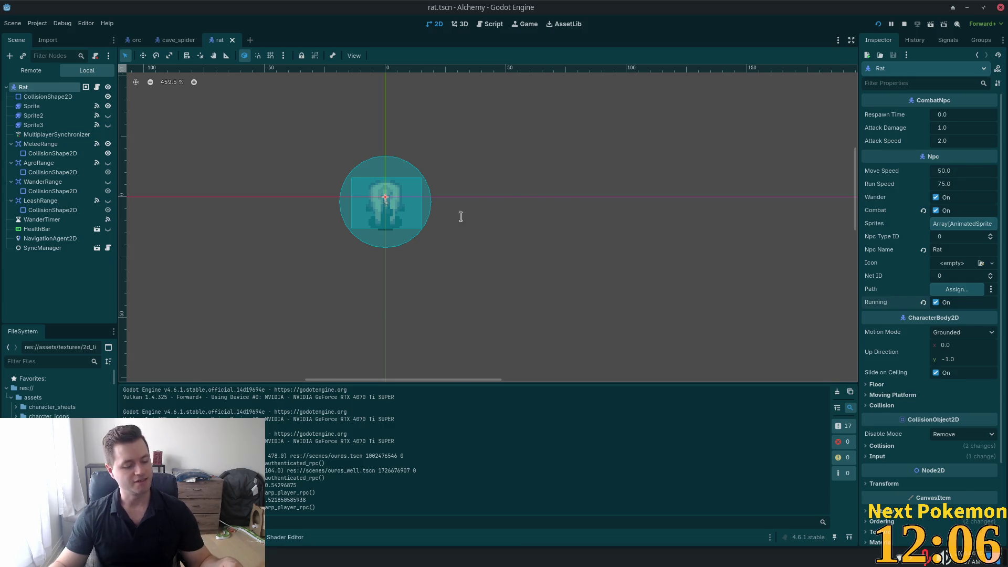
Switch to Cursor and mark the '# Override in child' comment in combat_npc.gd's attack timer handler.
key(alt+Tab)
scroll(478, 176, down, 3)
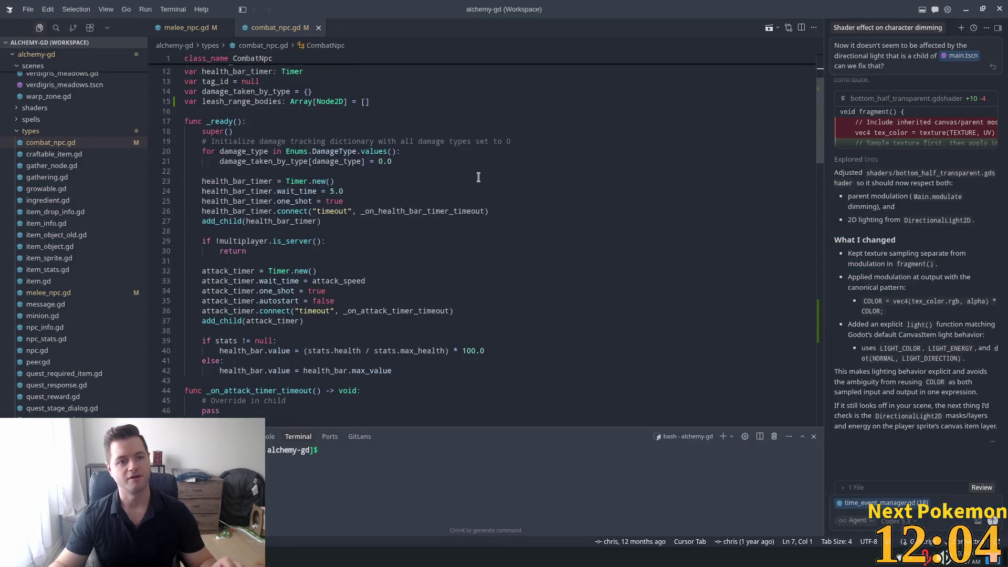
scroll(425, 188, down, 3)
scroll(331, 178, down, 3)
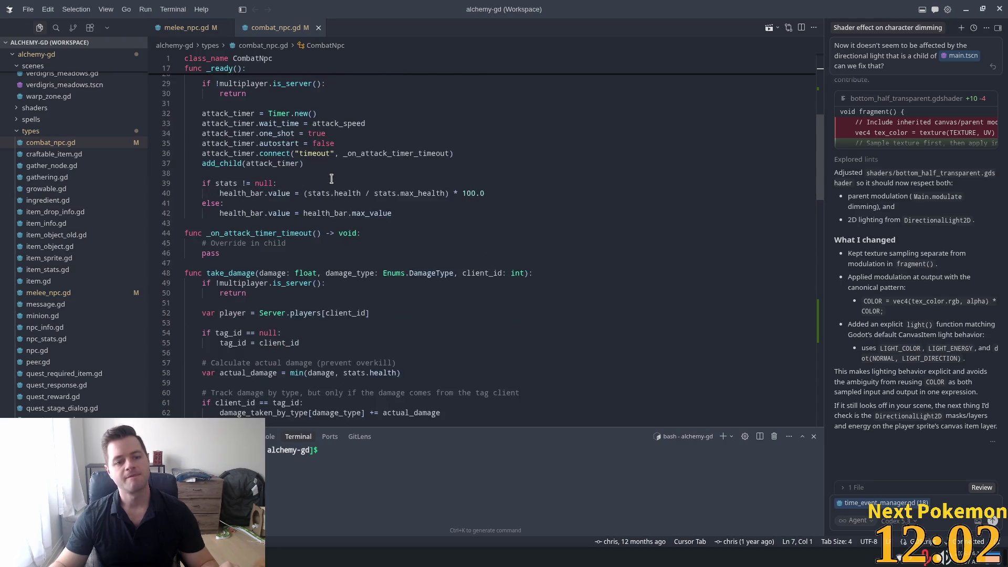
scroll(331, 179, down, 4)
scroll(411, 178, up, 3)
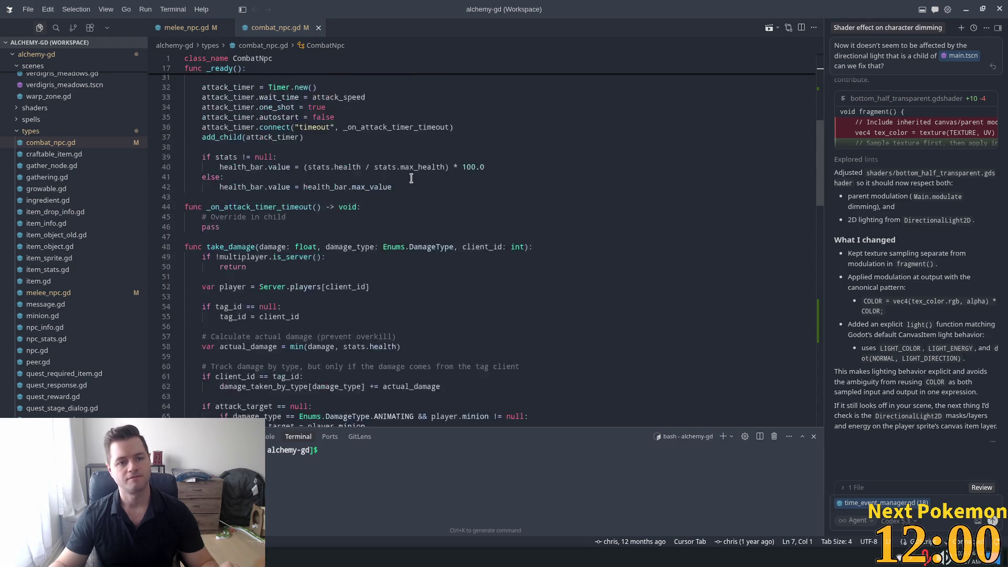
scroll(411, 179, up, 1)
double_click(255, 243)
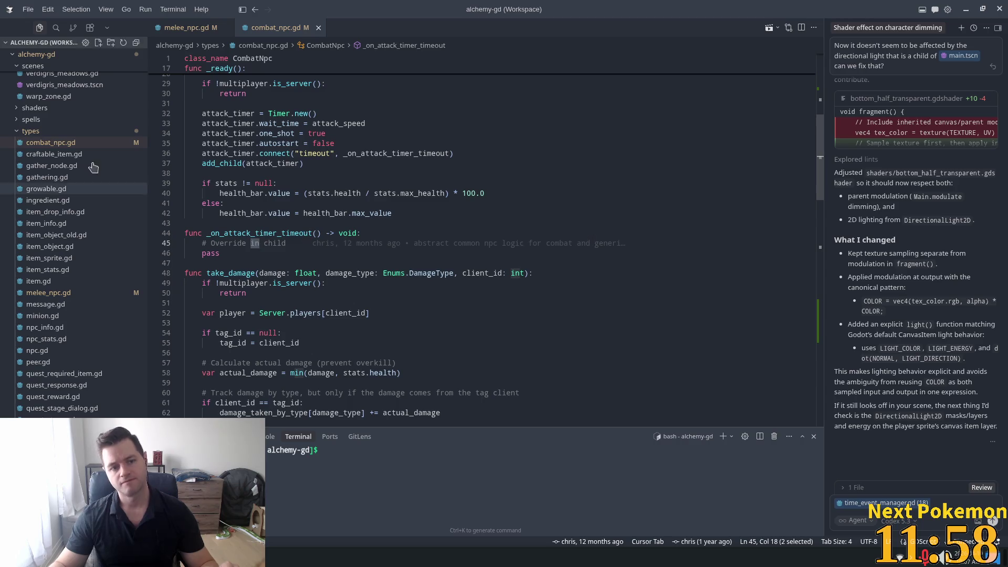
Switch to melee_npc.gd, mark the sprite stop call in set_attacking, and scroll to _on_sprite_animation_finished.
click(186, 27)
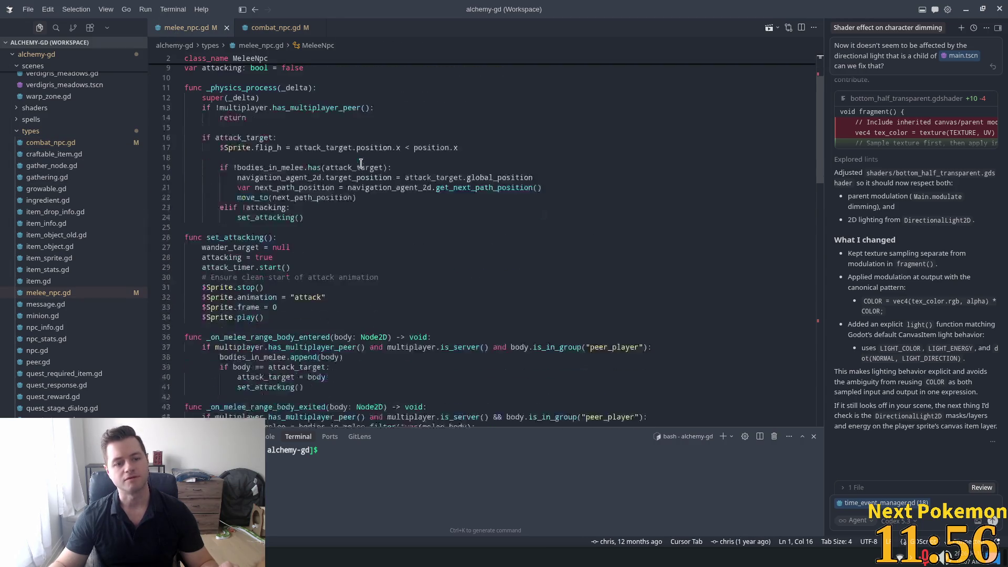
scroll(361, 164, down, 5)
double_click(258, 156)
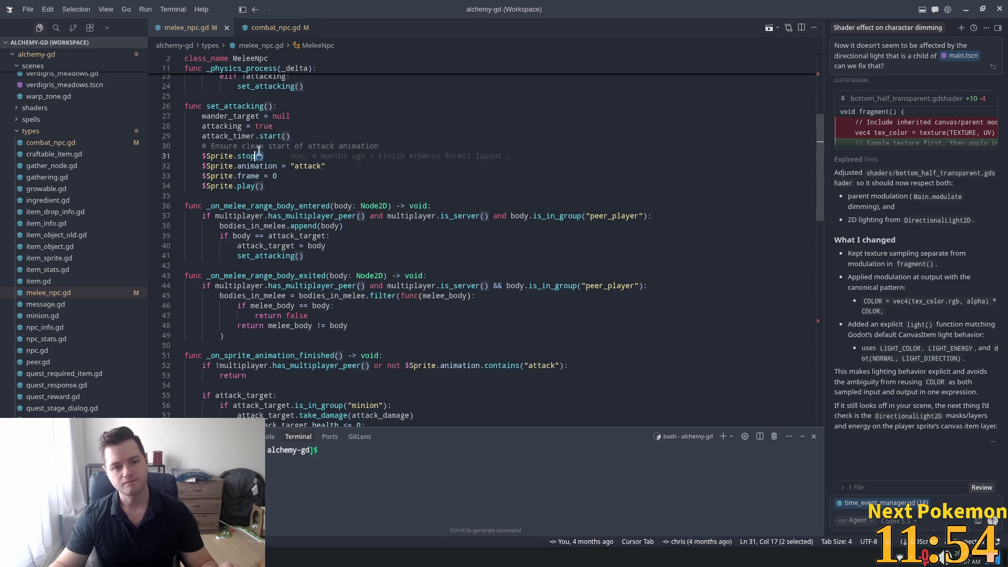
scroll(336, 184, down, 5)
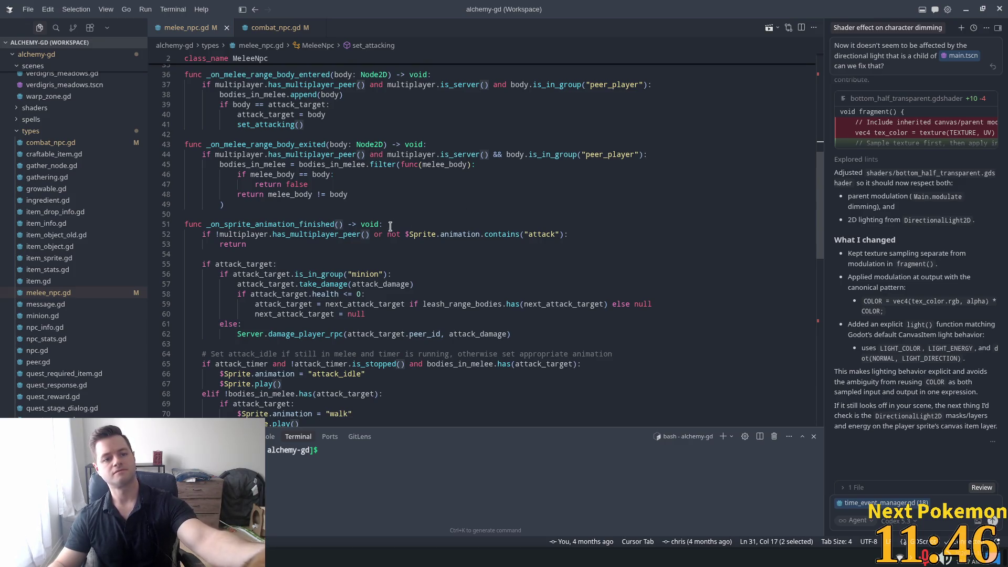
scroll(385, 224, down, 4)
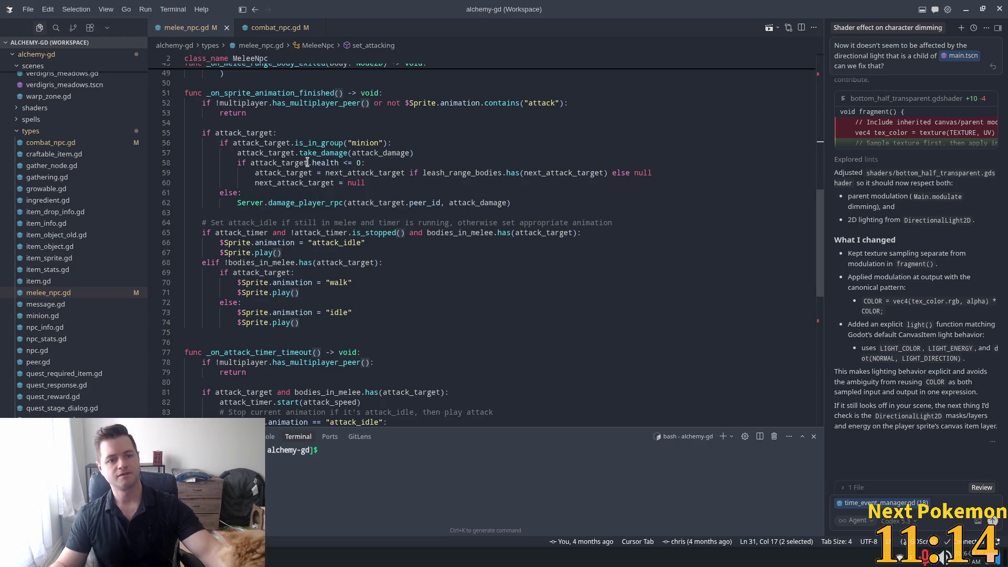
Inspect attack_target uses, the line 53 early return, and the attack_idle timer block on lines 64–66.
double_click(286, 142)
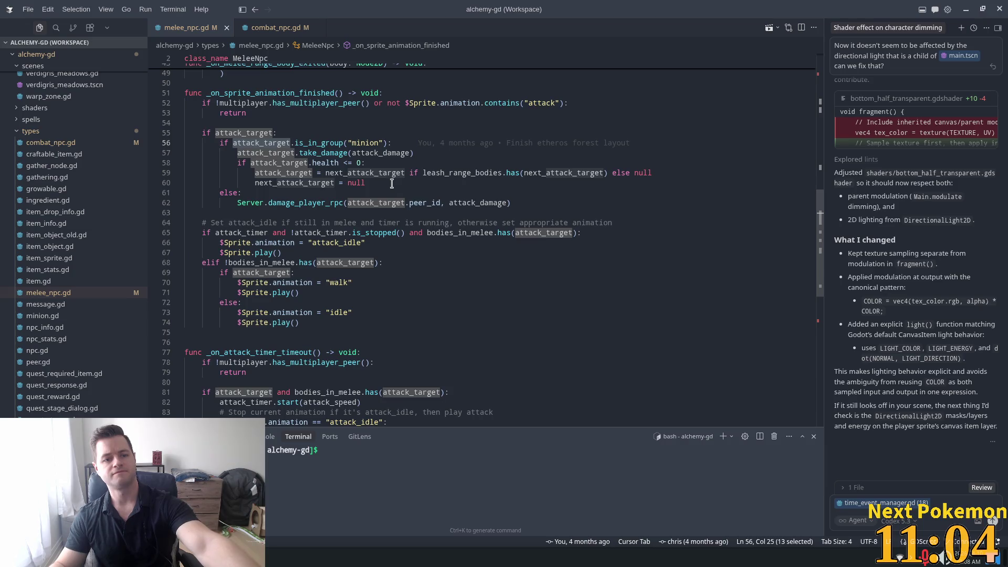
click(279, 193)
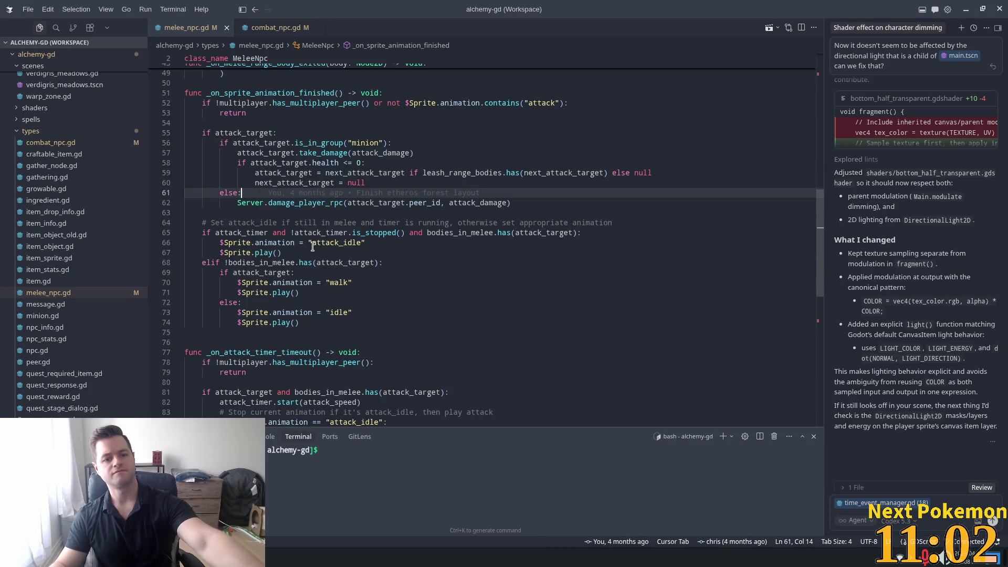
click(450, 106)
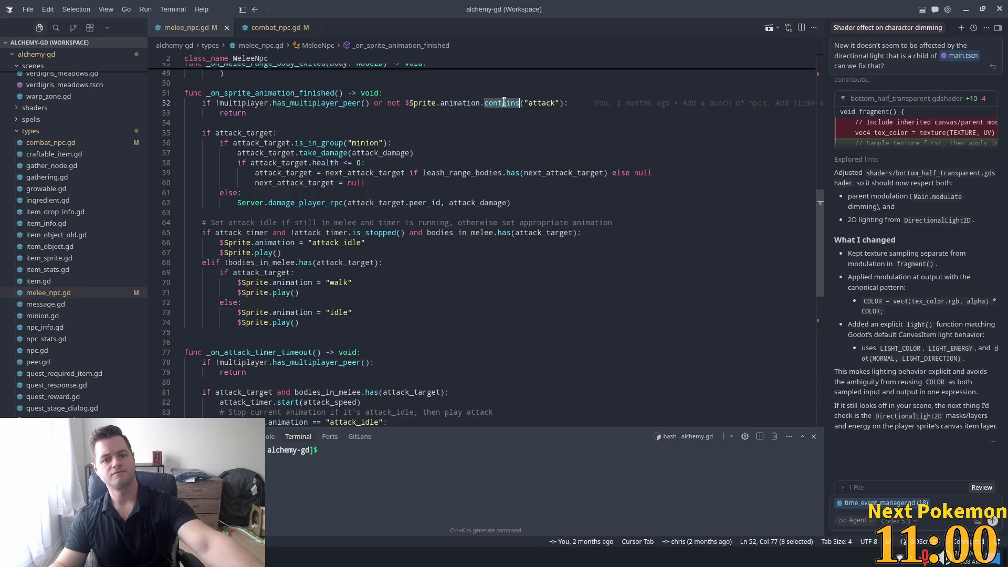
double_click(458, 109)
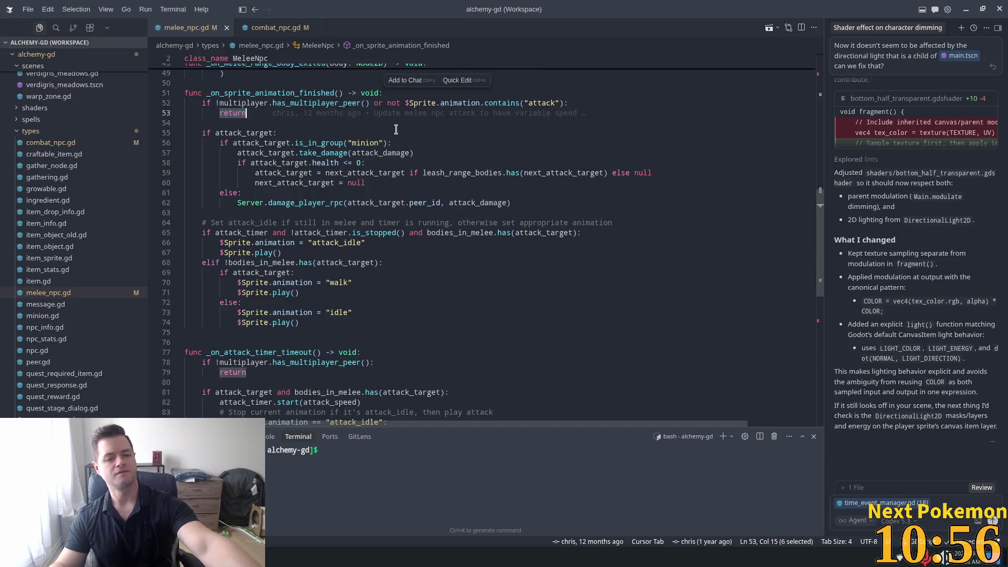
double_click(374, 233)
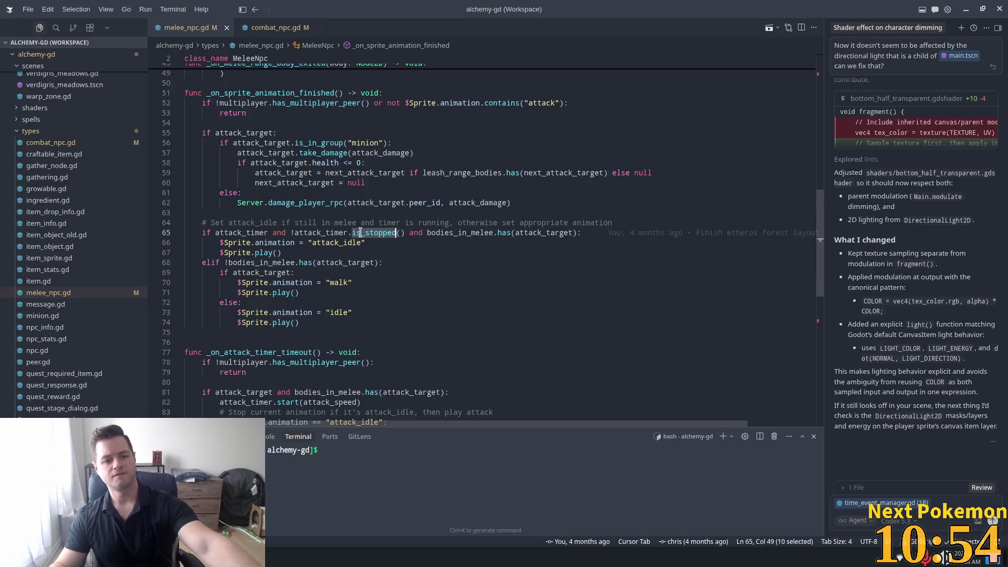
drag(208, 223, 507, 240)
click(507, 240)
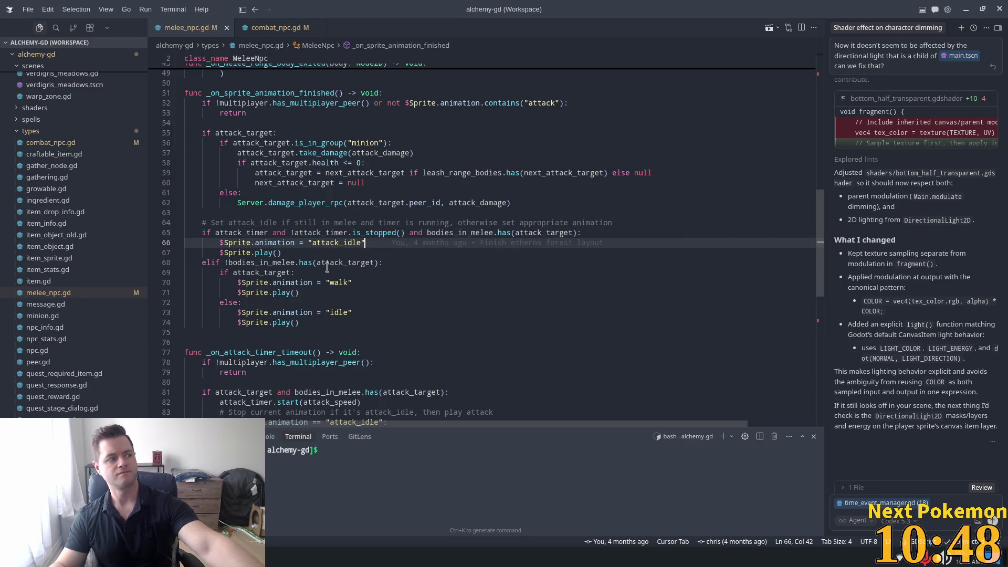
Select the damage_player_rpc call on line 62 and go to its definition in server.gd.
double_click(287, 204)
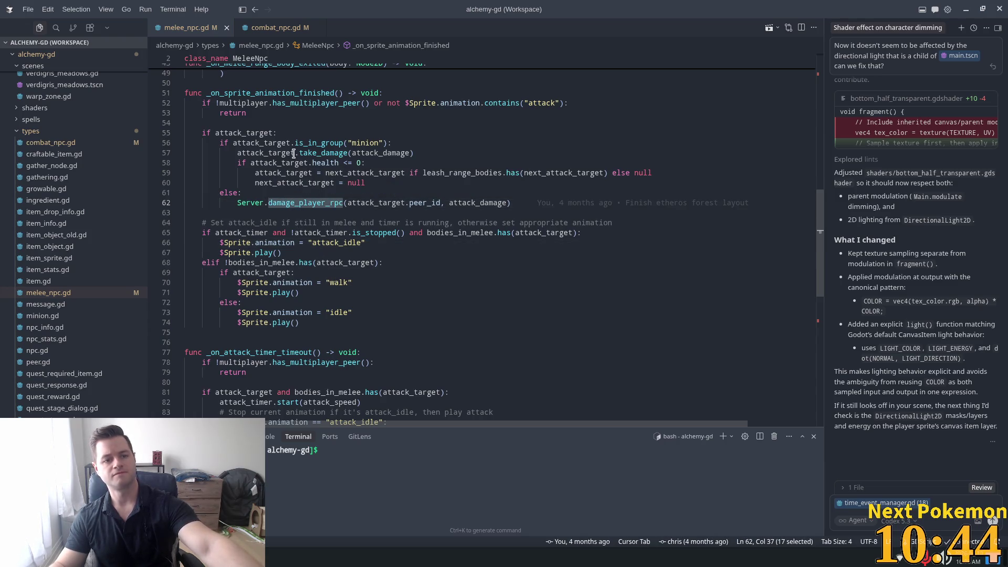
double_click(318, 143)
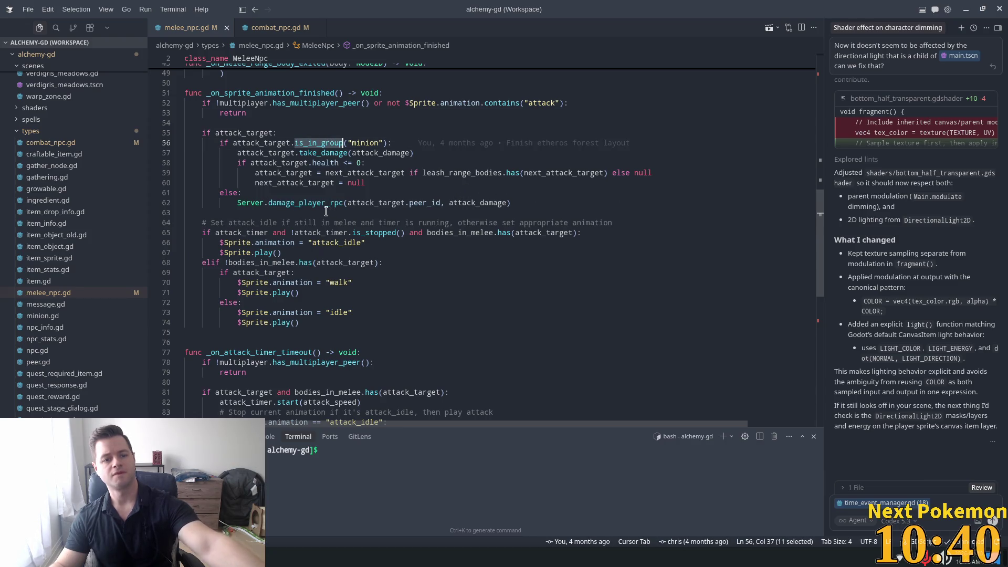
ctrl+click(303, 203)
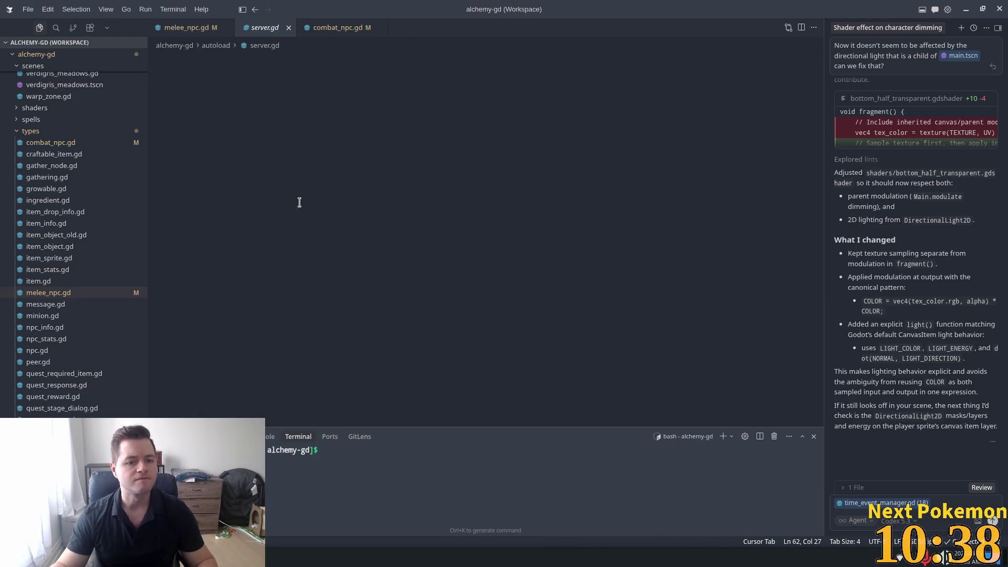
Go to Api.damage_player in api.gd and highlight every use of endpoint.
ctrl+click(247, 193)
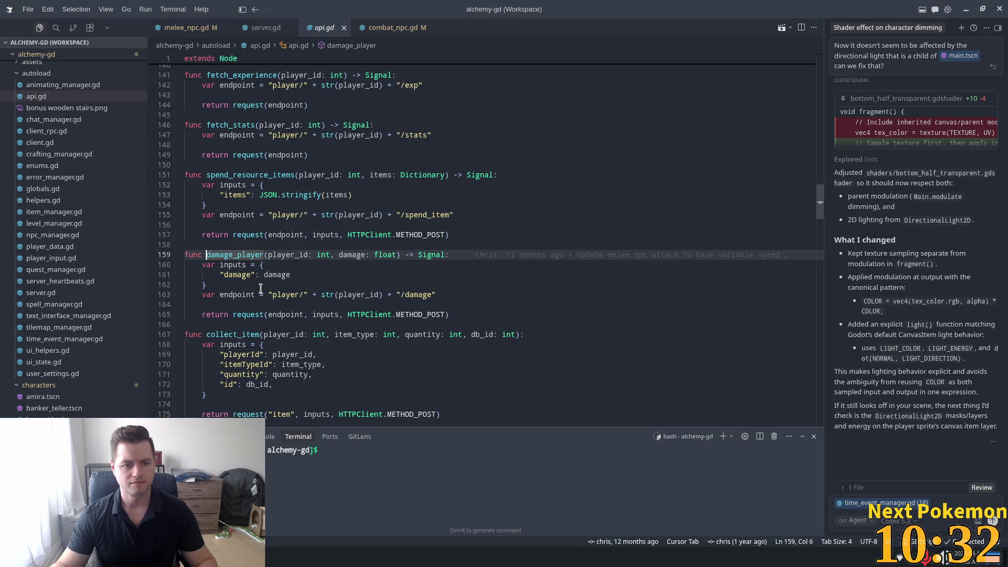
scroll(258, 302, down, 2)
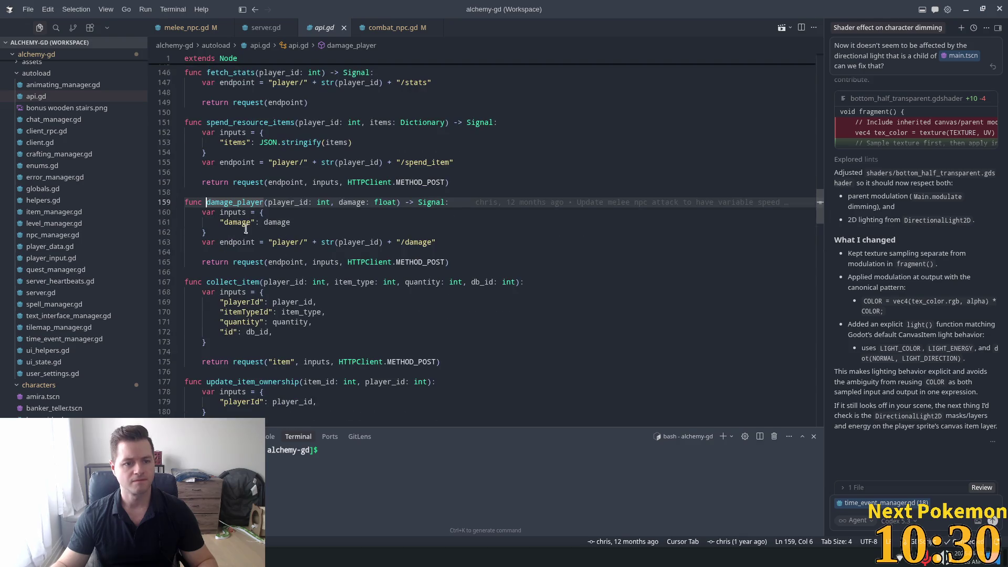
double_click(268, 262)
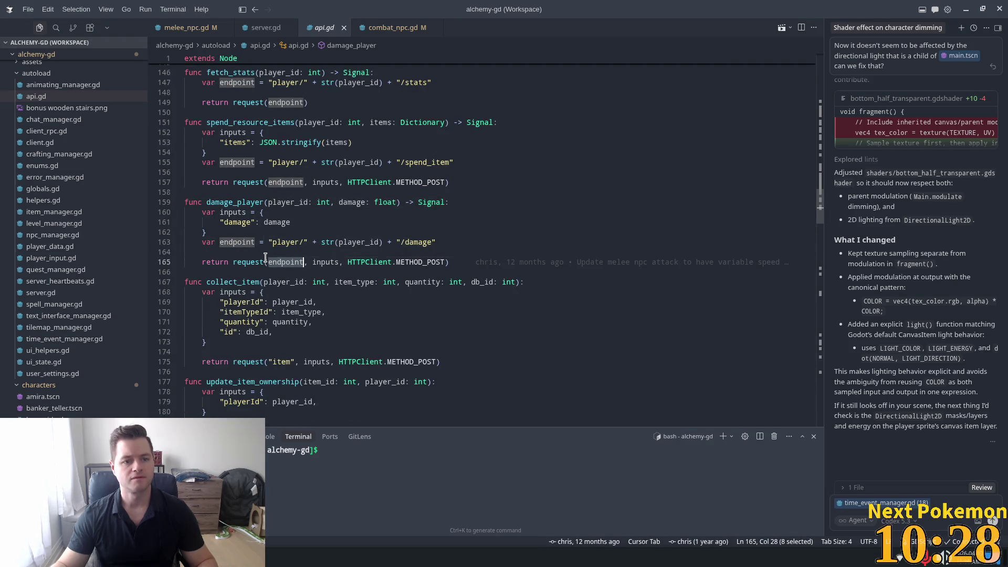
Compare server.gd's damage_player_rpc with the melee_npc.gd call, ending back on melee_npc.gd line 62.
mouse_move(265, 257)
click(266, 28)
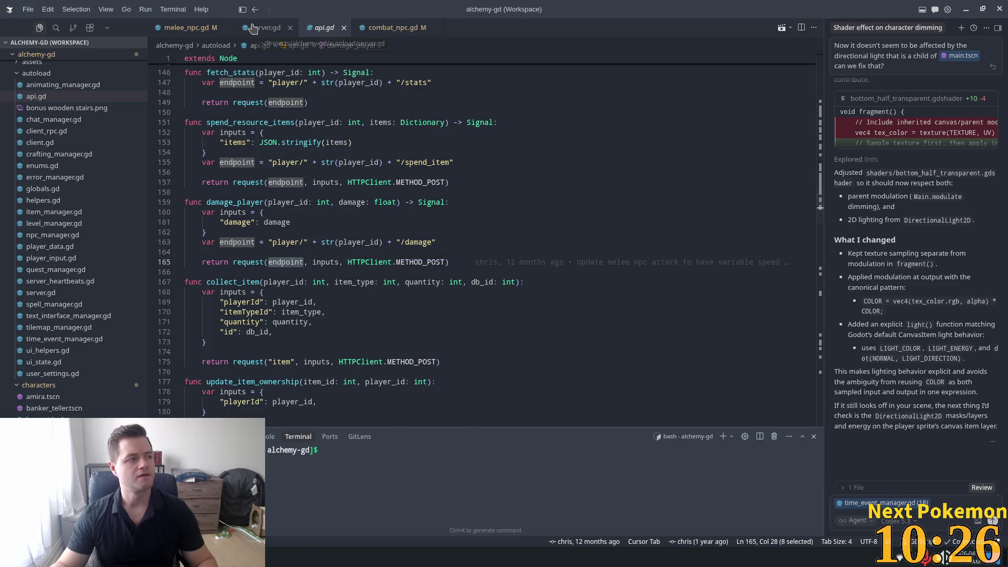
double_click(229, 183)
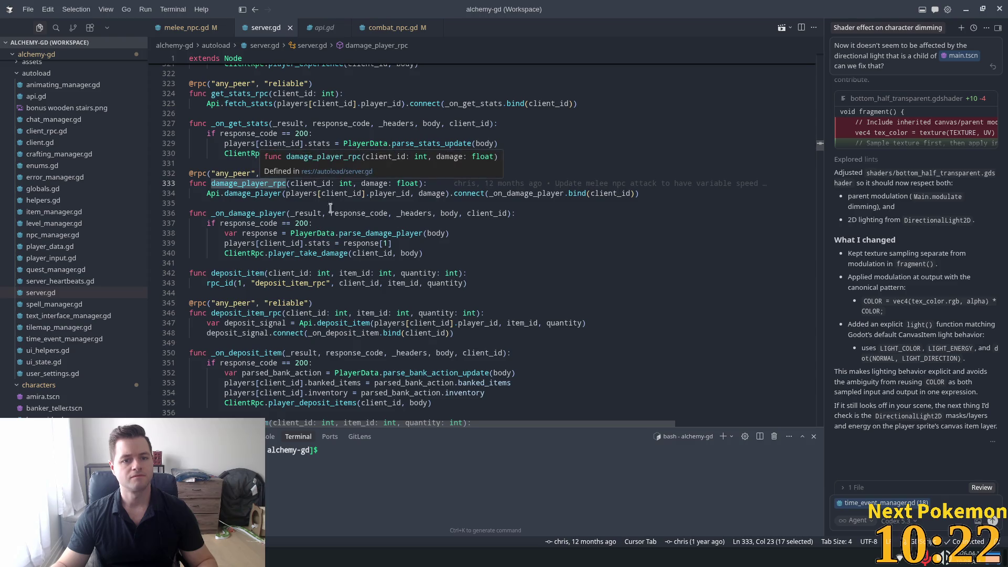
click(199, 28)
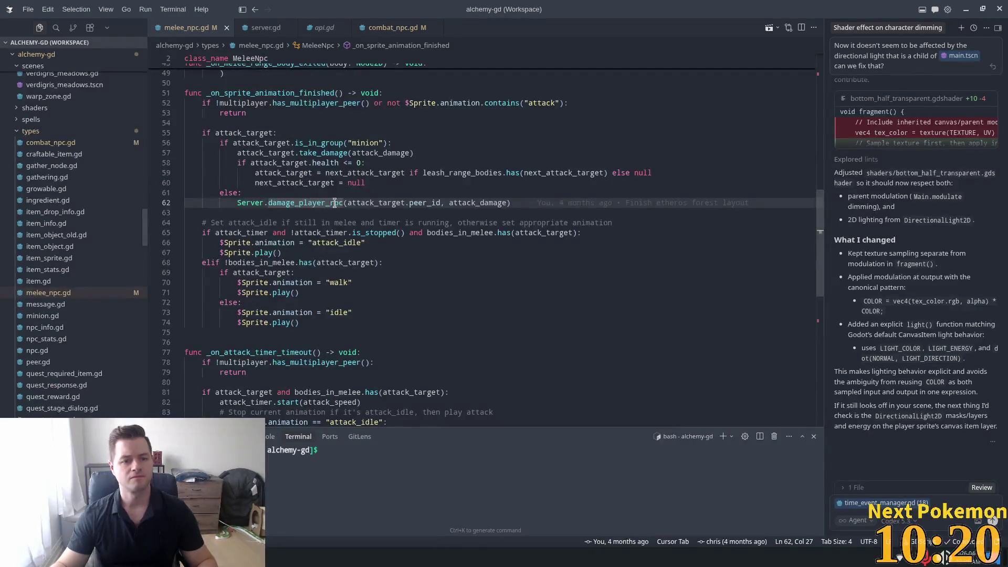
ctrl+click(297, 203)
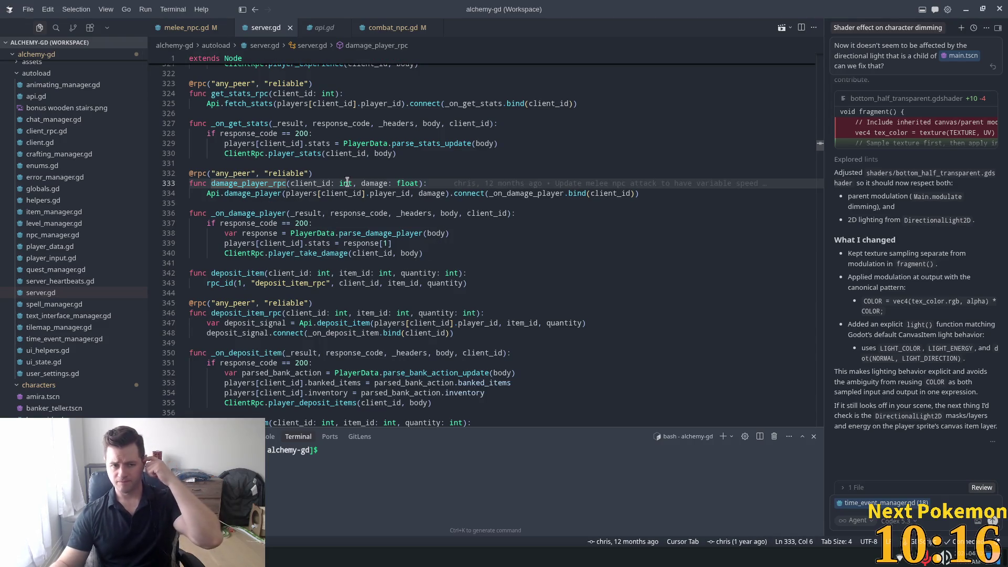
click(199, 29)
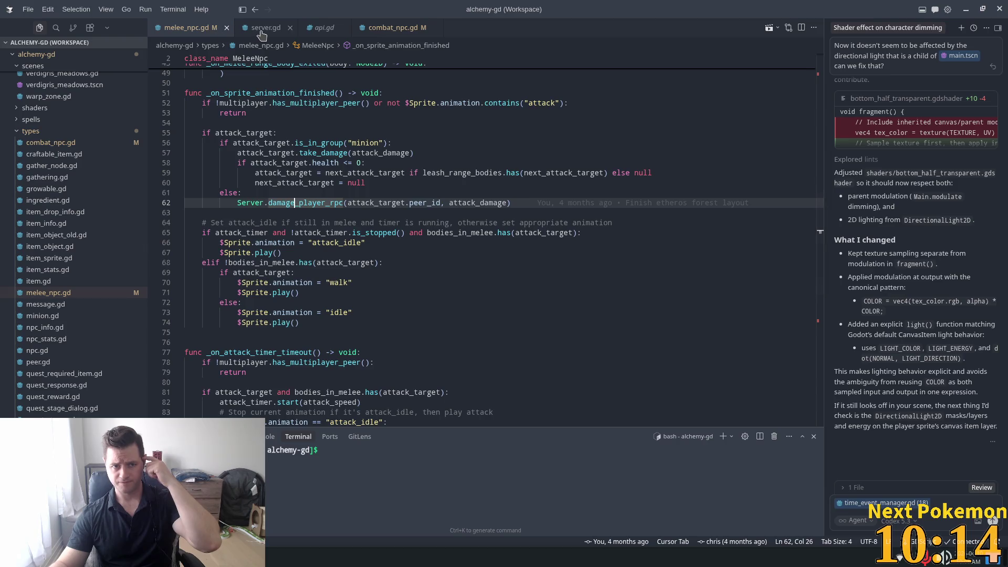
key(F12)
click(204, 28)
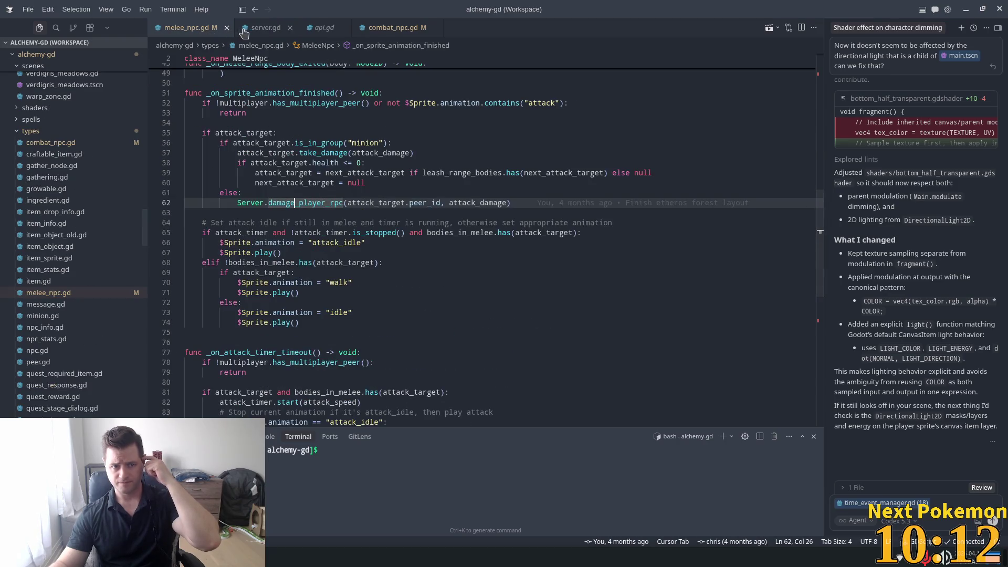
click(251, 29)
click(210, 29)
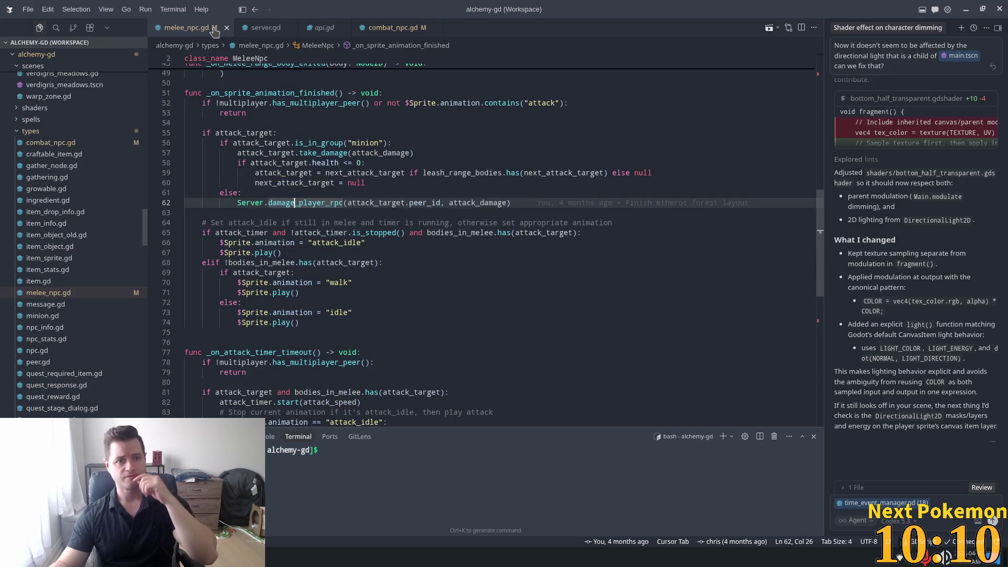
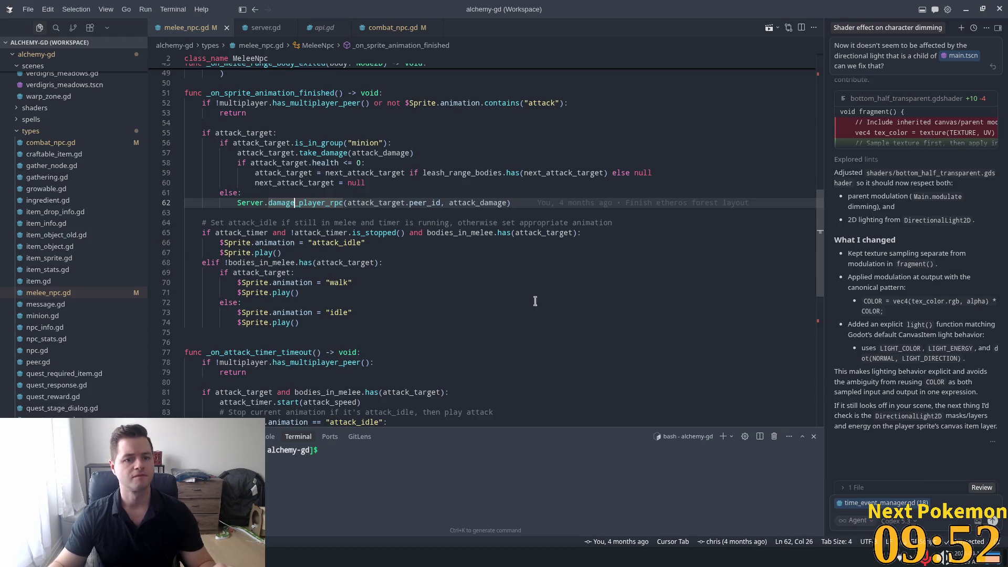
Inspect the attack_timer check in melee_npc.gd's _on_attack_timer_timeout function.
click(416, 214)
key(alt+Tab)
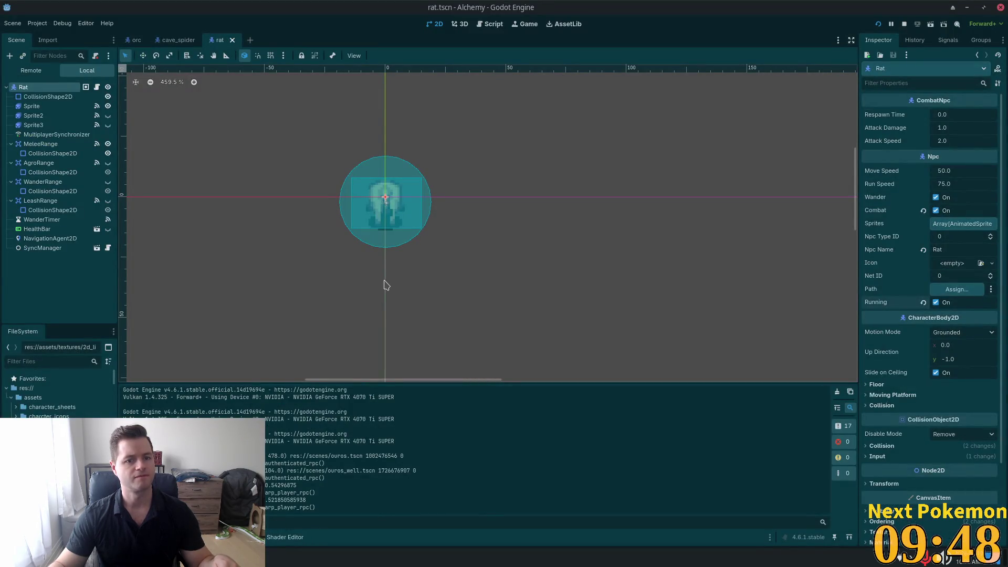
key(alt+Tab)
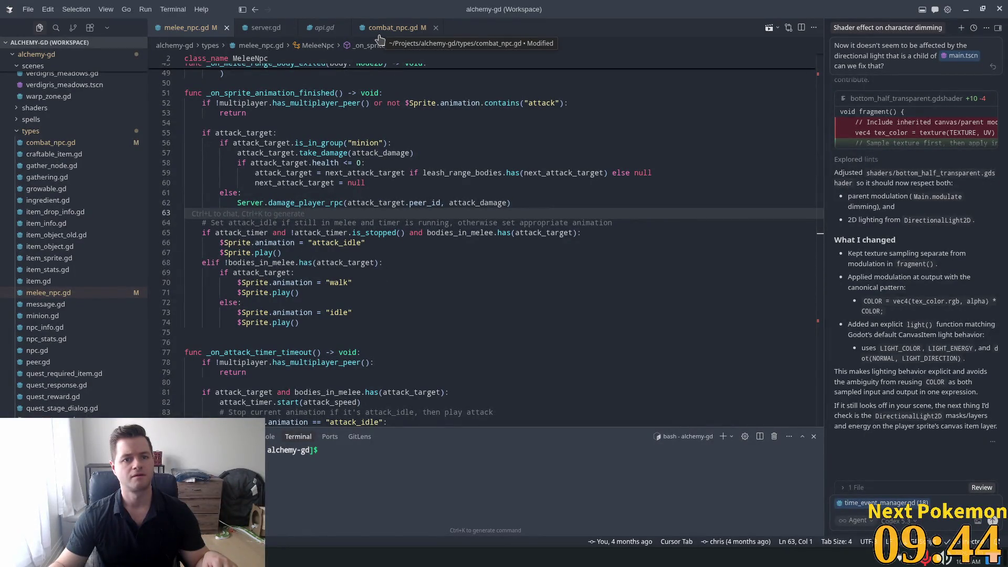
scroll(476, 158, down, 3)
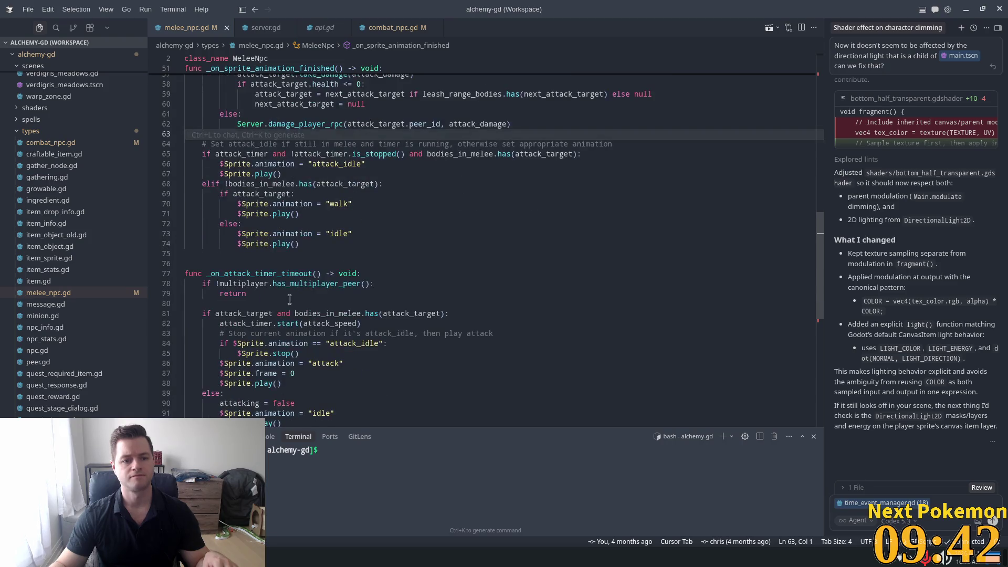
scroll(334, 256, down, 3)
click(388, 271)
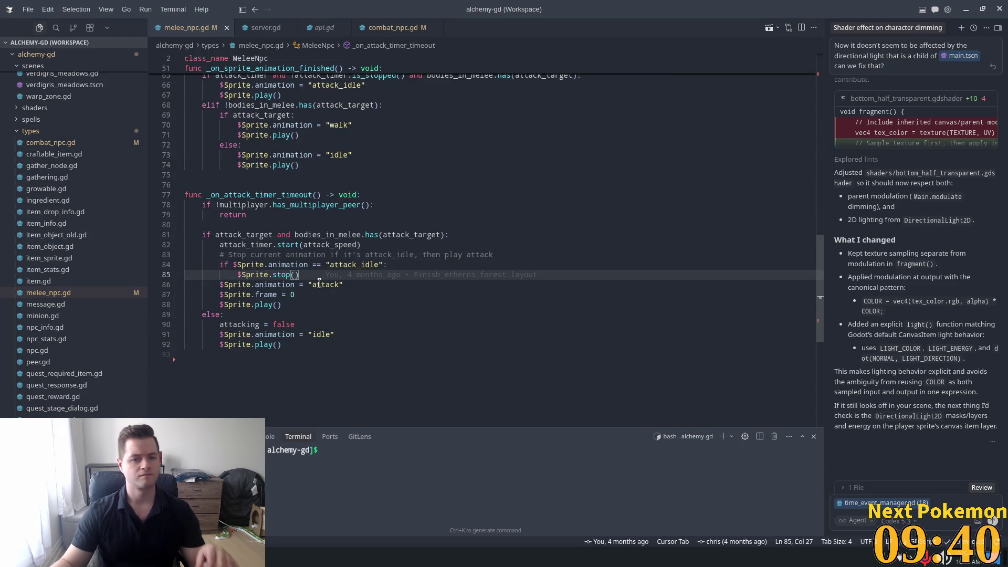
double_click(371, 235)
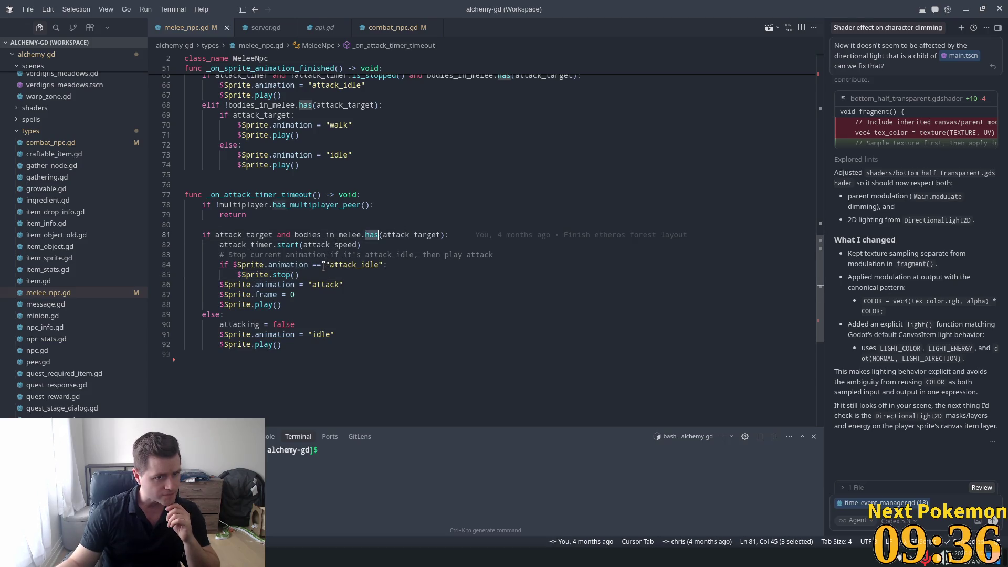
double_click(259, 195)
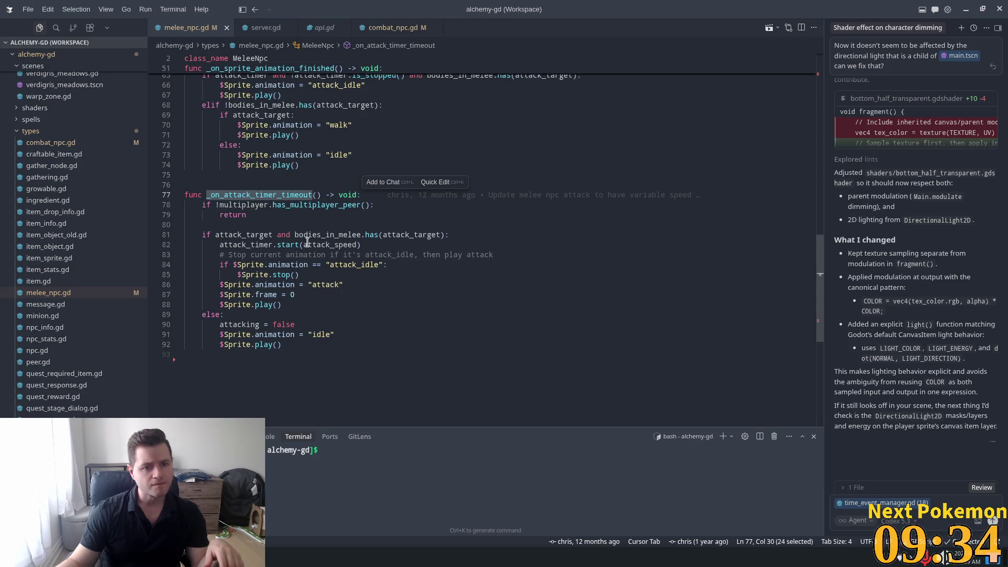
double_click(247, 245)
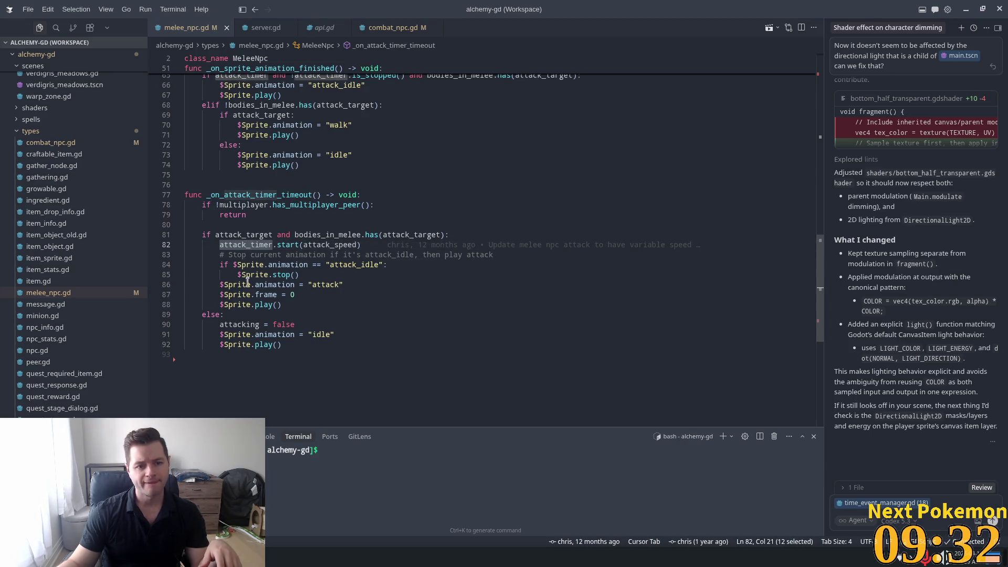
Examine the Sprite lines 84–86 that start the 'attack' animation.
click(269, 265)
click(293, 283)
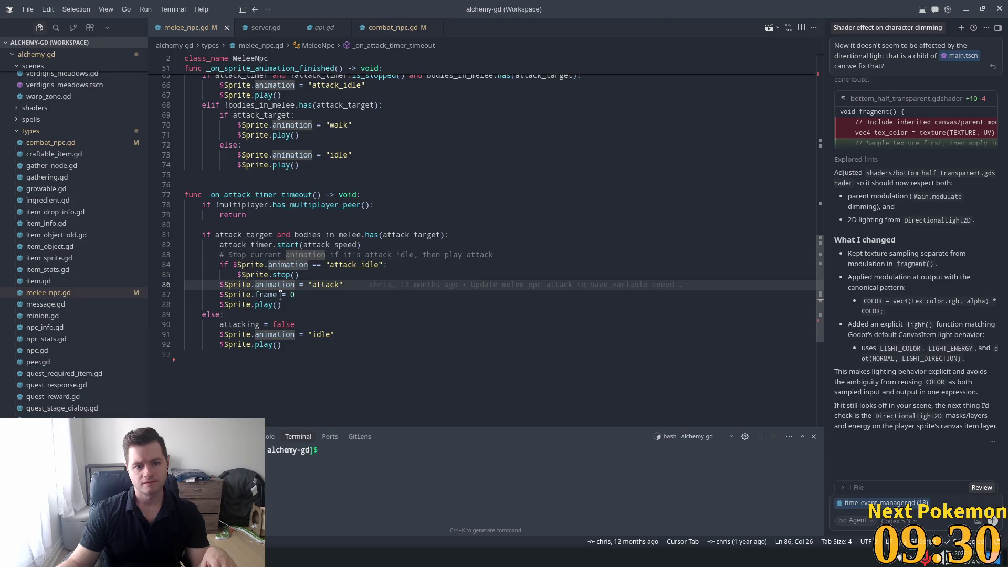
double_click(243, 265)
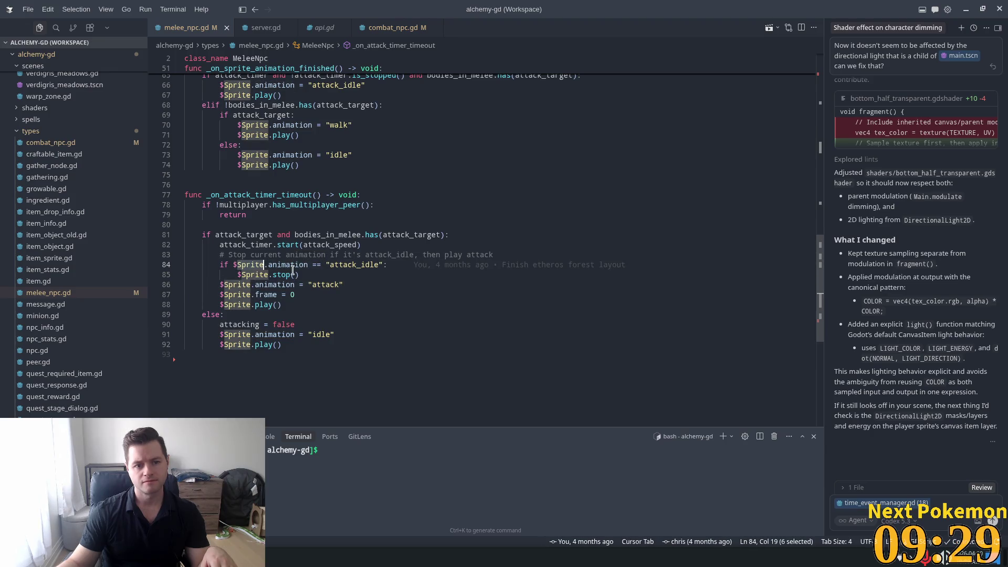
double_click(254, 274)
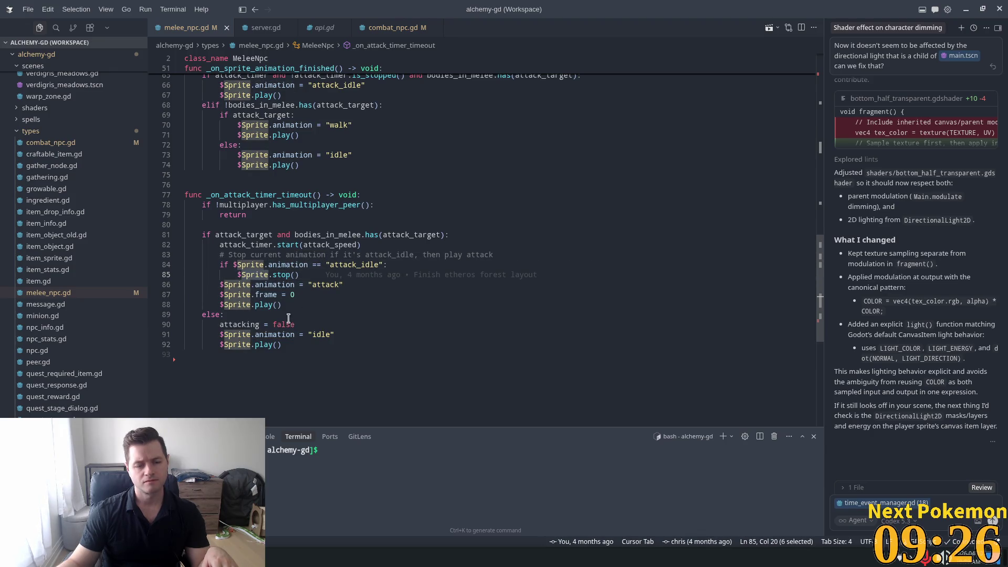
double_click(314, 284)
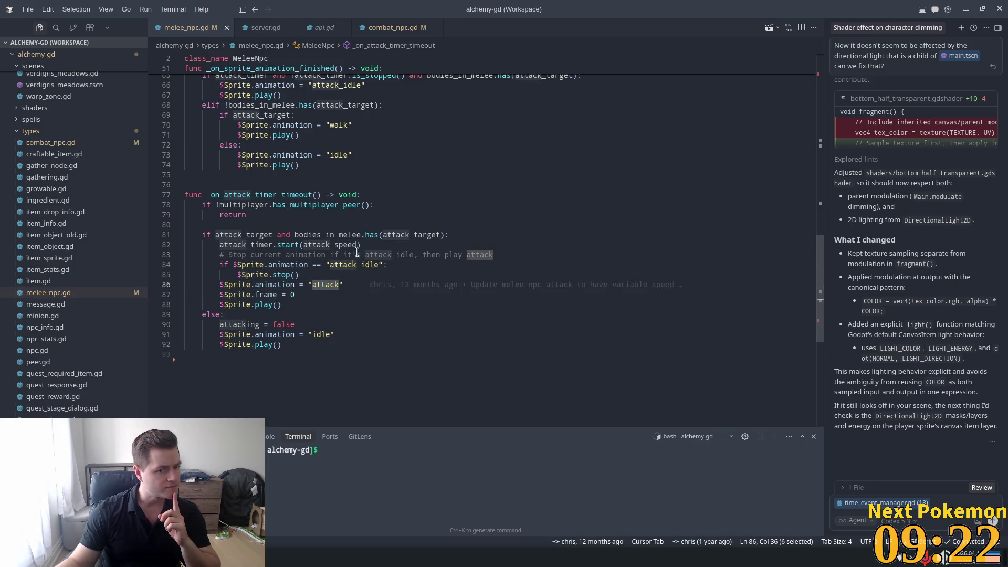
mouse_move(225, 234)
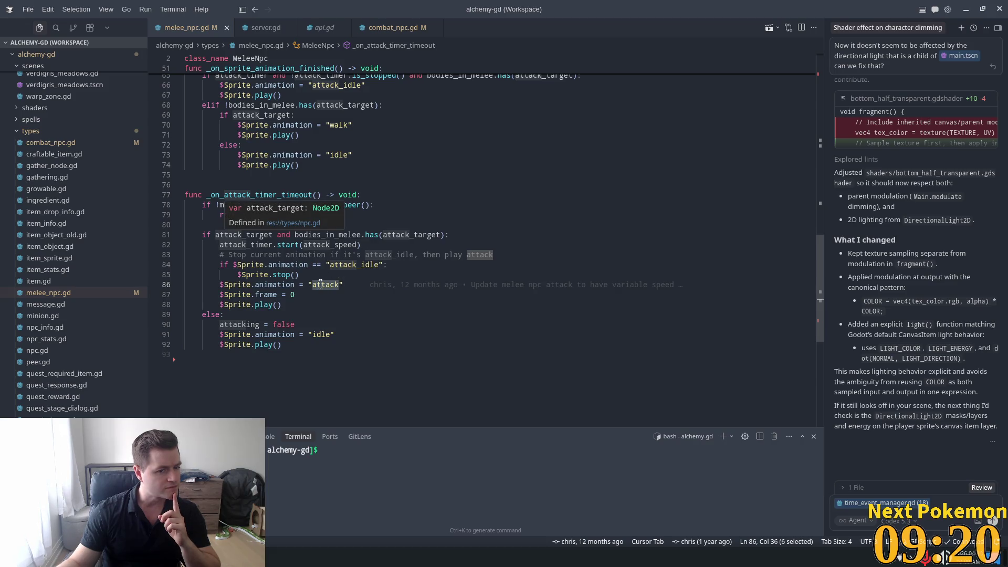
mouse_move(320, 284)
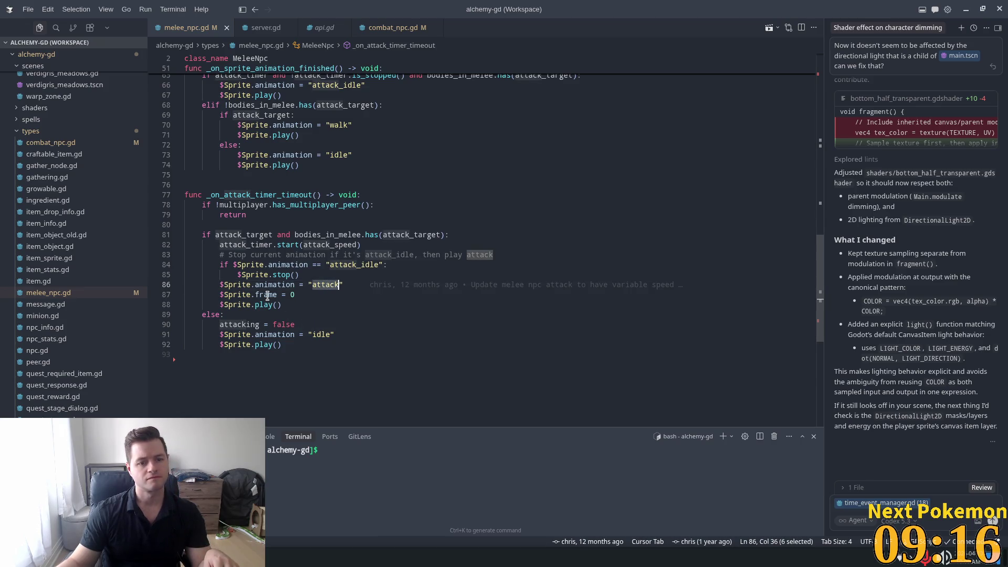
Review the 'attack' name check in _on_sprite_animation_finished, then switch to Godot's rat scene.
scroll(268, 295, up, 6)
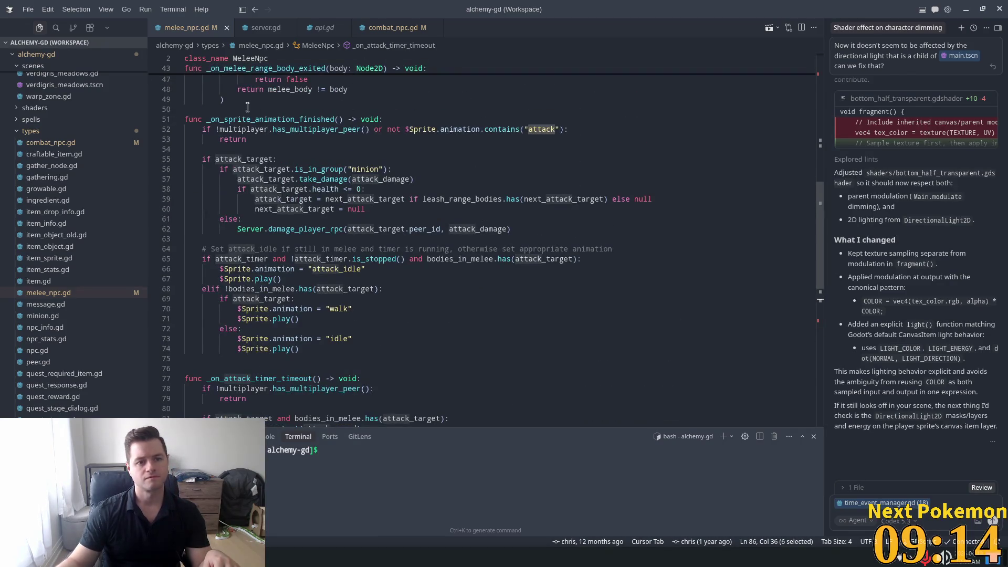
double_click(250, 119)
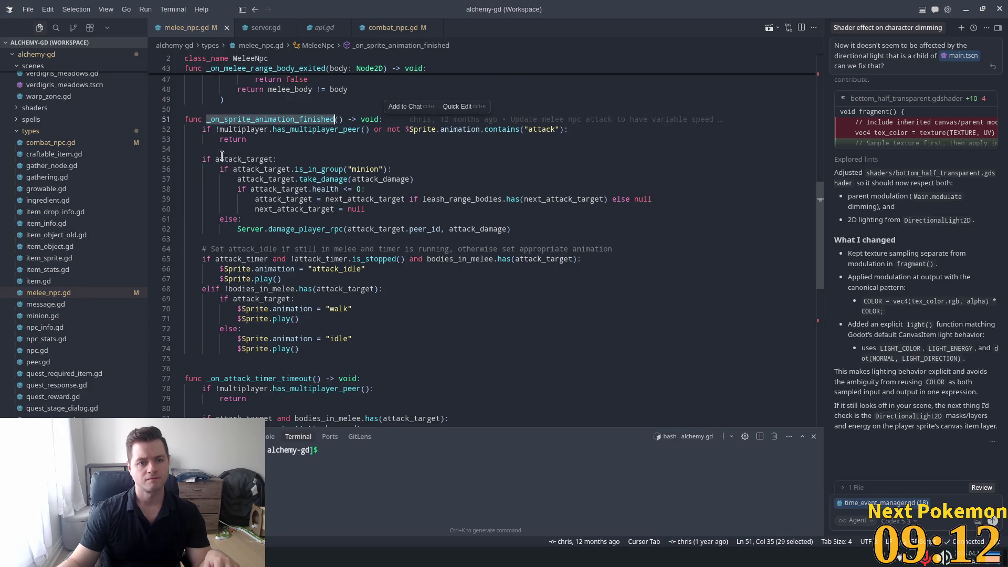
double_click(541, 129)
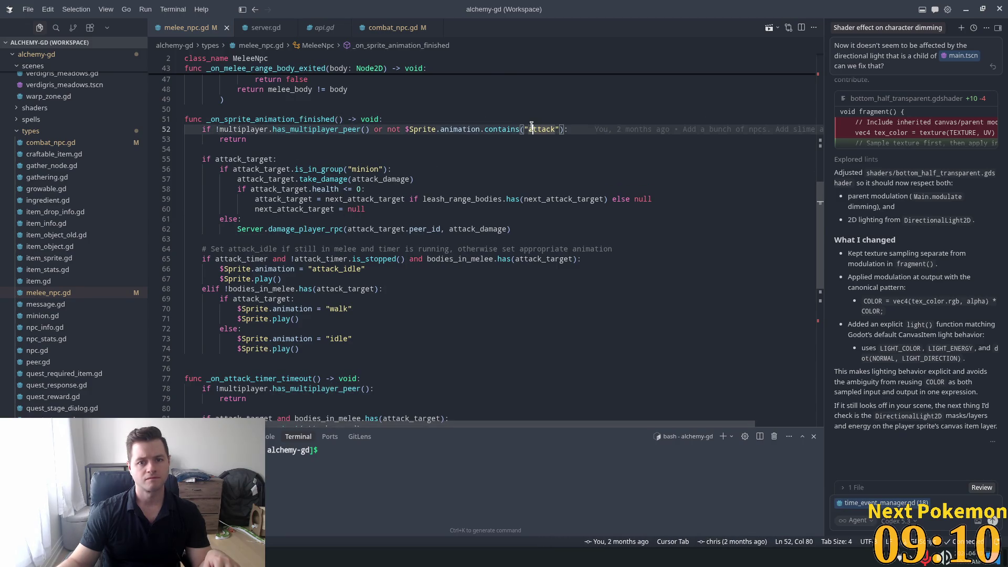
key(alt+Tab)
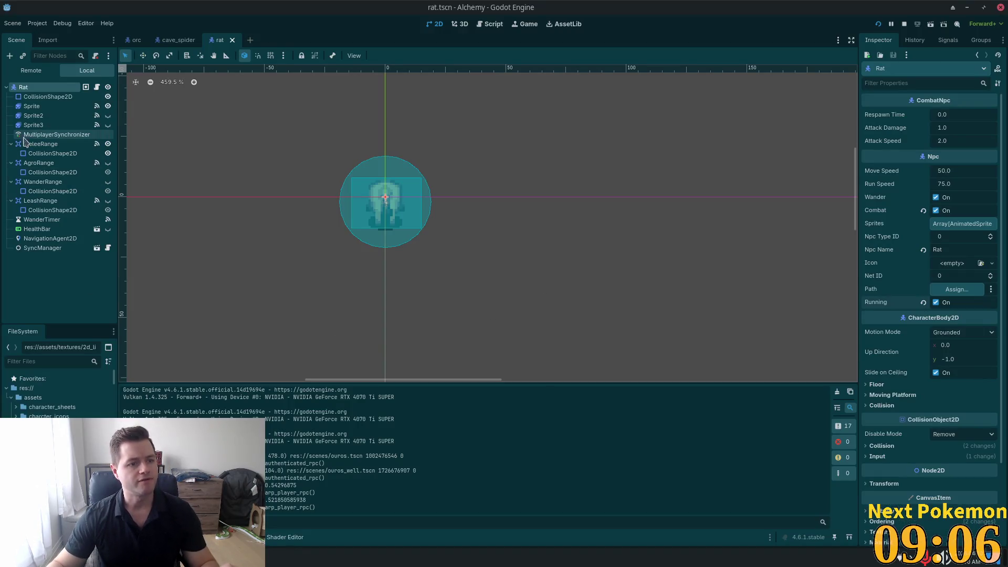
Preview the rat Sprite's attack frames to confirm they show the bull, then bring up the game.
click(32, 106)
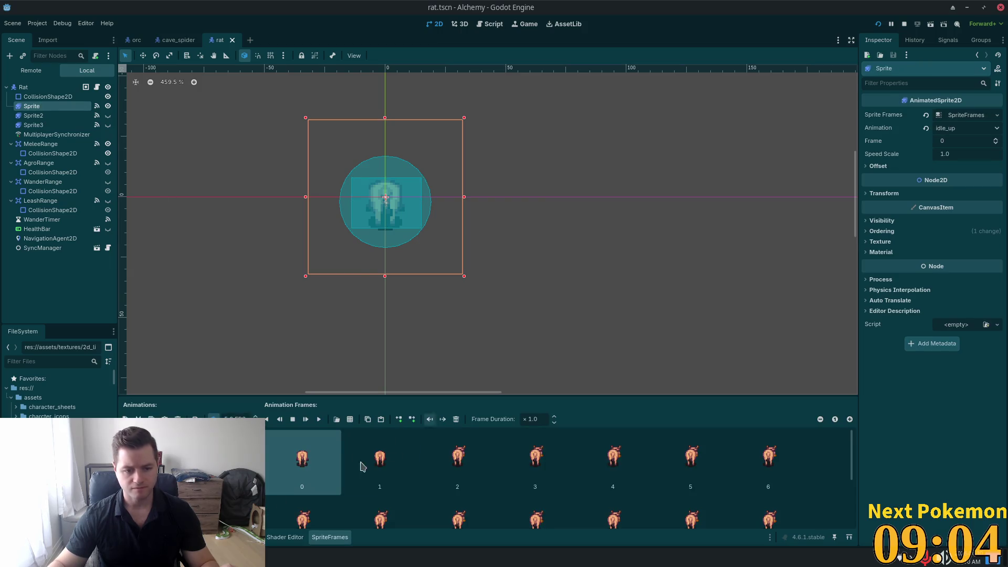
click(173, 431)
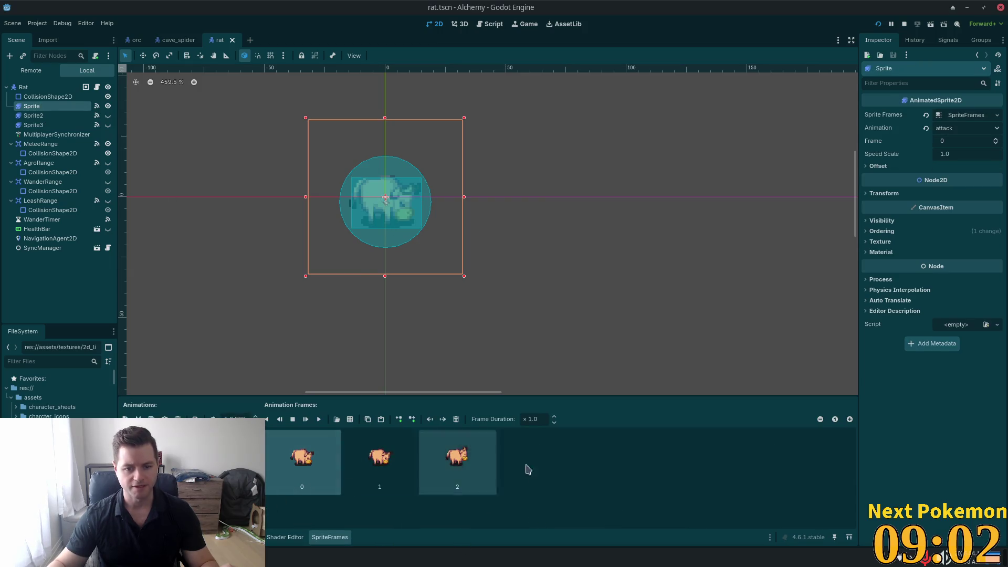
key(alt+Tab)
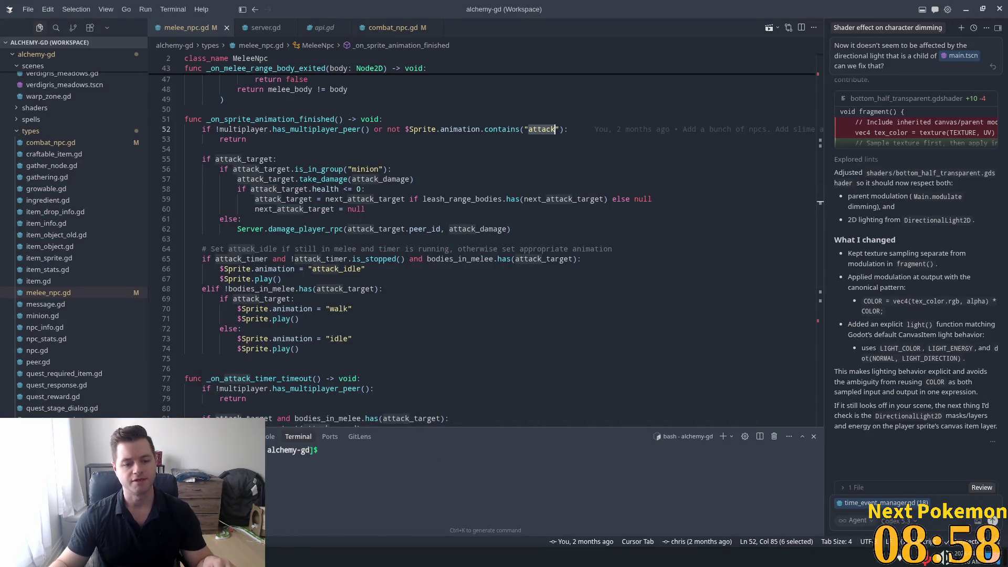
key(alt+Tab)
Walk the hero into Ouros Caves alongside the bull to test its attack.
key(Up)
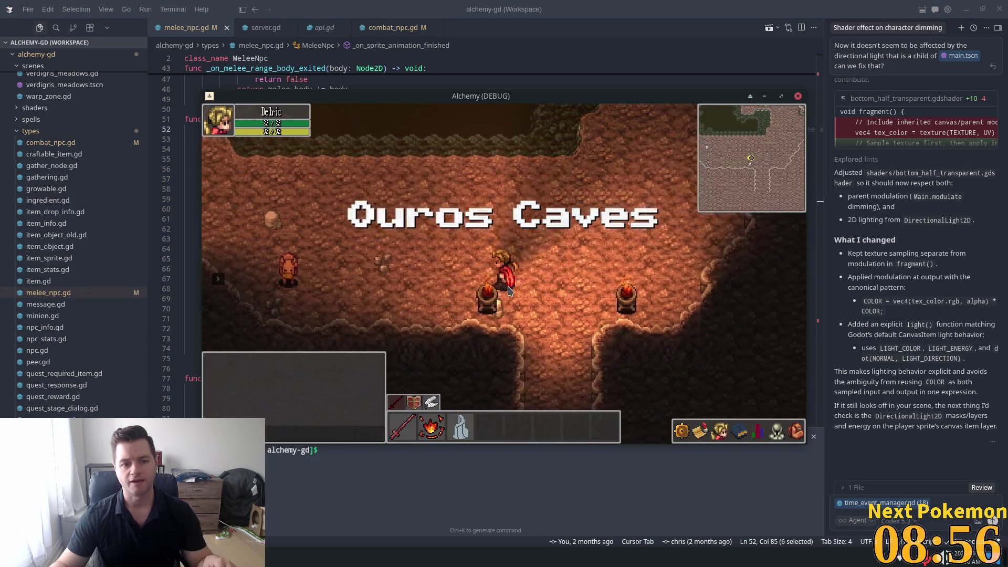
key(Right)
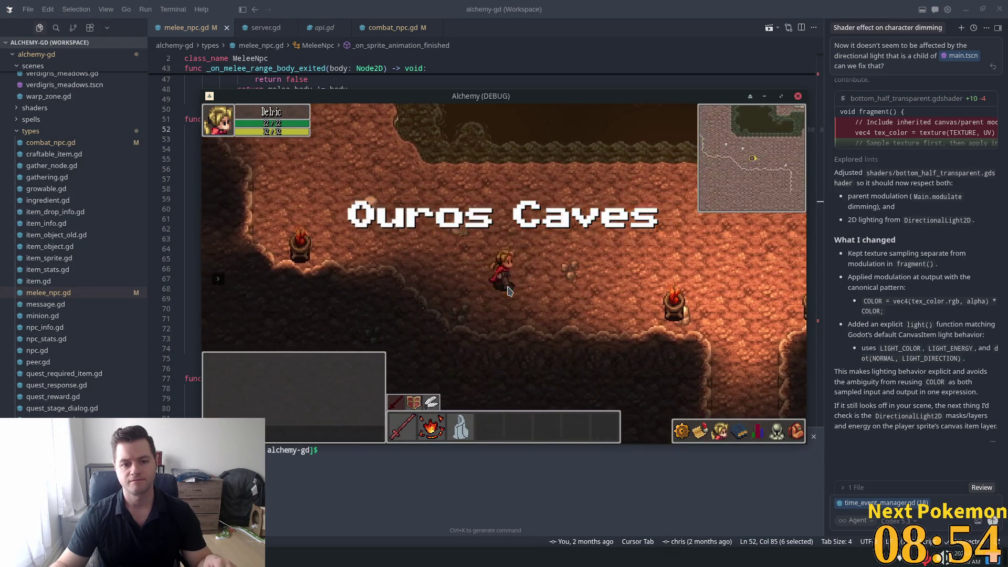
key(Right)
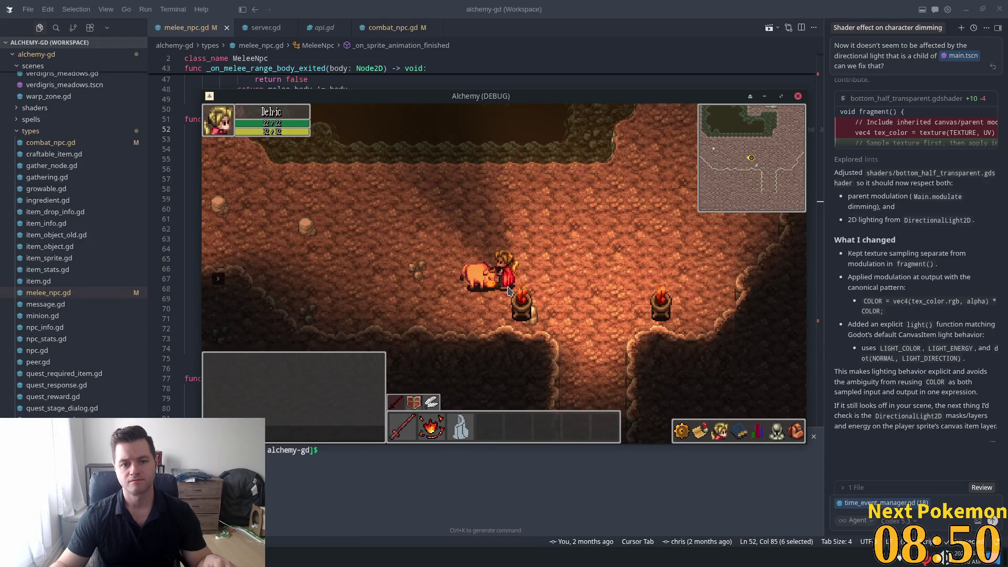
key(Up)
key(Right)
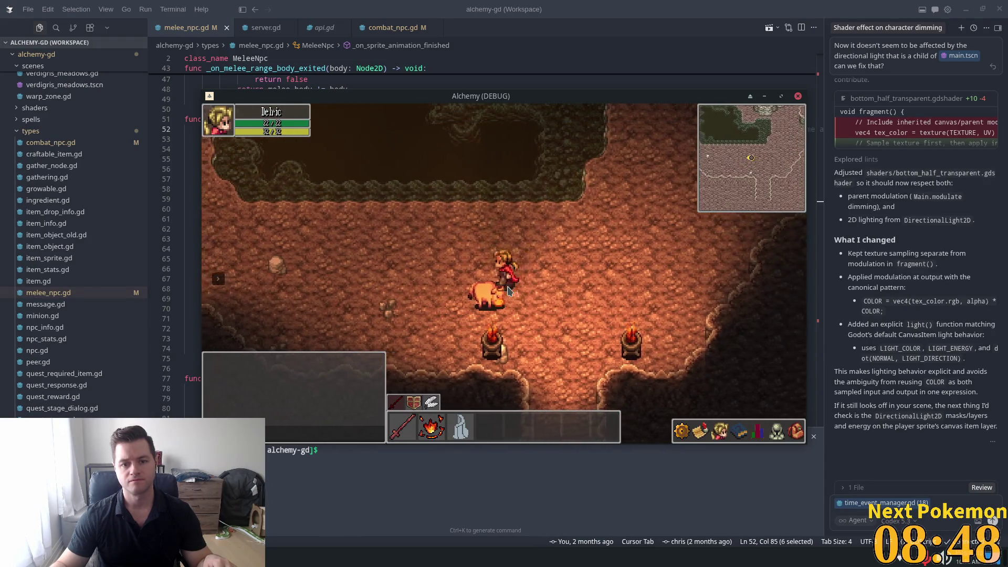
key(Left)
key(Up)
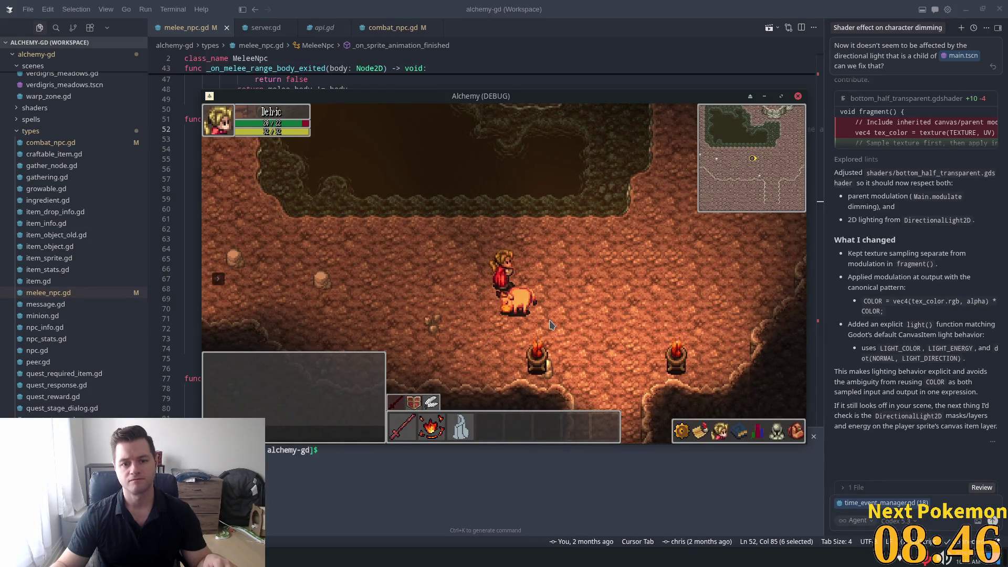
key(Right)
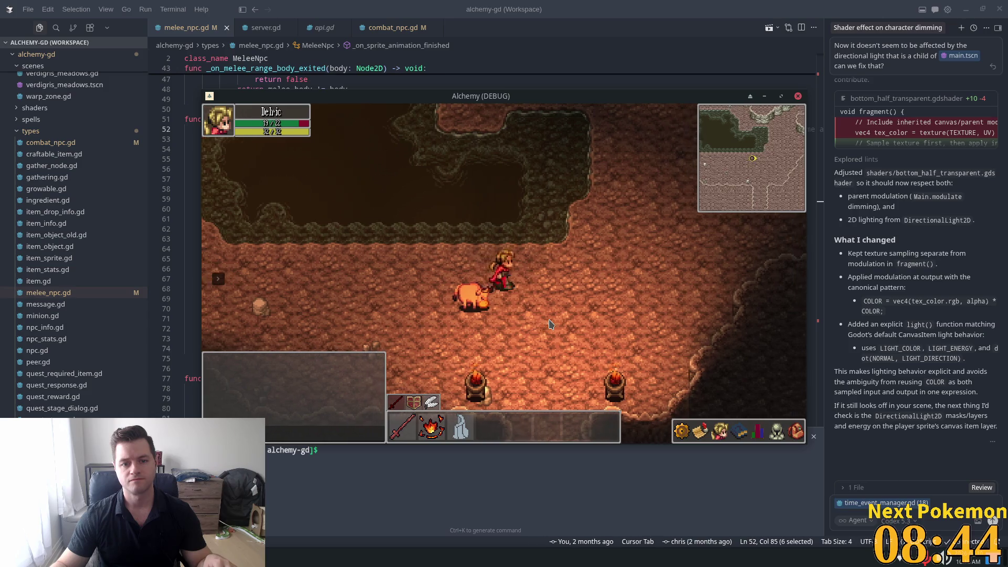
key(Right)
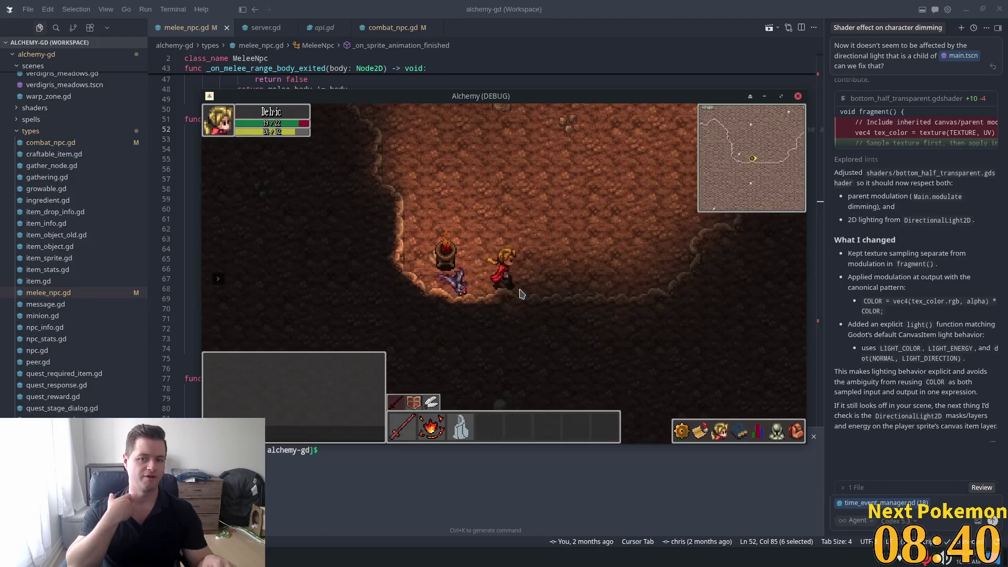
Walk up among the bats, then back left past the defeated bat.
key(Up)
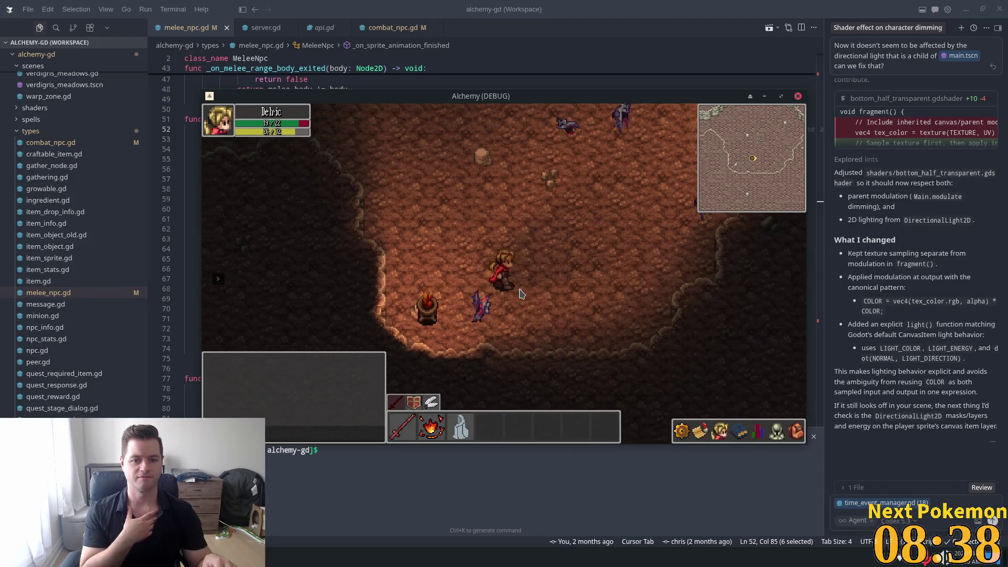
key(Right)
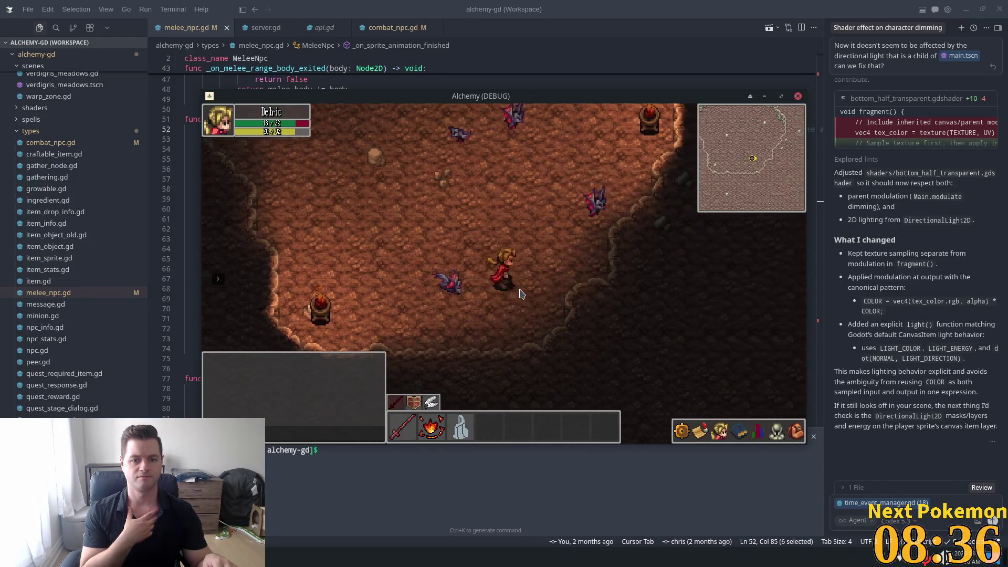
key(Right)
key(Up)
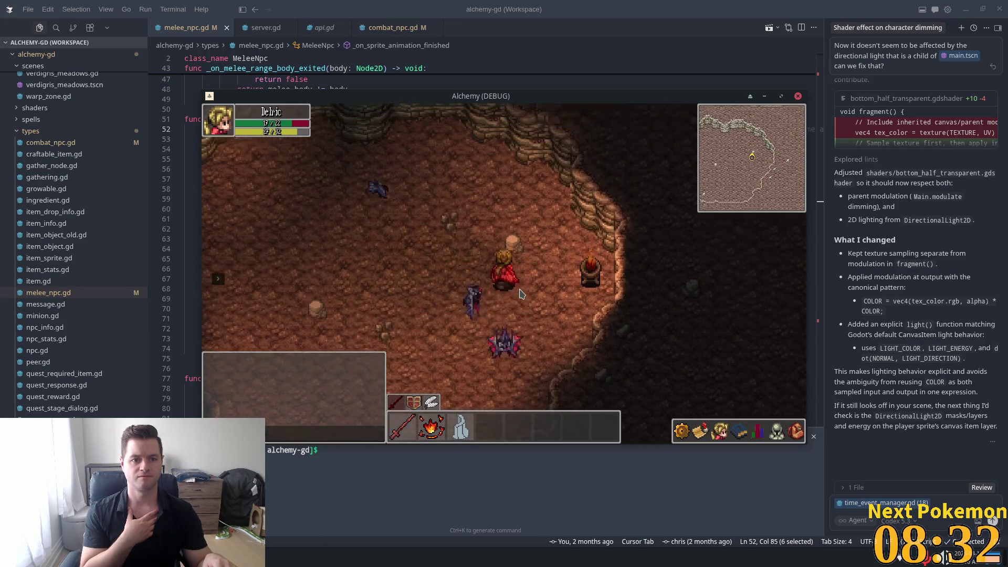
key(Up)
key(Left)
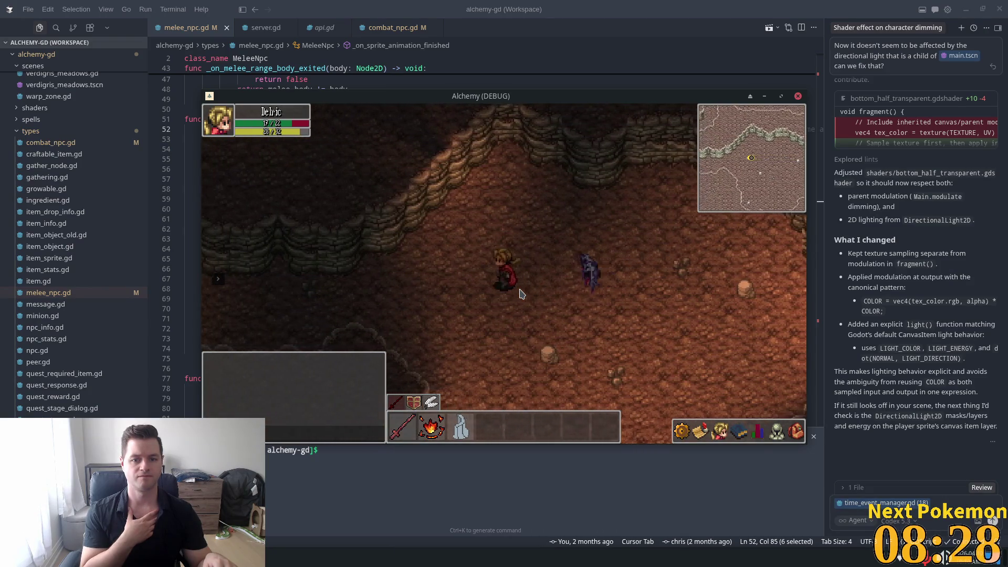
key(Left)
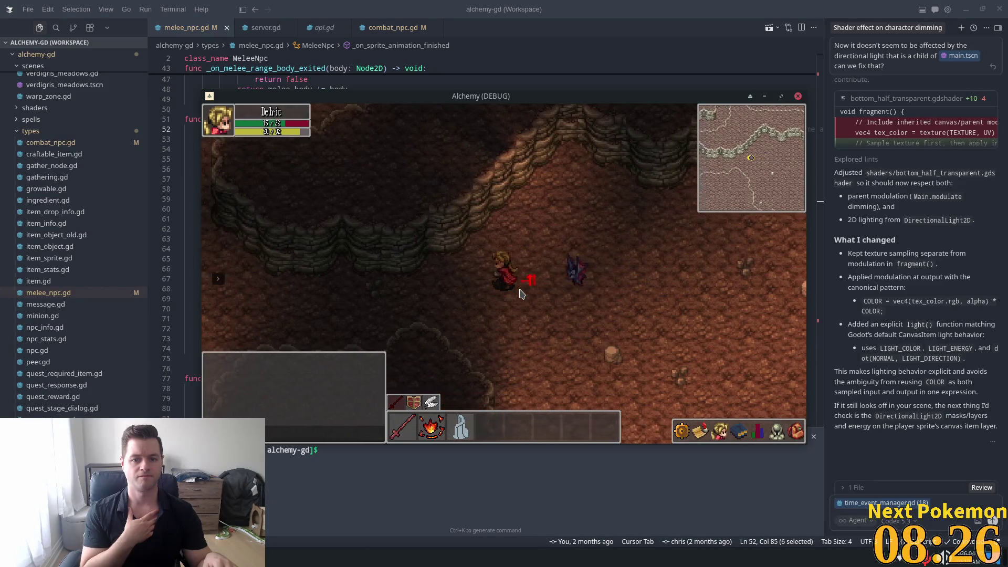
key(Left)
key(Left)
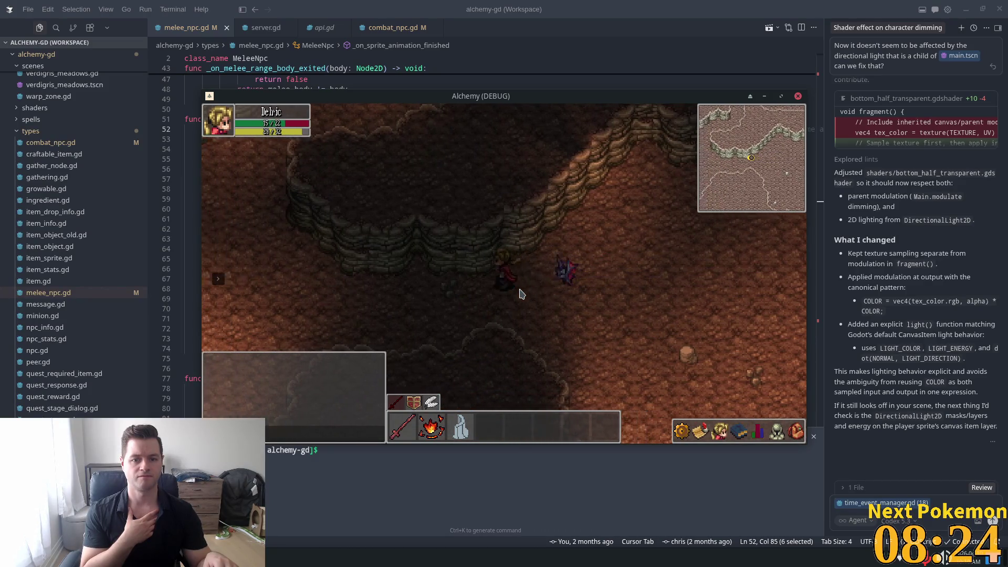
Head down toward the torches, then step beside the bull and away again.
key(Left)
key(Down)
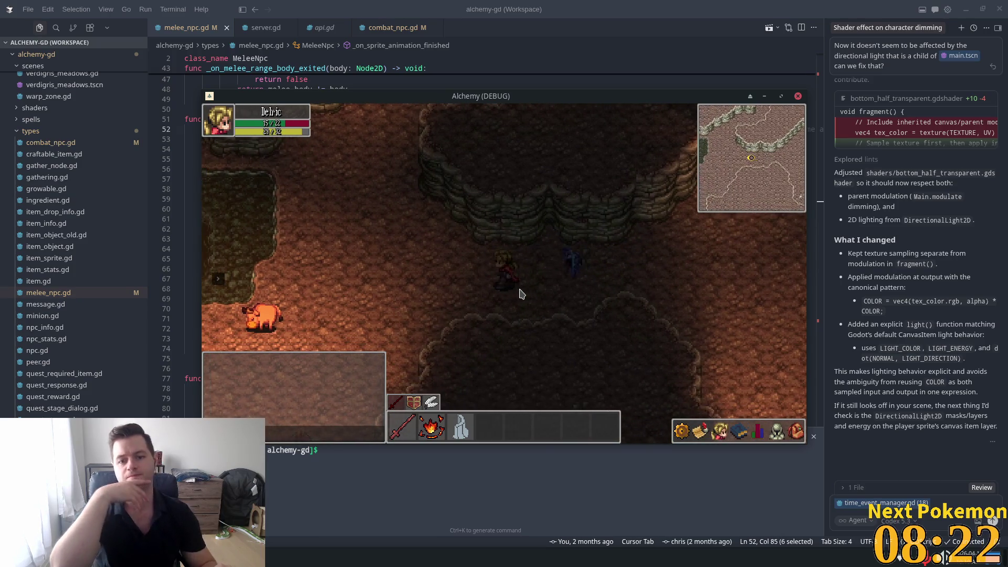
key(Left)
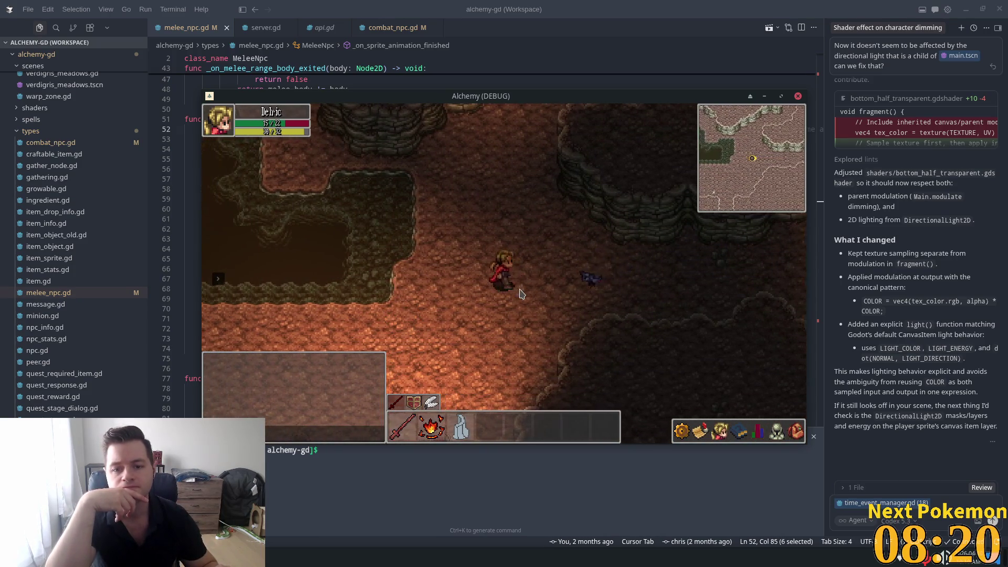
key(Down)
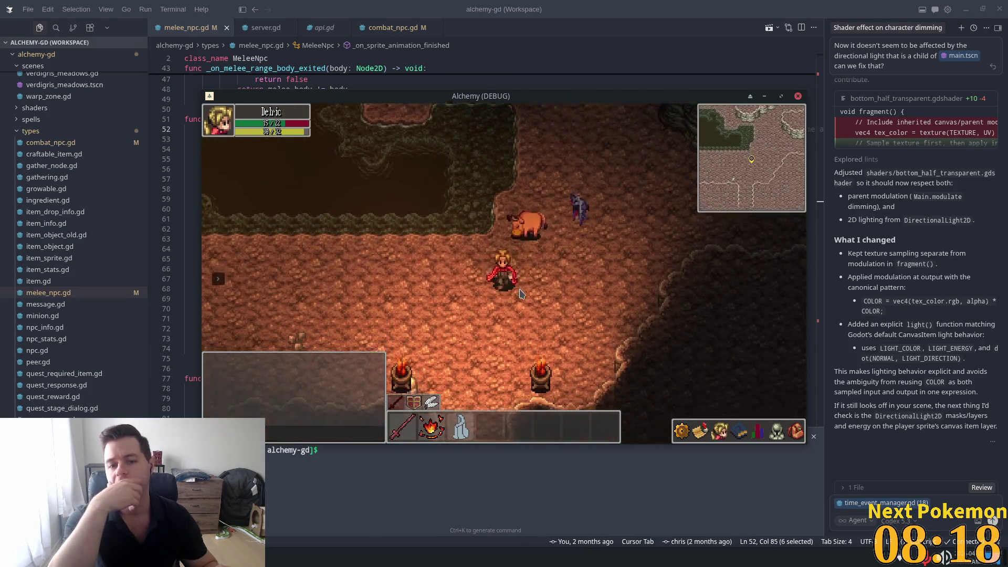
key(Up)
key(Right)
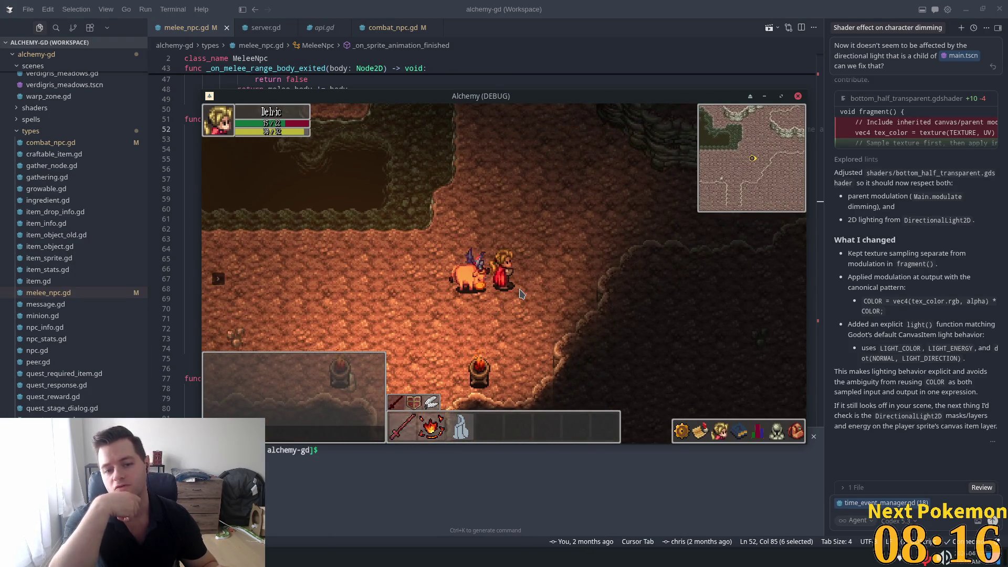
key(Down)
key(Right)
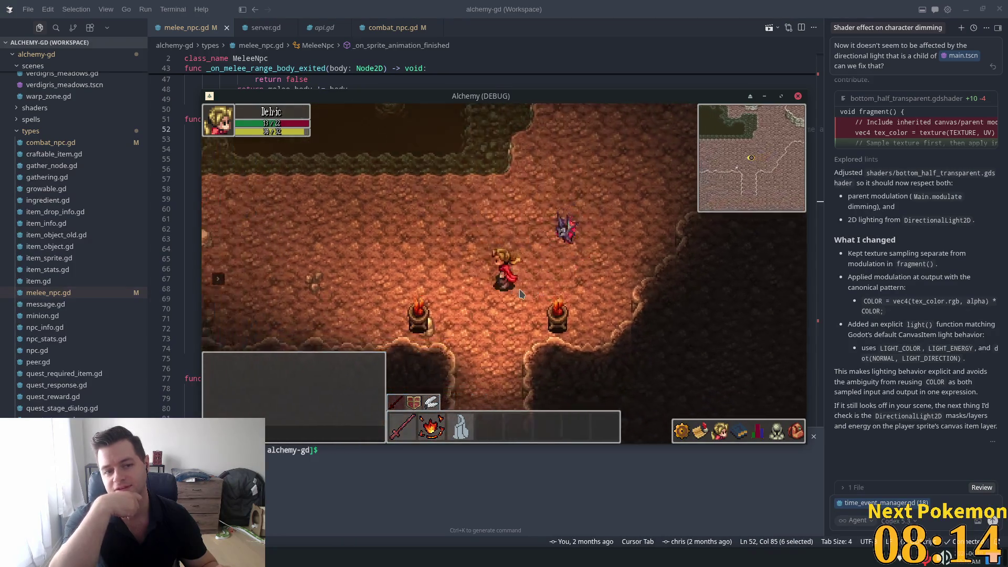
key(Up)
key(Left)
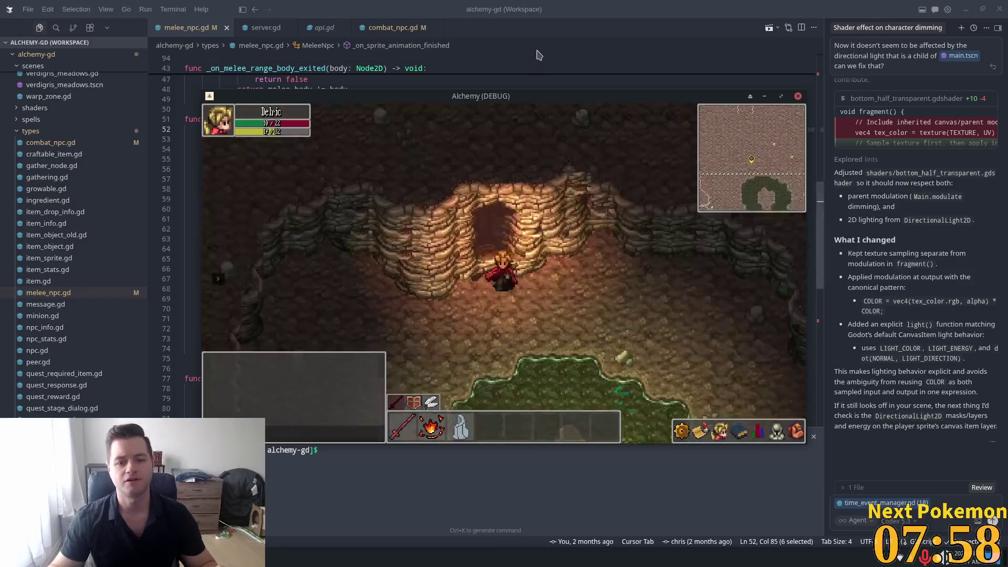
Uncheck Running on the Rat root node in rat.tscn's Inspector.
key(alt+Tab)
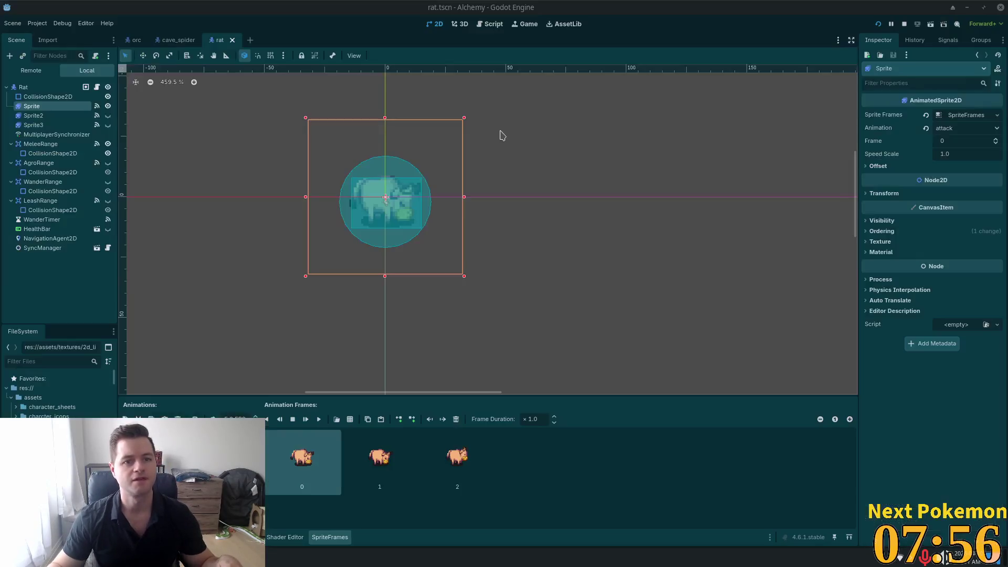
click(135, 40)
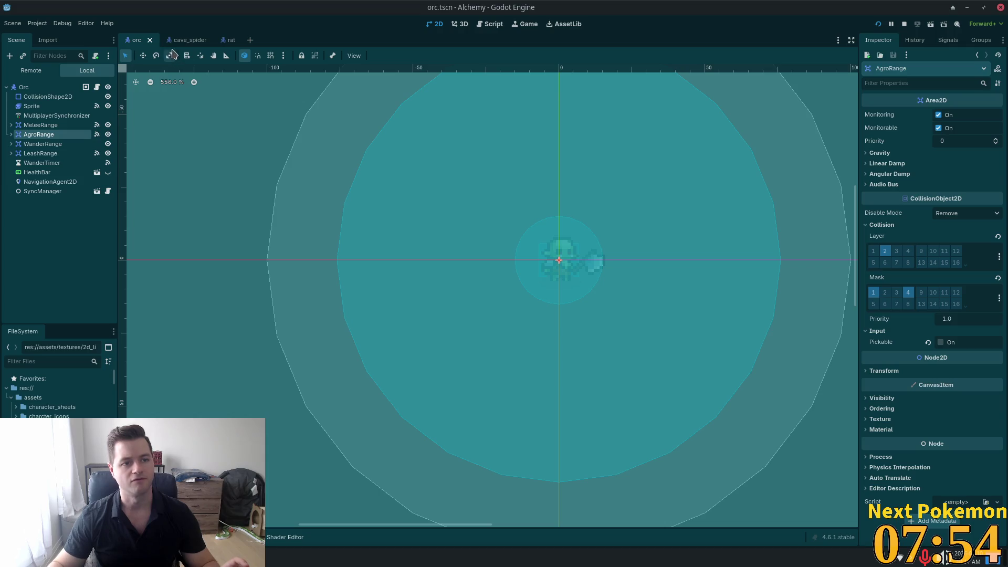
click(233, 39)
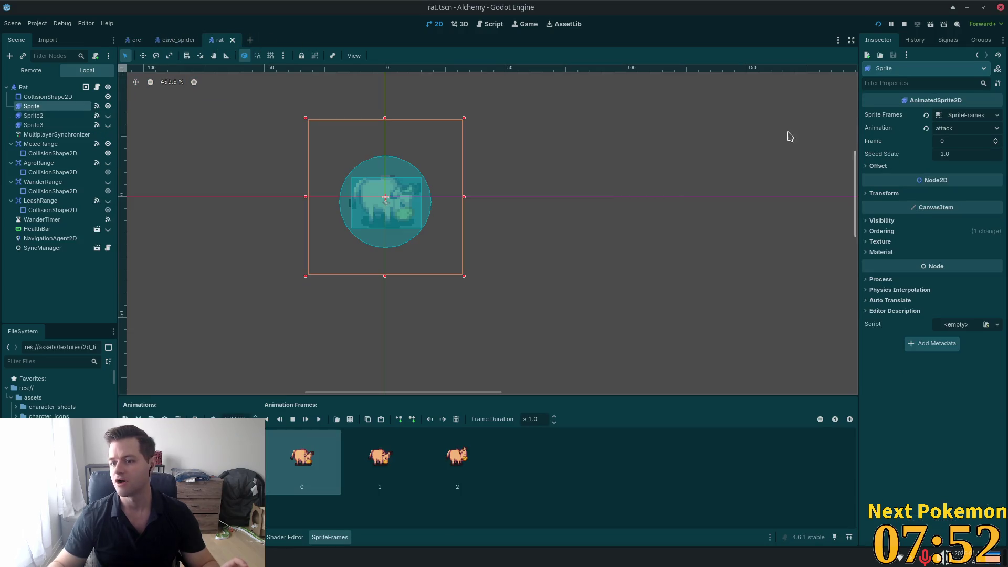
click(23, 87)
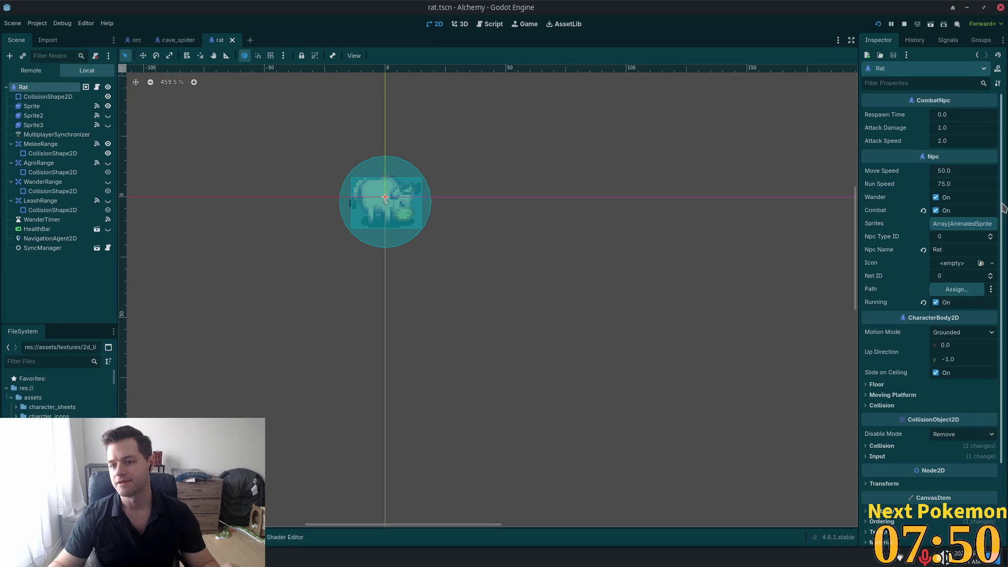
click(936, 302)
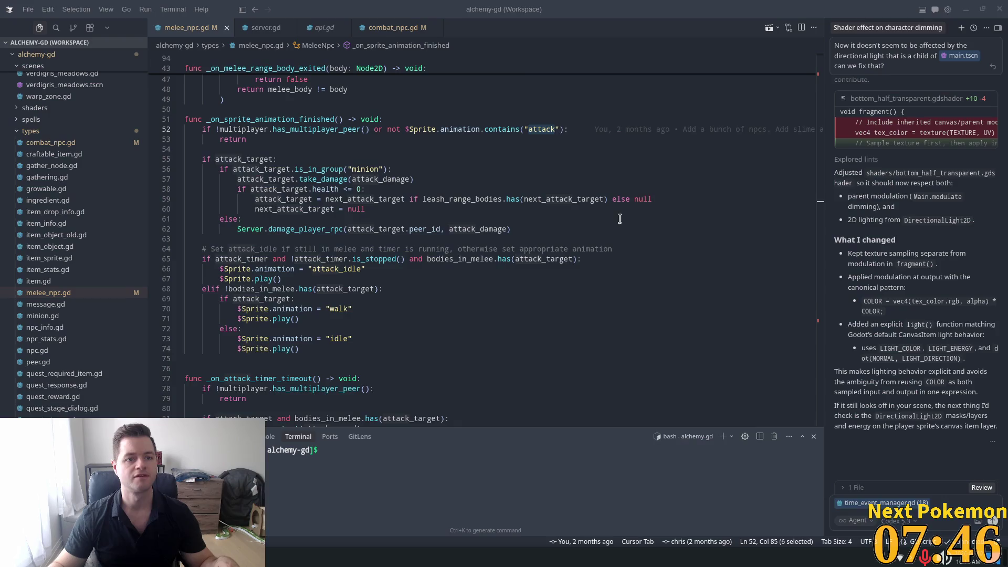
Add 'running = true' after 'attacking = true' in set_attacking and save melee_npc.gd.
key(alt+Tab)
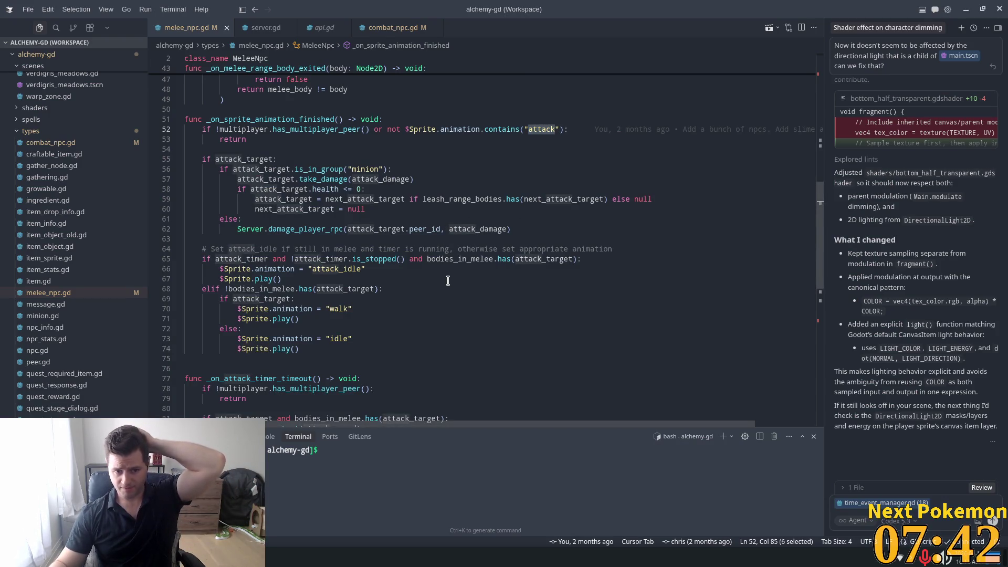
scroll(448, 280, up, 7)
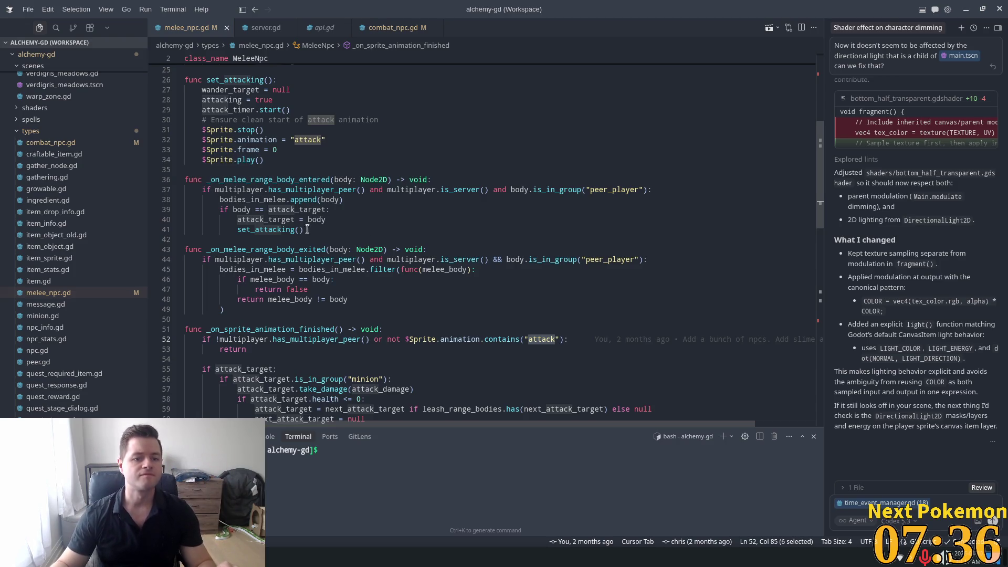
ctrl+click(291, 230)
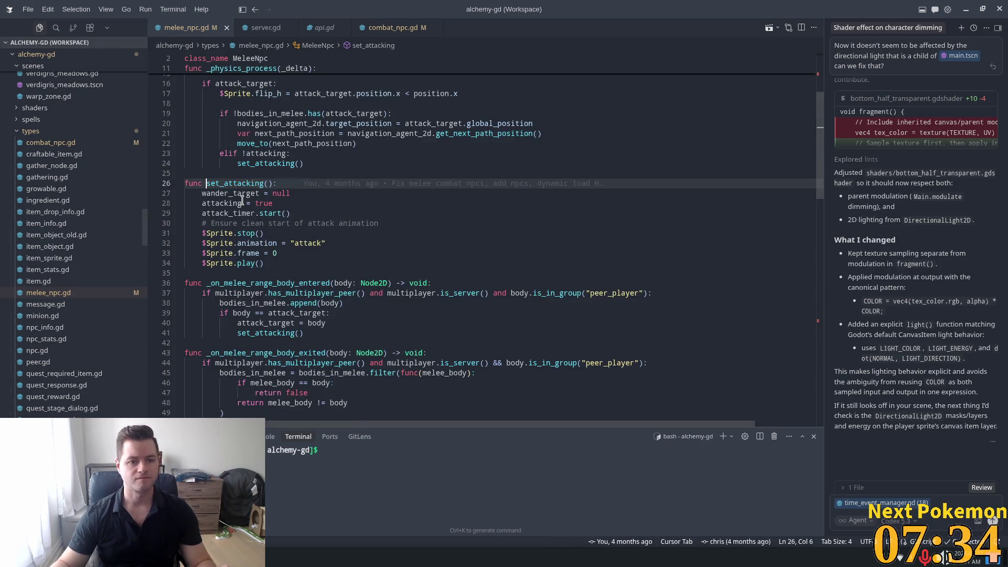
click(524, 205)
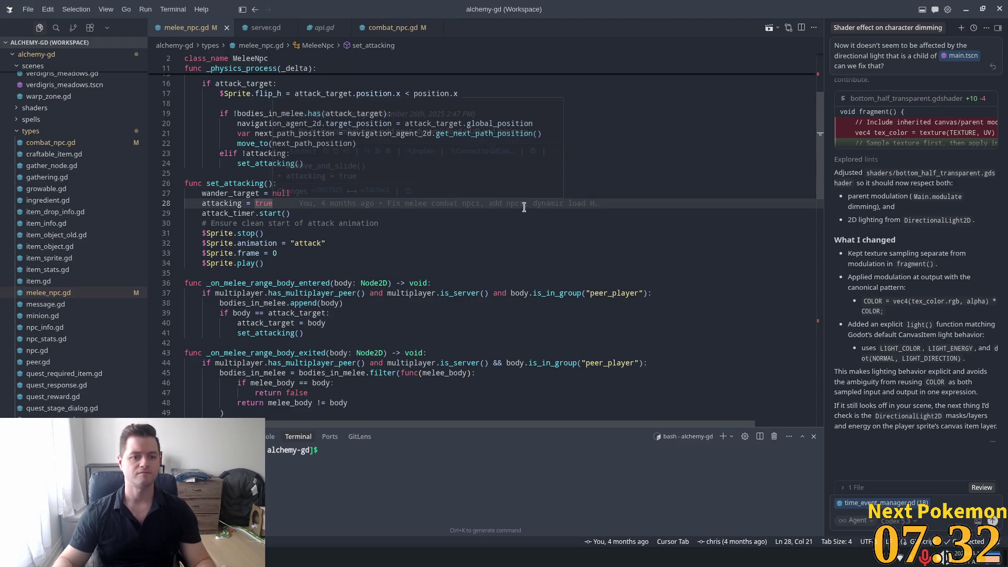
key(Return)
text(running = true)
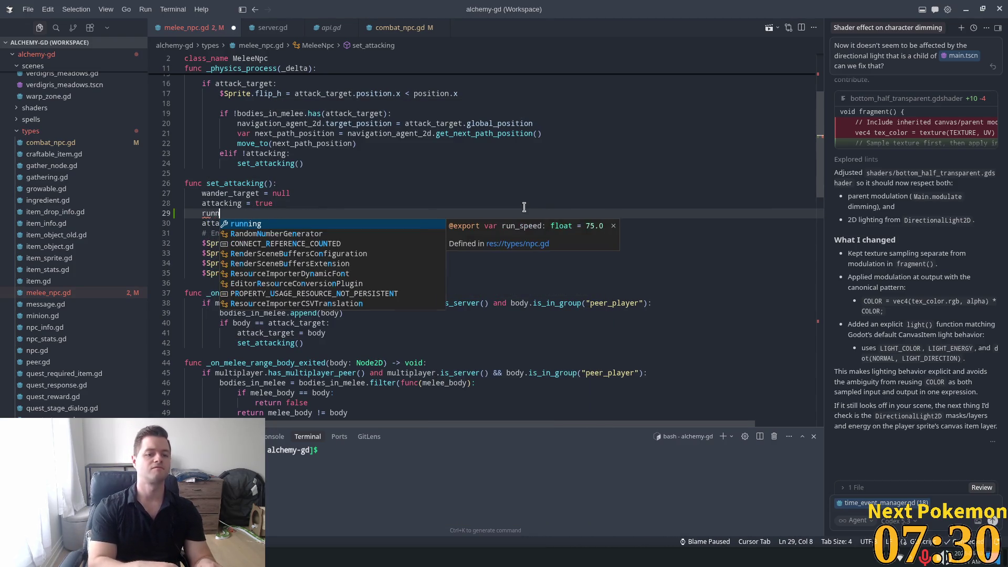
key(ctrl+s)
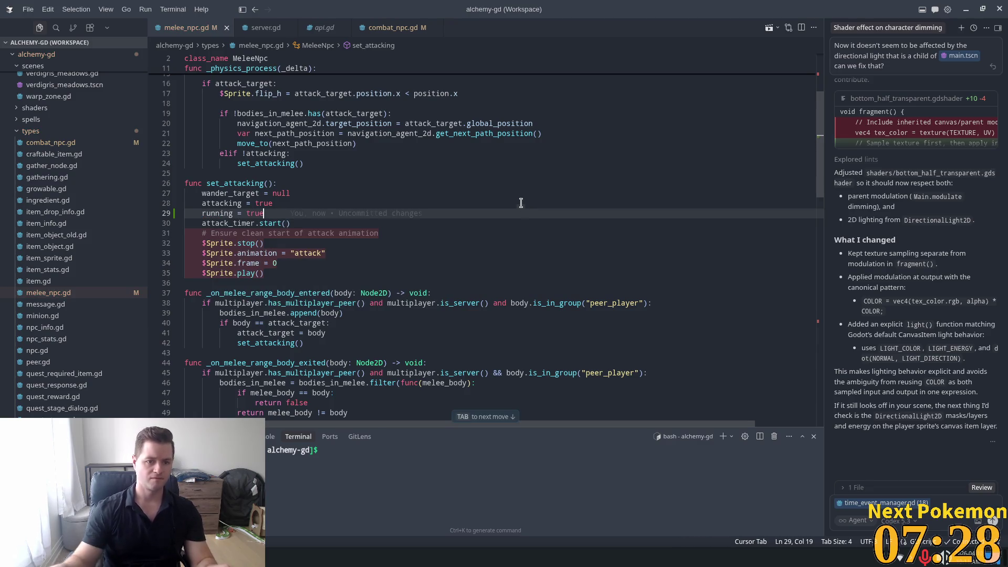
Back in Godot, inspect the rat's MultiplayerSynchronizer replicated properties, each On Change.
click(570, 171)
scroll(459, 252, down, 4)
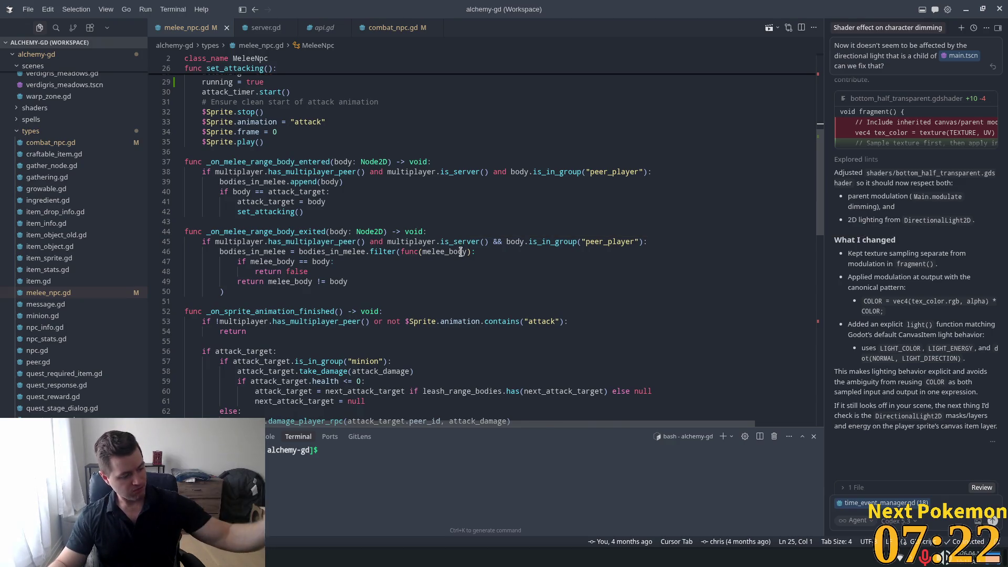
scroll(460, 251, up, 1)
scroll(446, 242, up, 8)
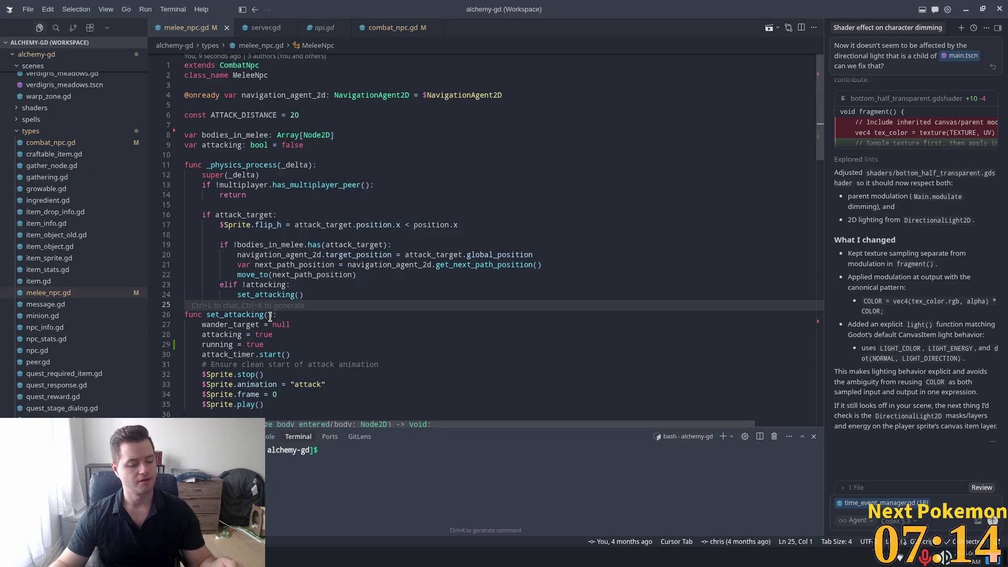
key(alt+Tab)
click(55, 134)
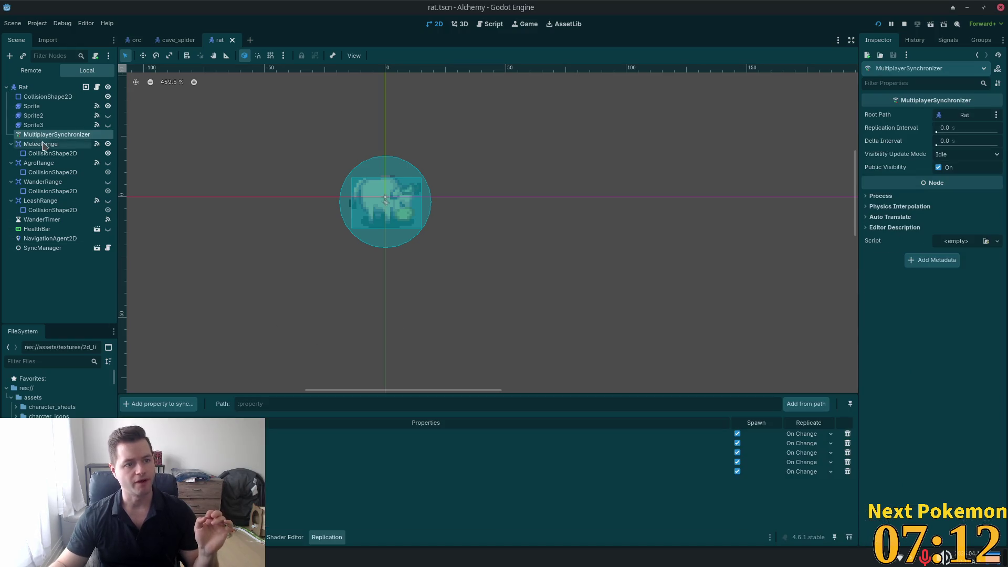
Select Rat, then Sprite, and play its three-frame bull attack animation before returning to Cursor.
click(24, 88)
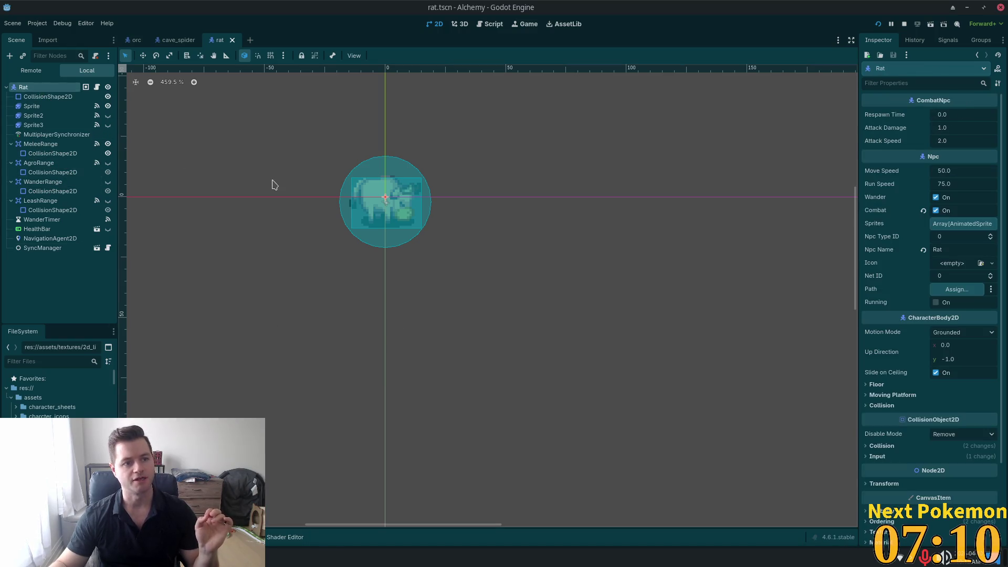
click(36, 106)
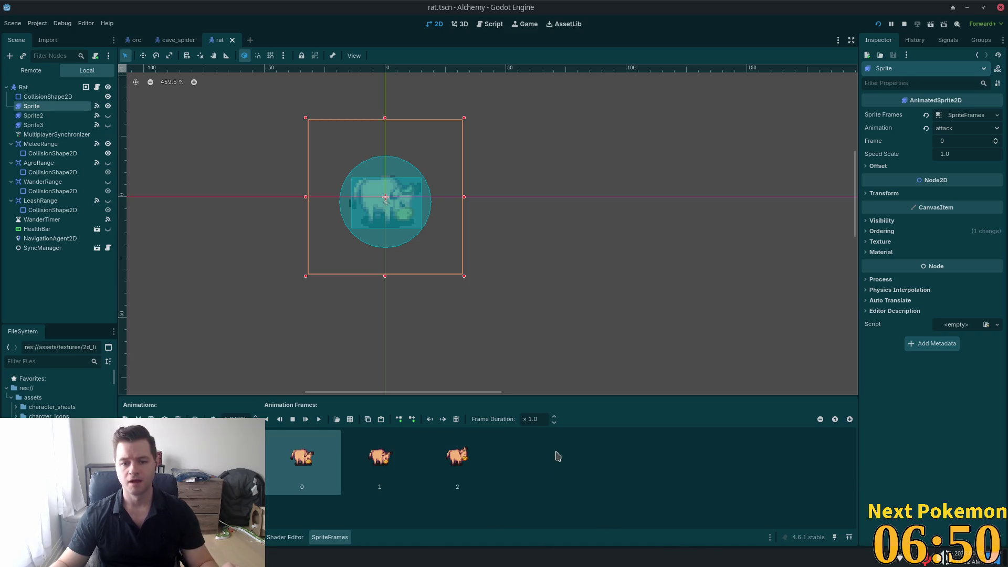
click(306, 418)
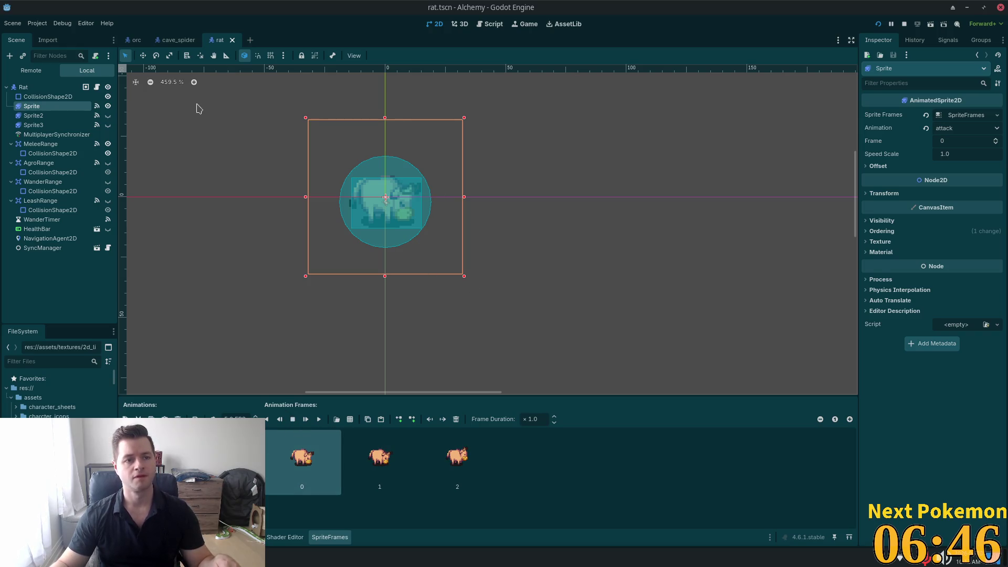
key(alt+Tab)
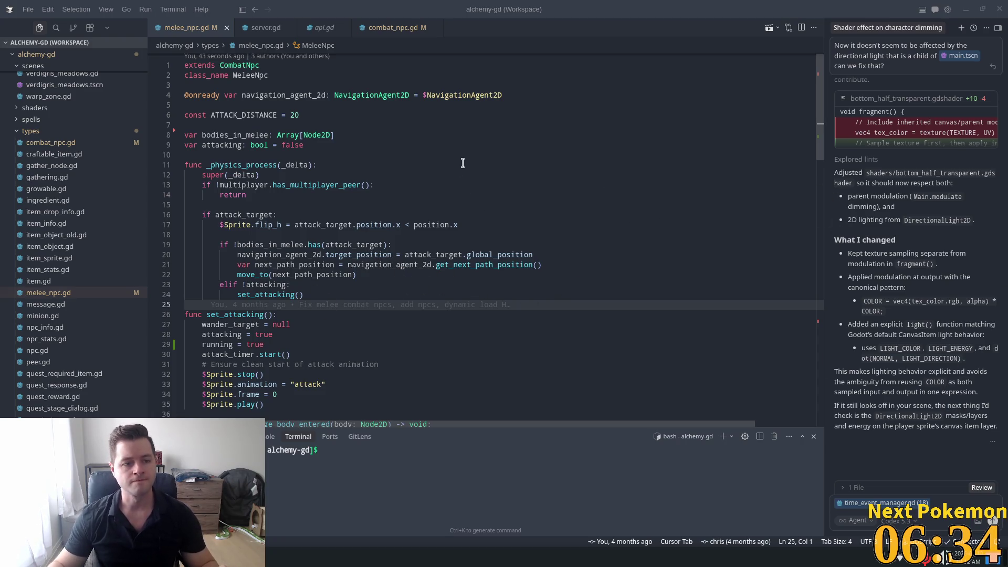
click(365, 244)
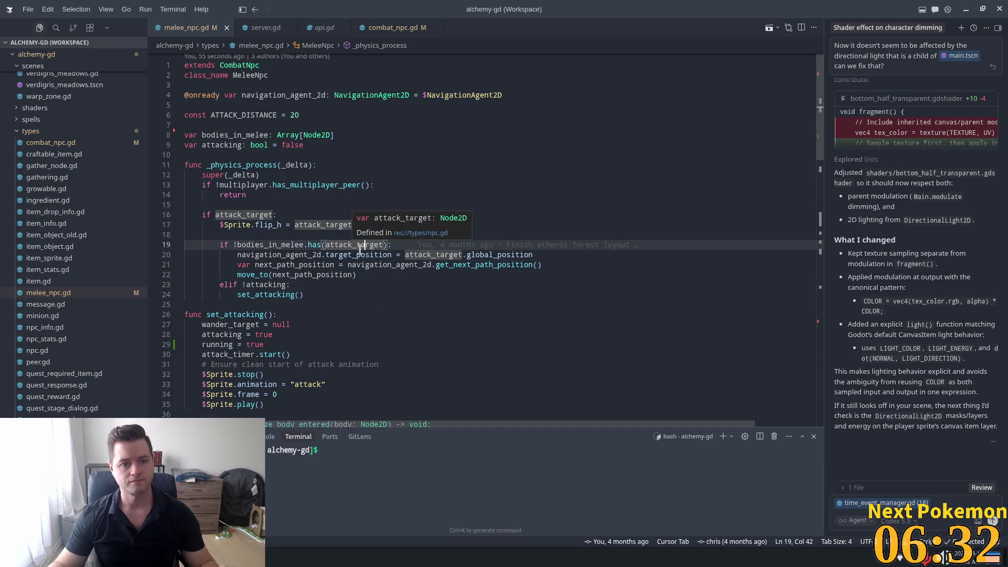
click(230, 155)
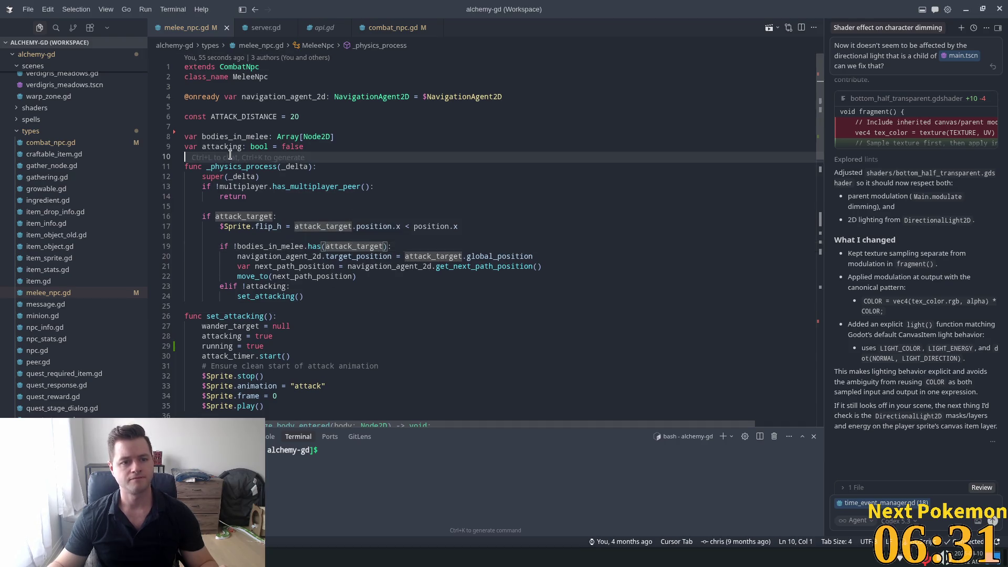
click(255, 186)
scroll(255, 188, down, 2)
click(233, 164)
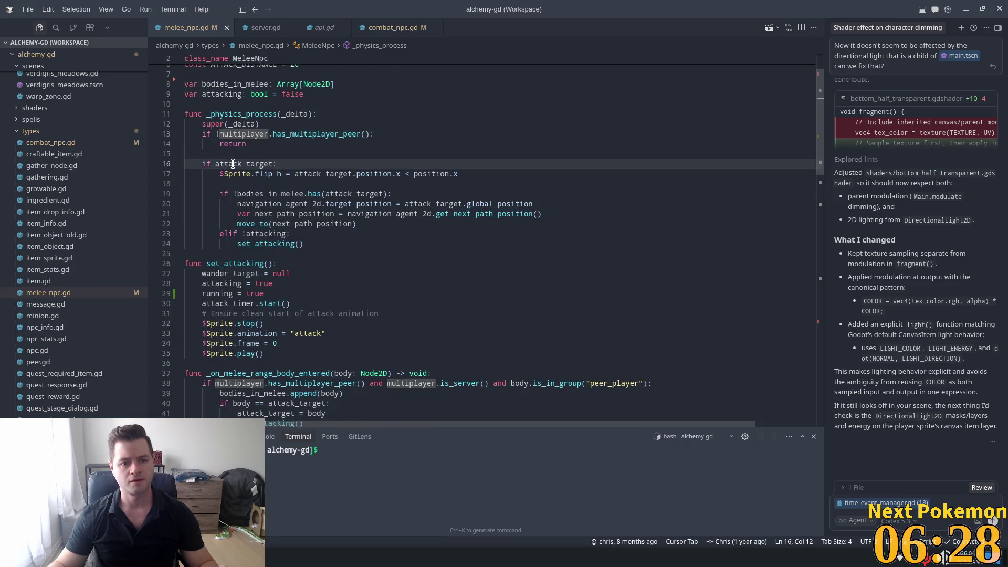
double_click(232, 164)
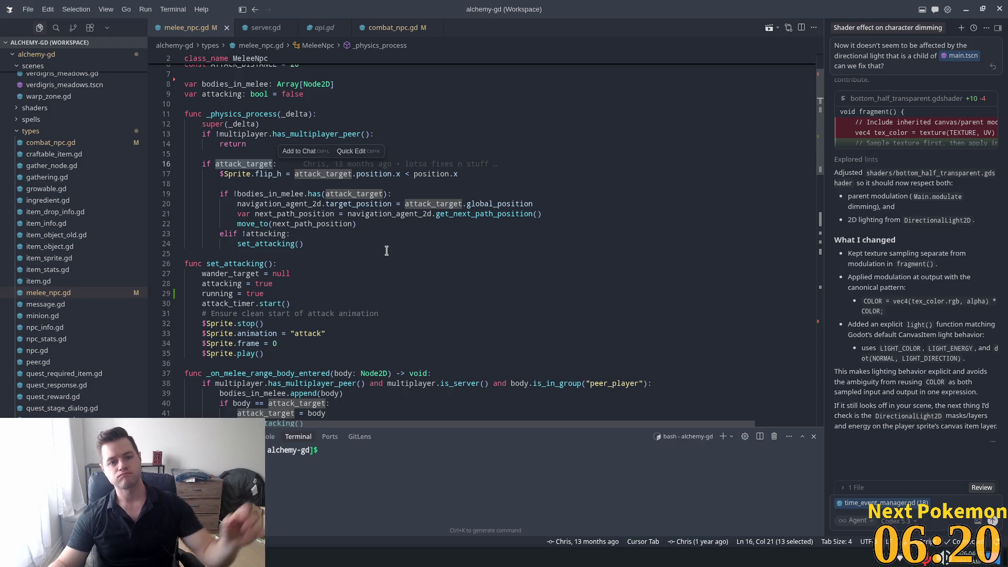
click(327, 204)
double_click(287, 194)
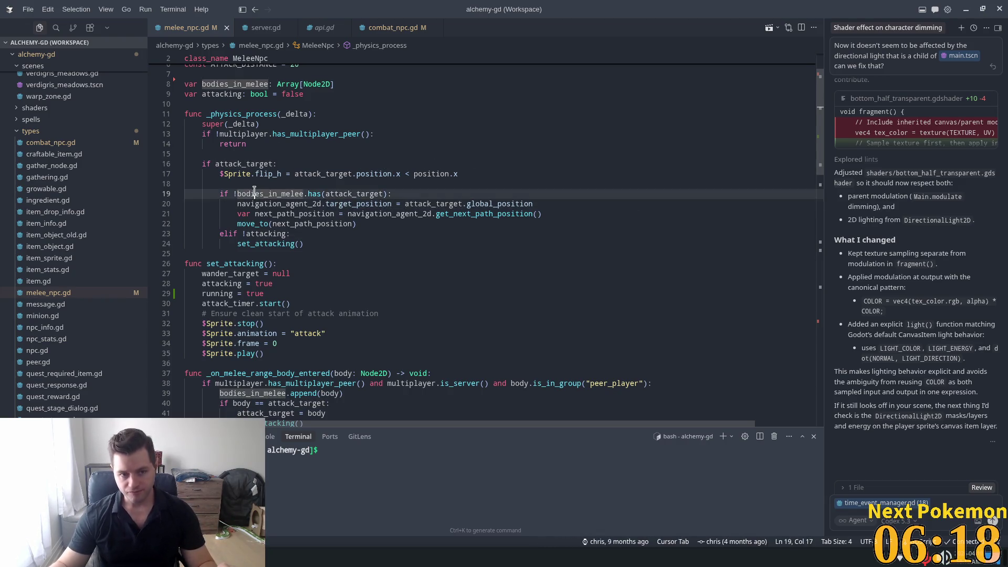
double_click(351, 194)
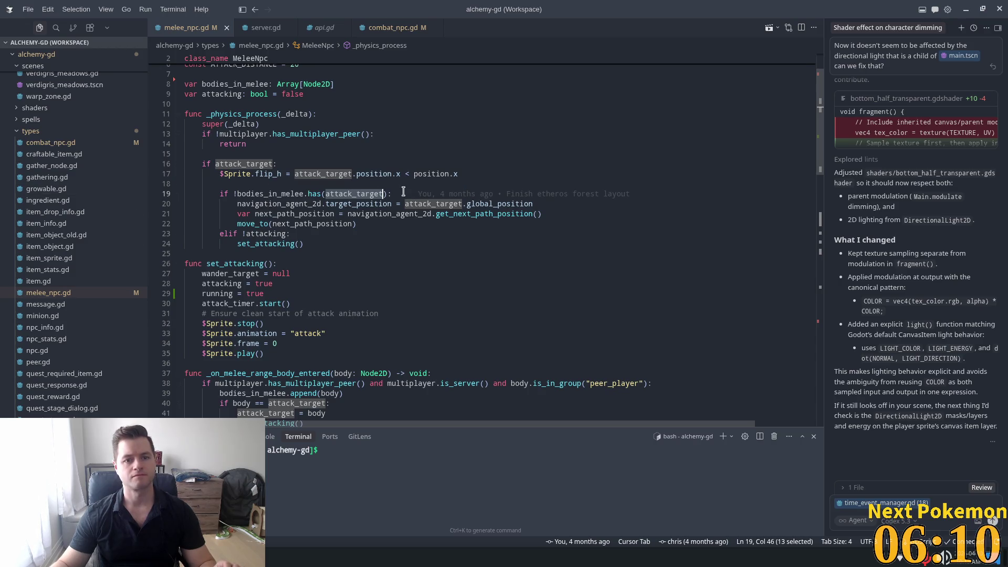
double_click(234, 173)
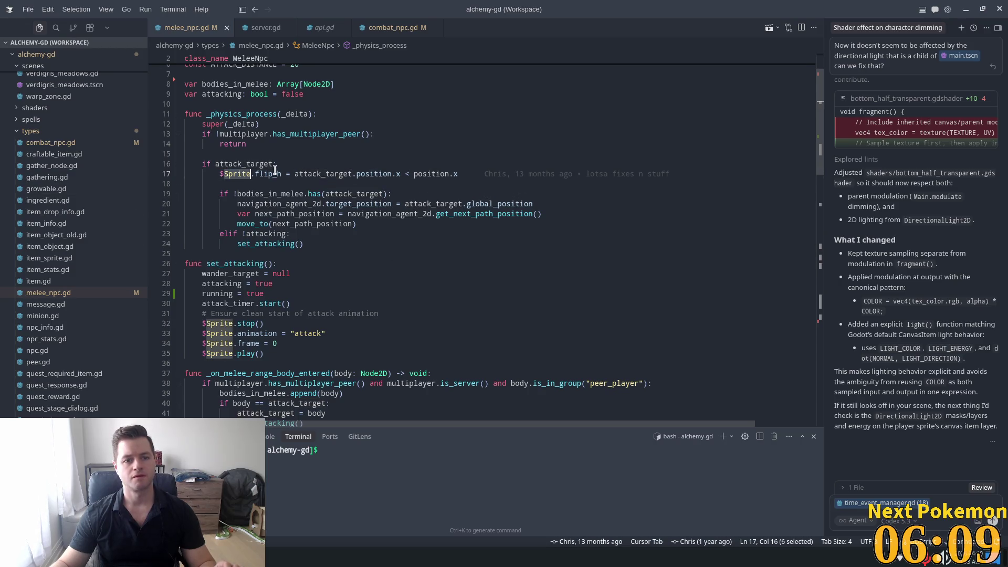
double_click(237, 160)
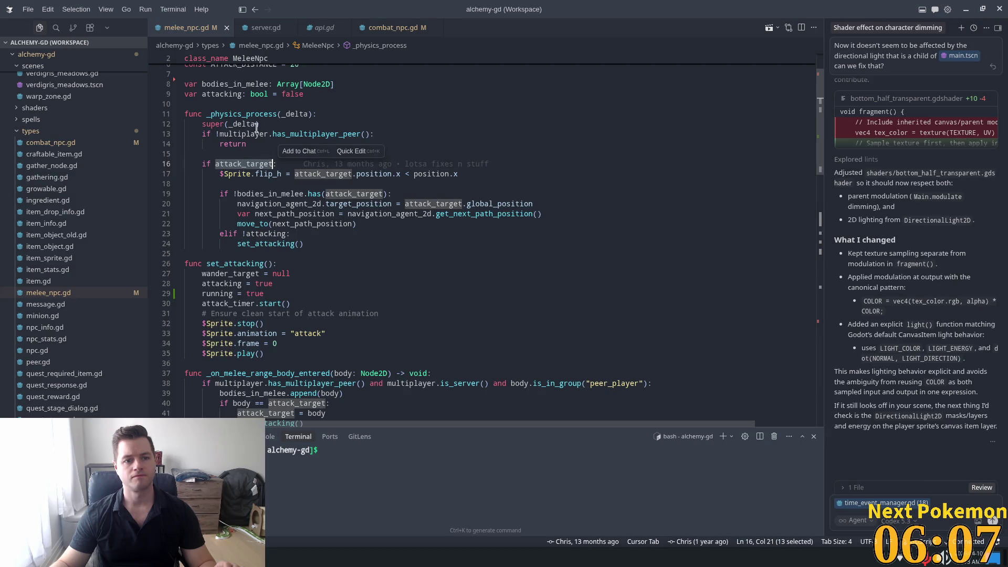
double_click(251, 222)
scroll(344, 234, down, 1)
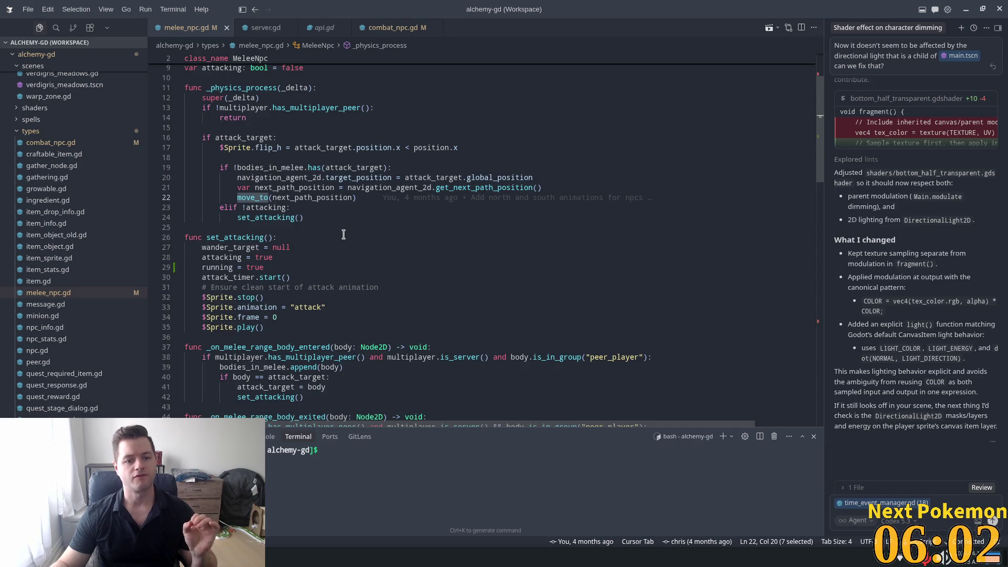
click(334, 187)
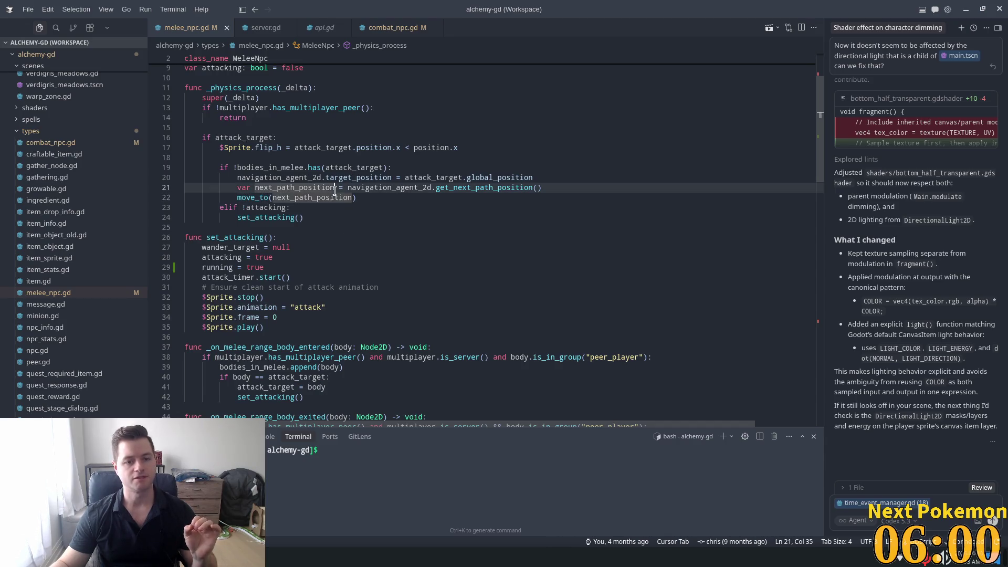
click(388, 168)
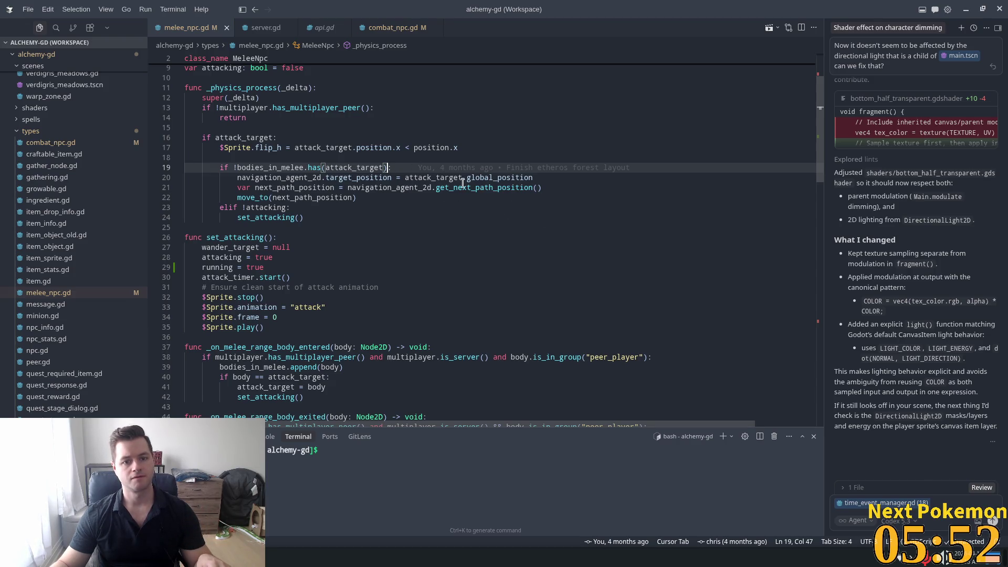
click(298, 187)
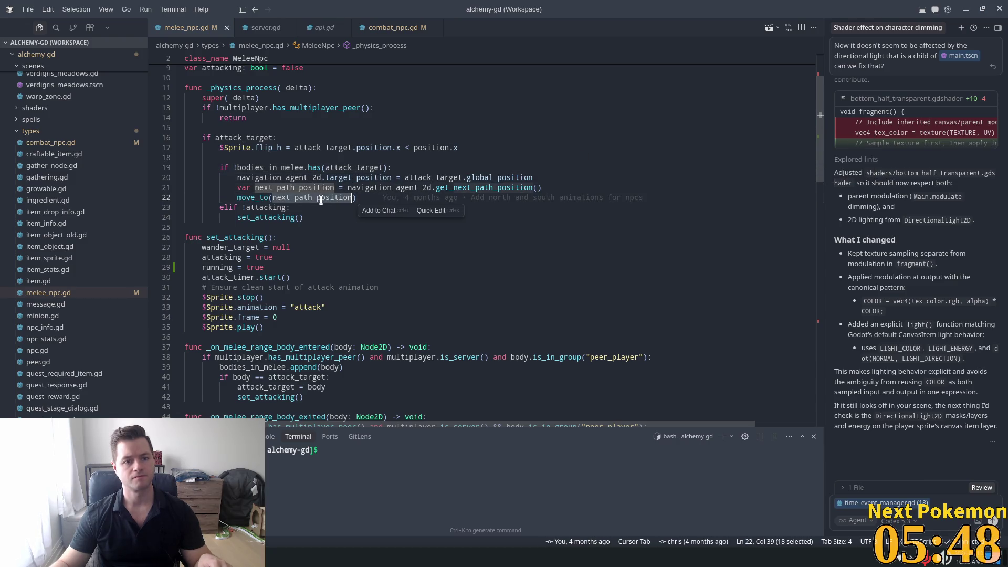
key(Home)
key(ctrl+shift+Right)
double_click(312, 198)
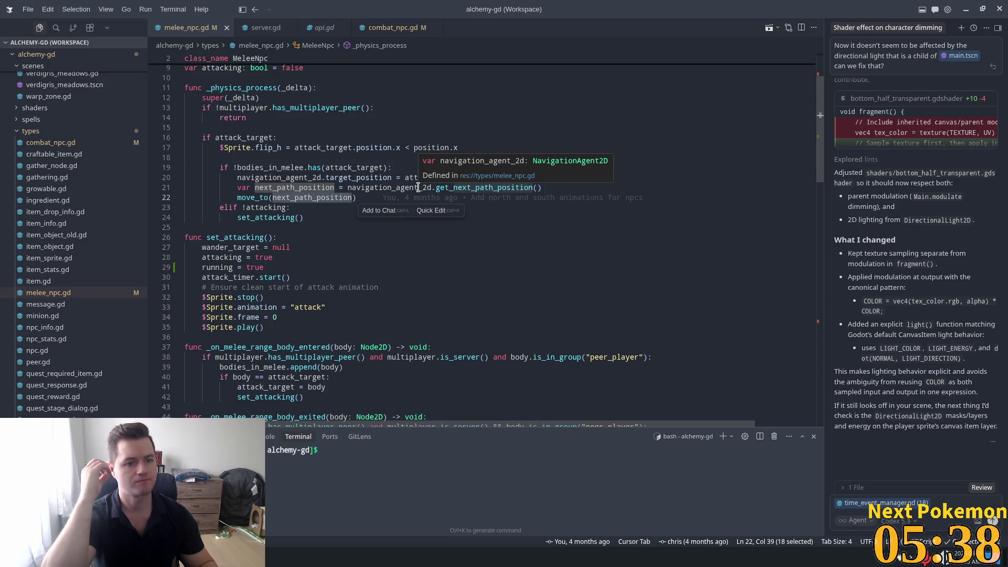
double_click(252, 197)
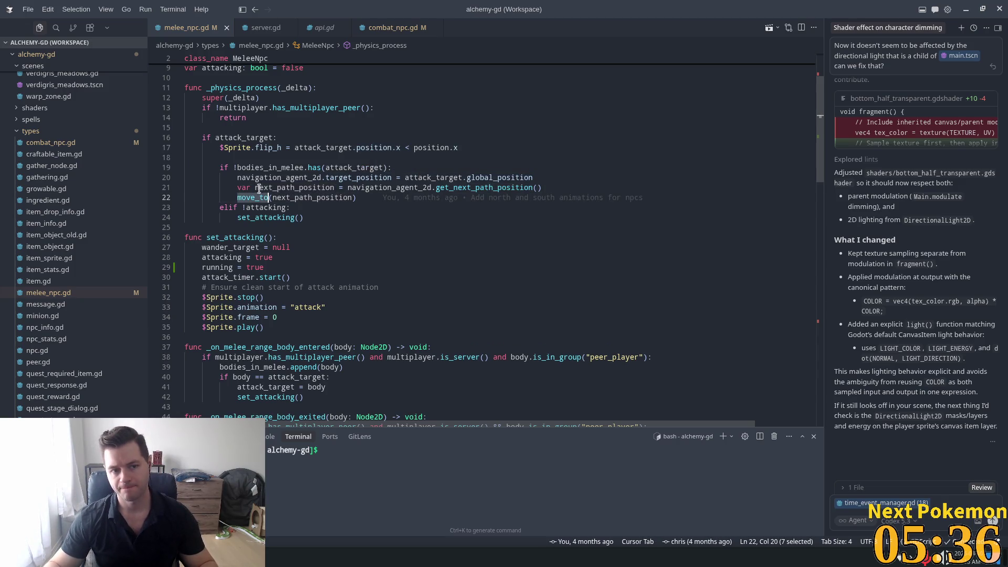
scroll(251, 145, down, 2)
click(589, 131)
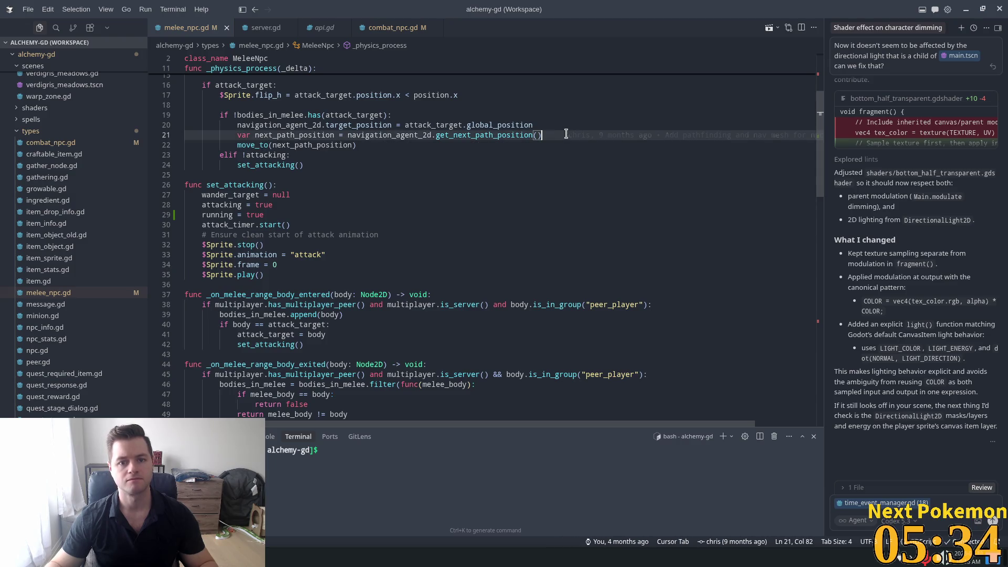
key(Return)
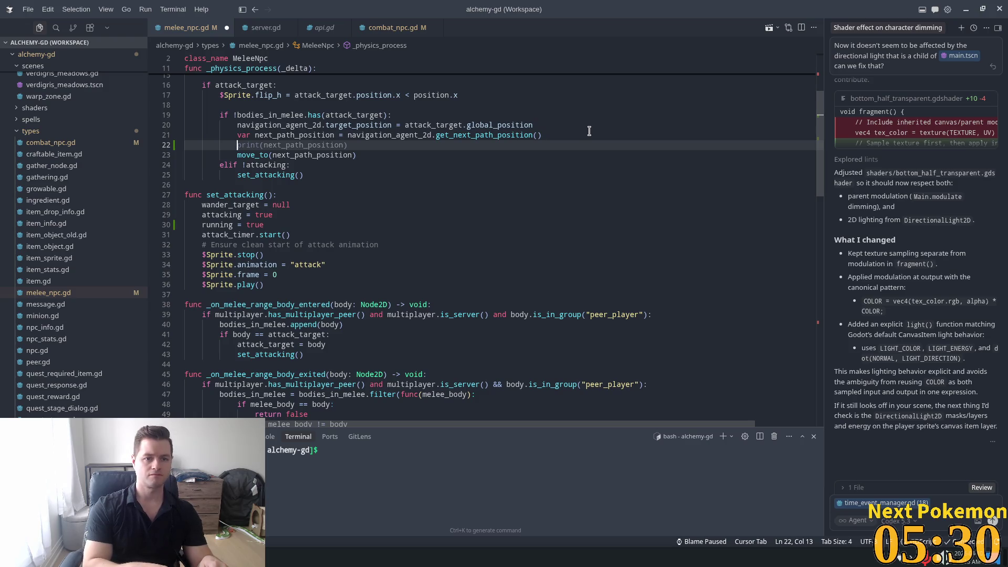
Search melee_npc.gd for set_attacking and jump to its definition.
click(273, 175)
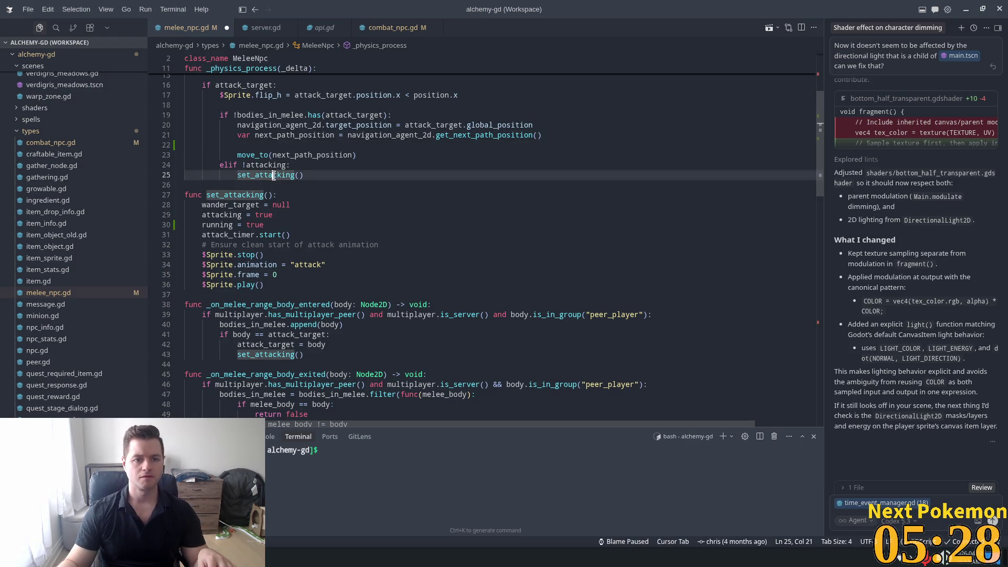
double_click(273, 174)
key(ctrl+f)
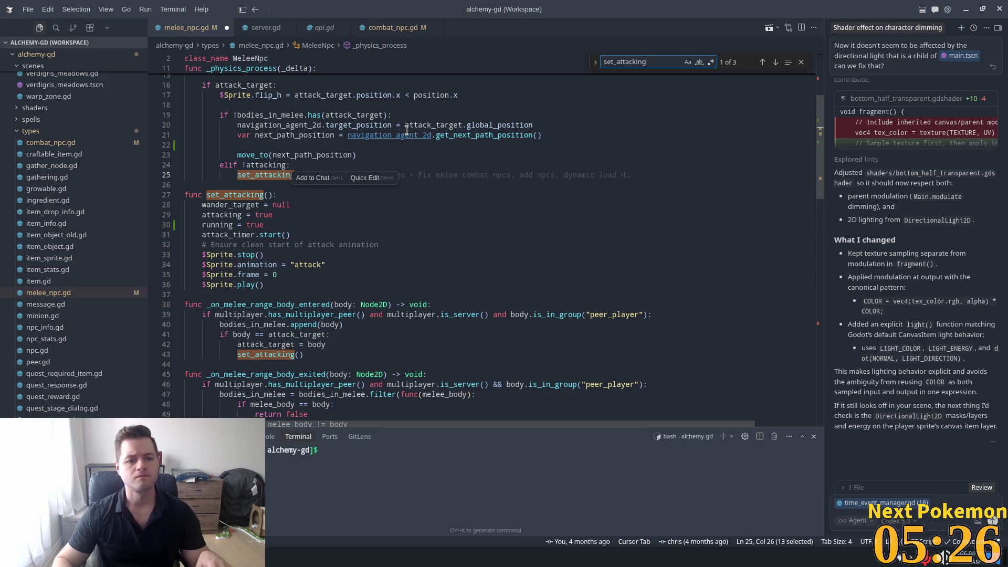
key(Return)
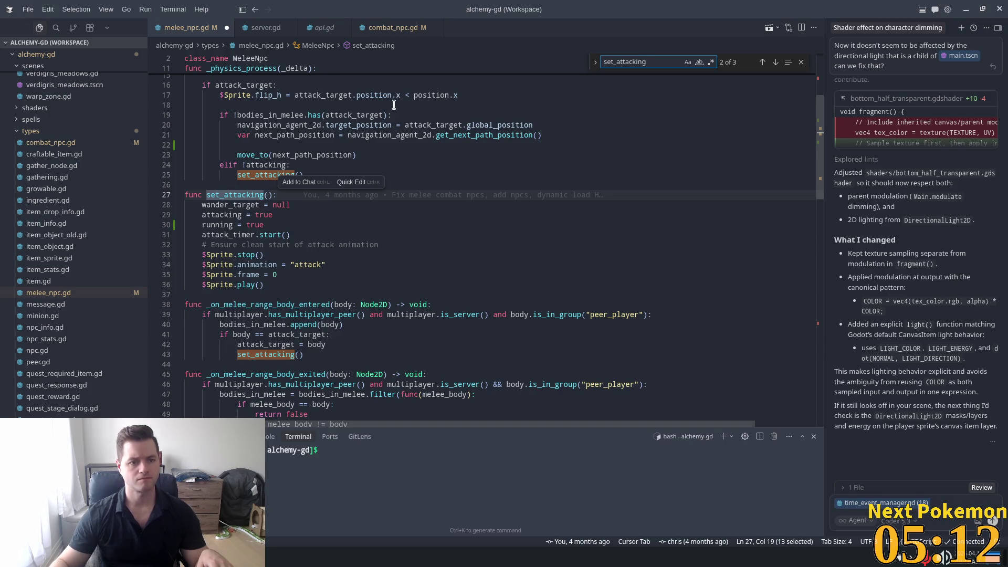
scroll(402, 107, down, 2)
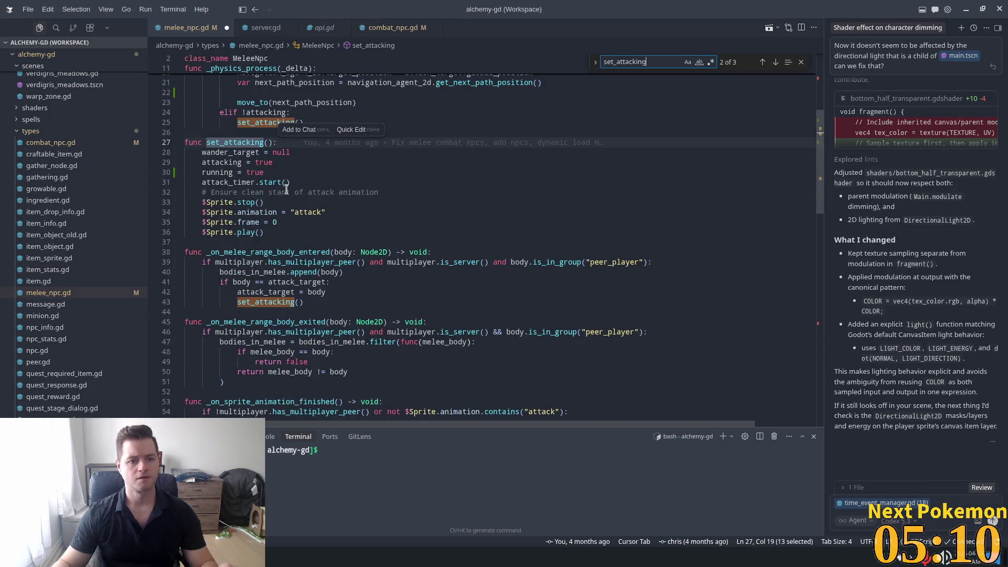
scroll(286, 189, down, 2)
scroll(297, 188, down, 4)
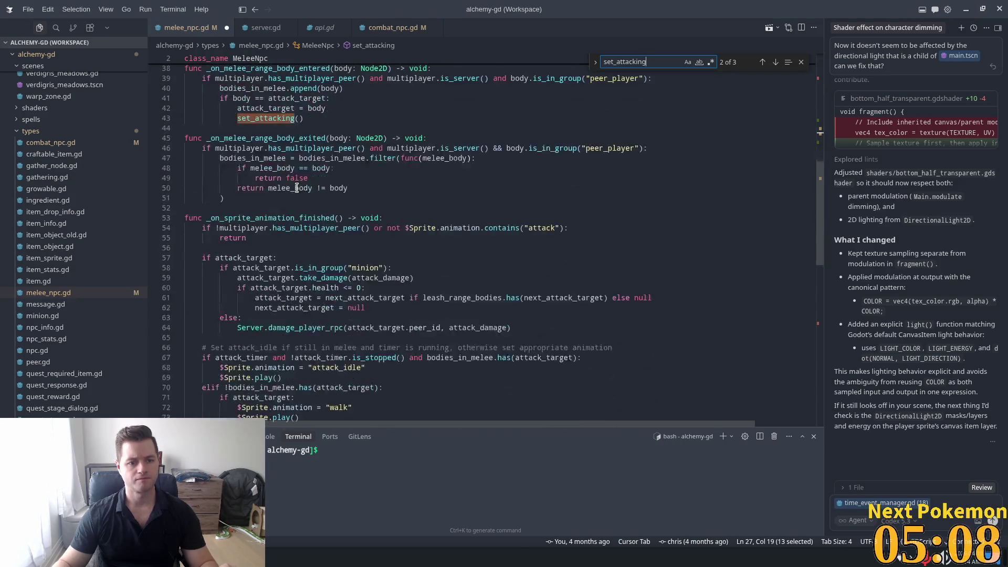
scroll(297, 188, down, 4)
scroll(704, 254, down, 4)
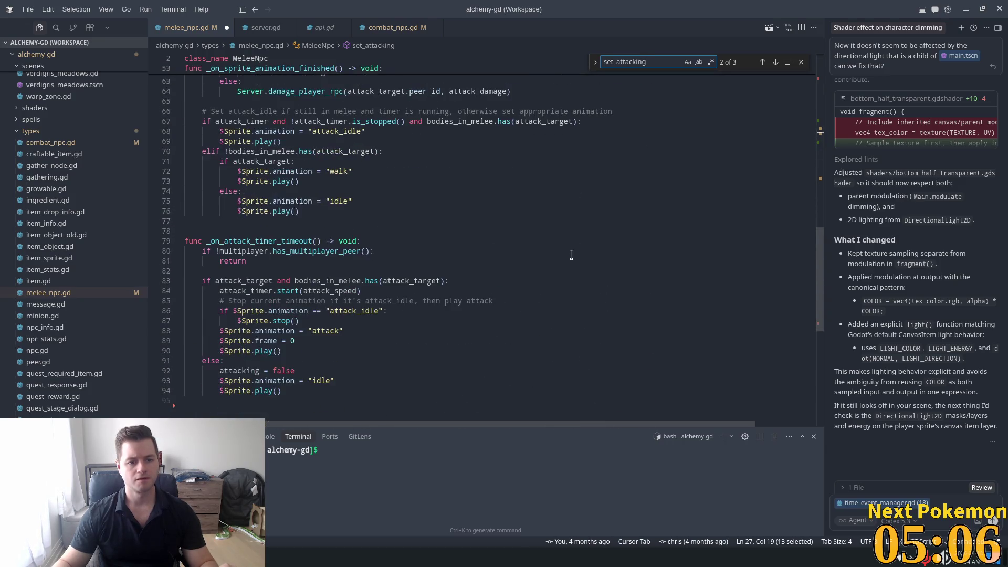
scroll(824, 268, up, 2)
scroll(826, 269, up, 15)
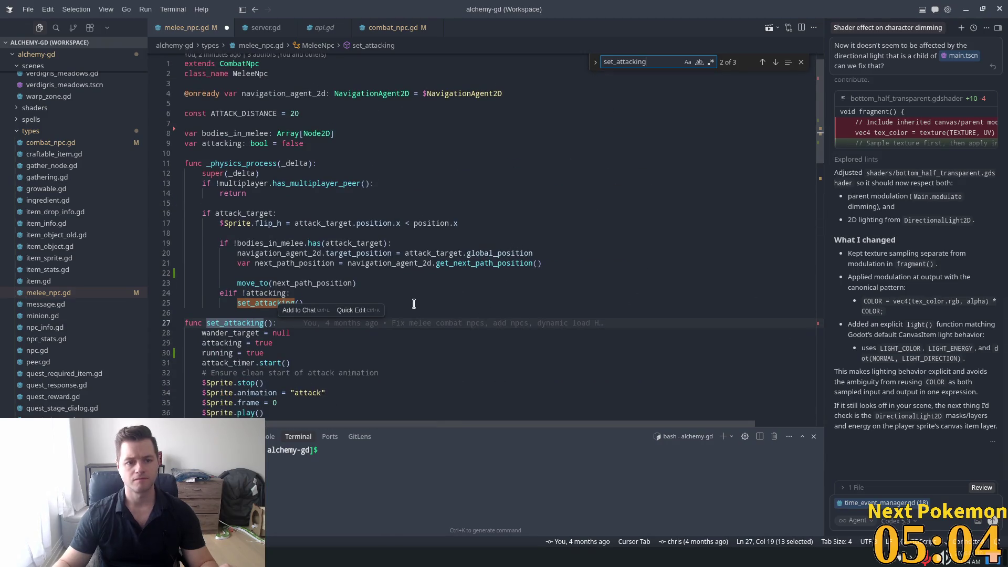
Return to the move_to call and the new blank line after next_path_position.
click(262, 263)
click(258, 282)
key(Up)
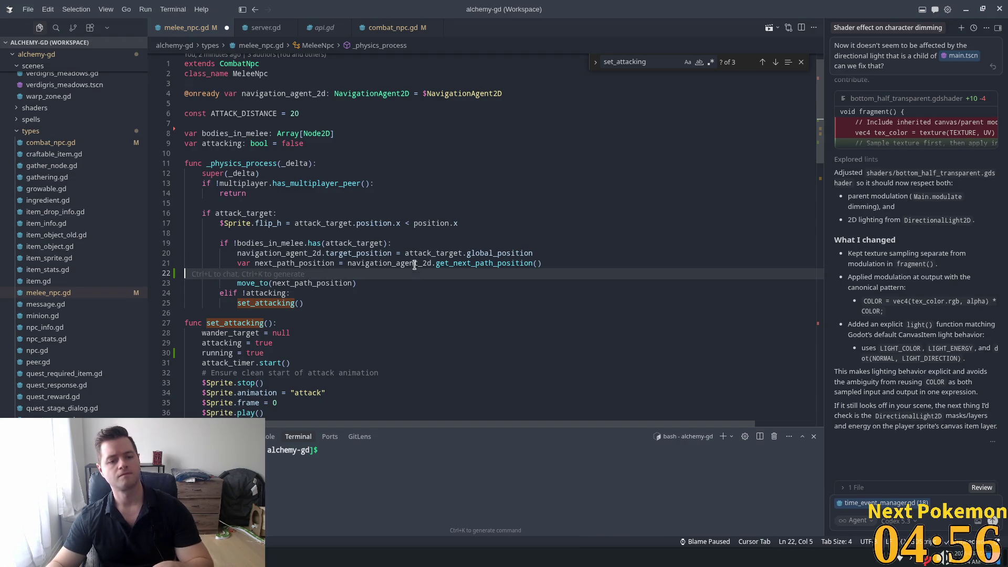
click(286, 293)
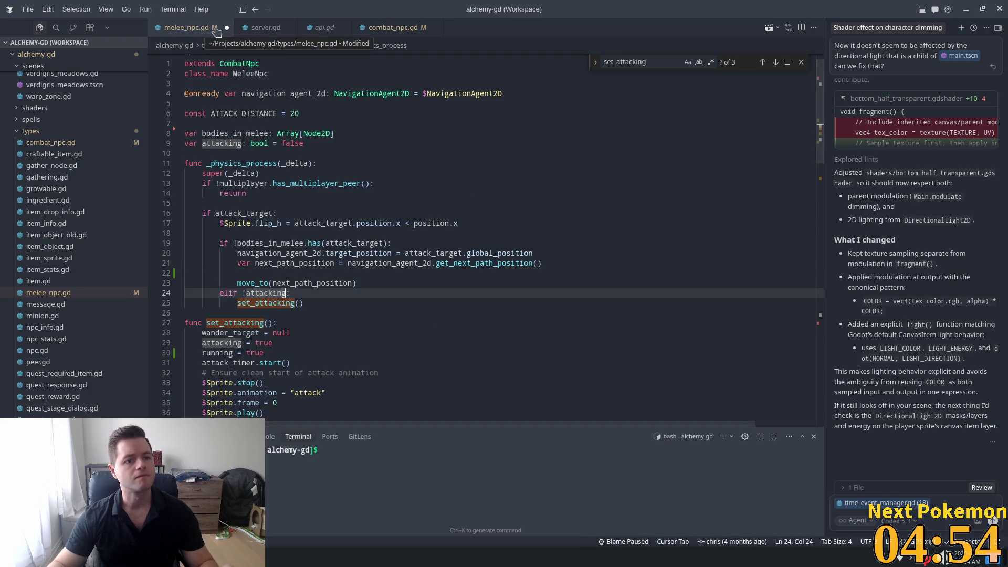
Jump to the CombatNpc parent class definition and scroll through it.
mouse_move(252, 78)
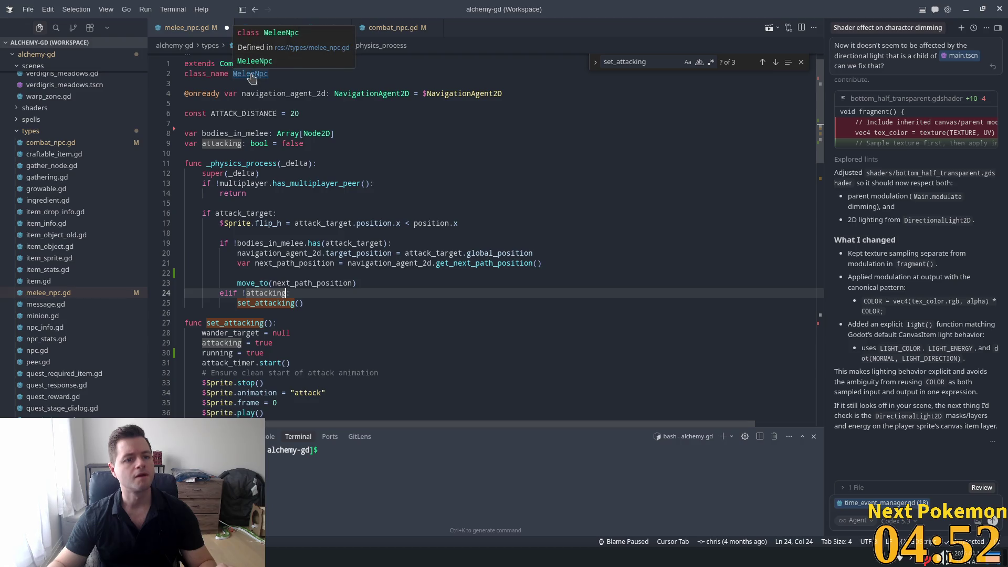
ctrl+click(239, 64)
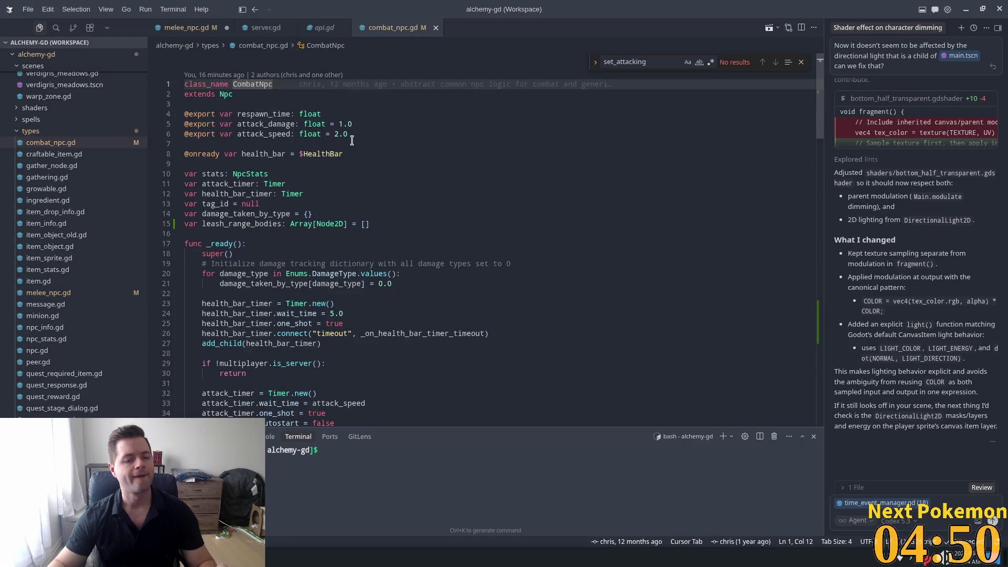
scroll(357, 169, down, 3)
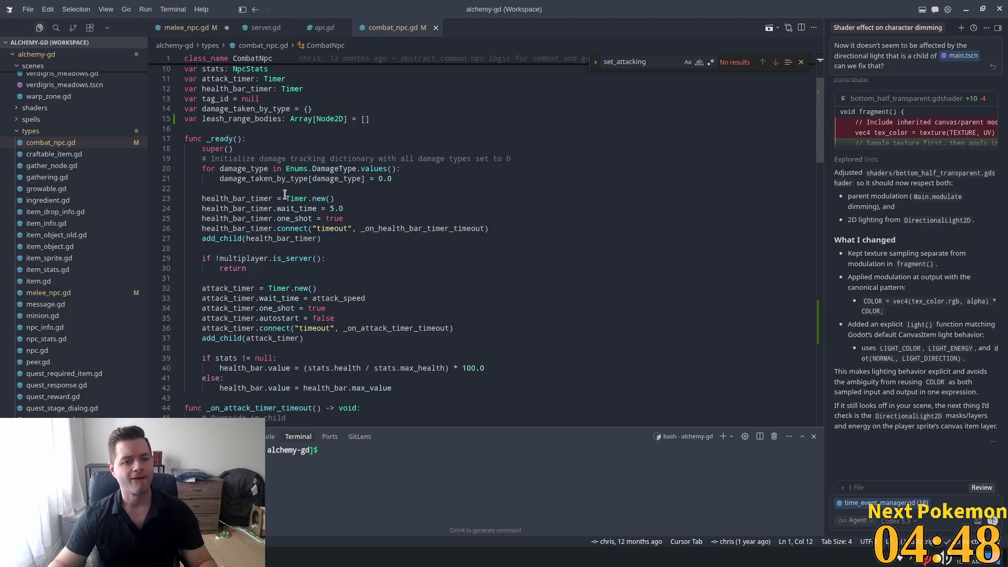
scroll(224, 194, down, 2)
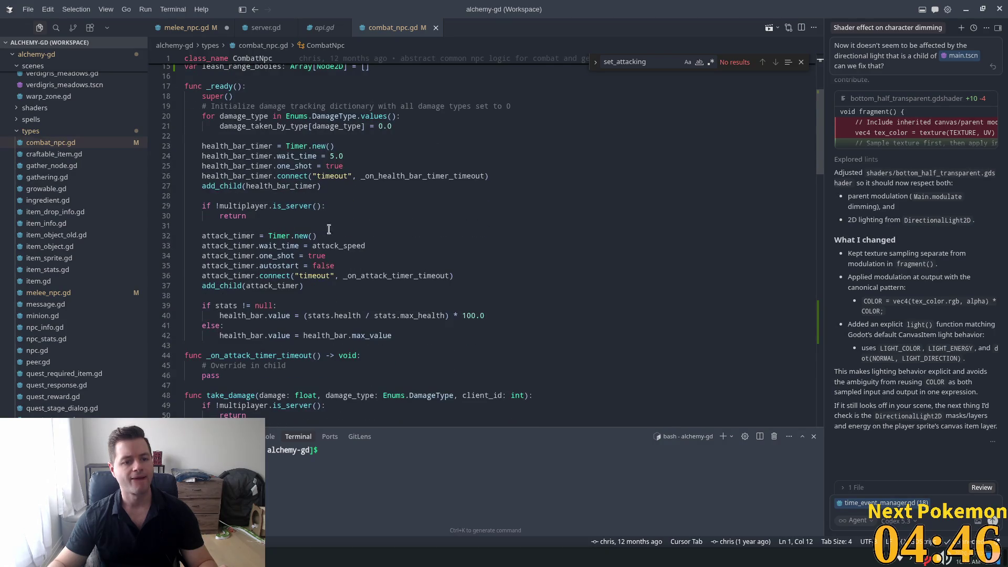
scroll(328, 229, down, 8)
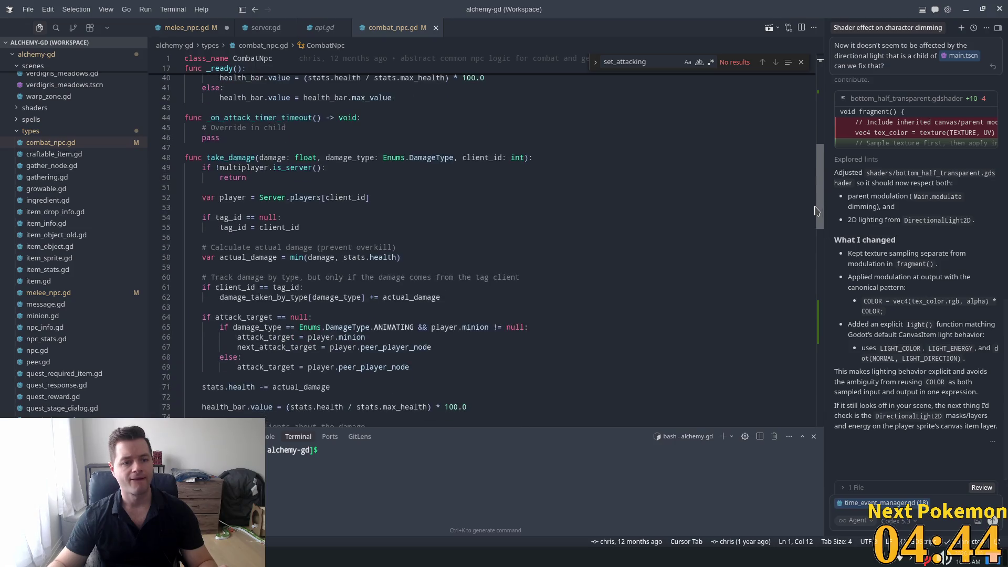
drag(816, 211, 840, 336)
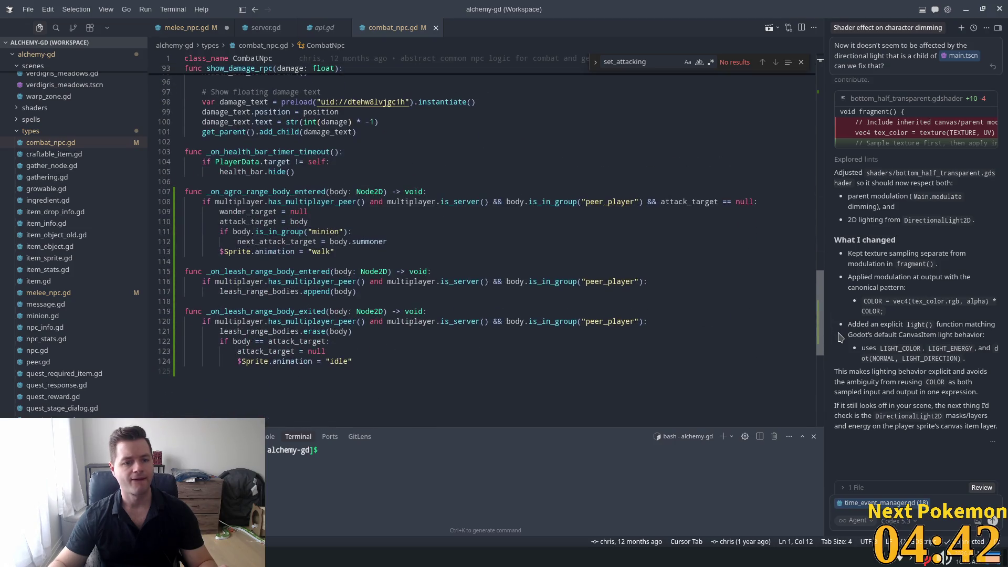
scroll(760, 89, up, 20)
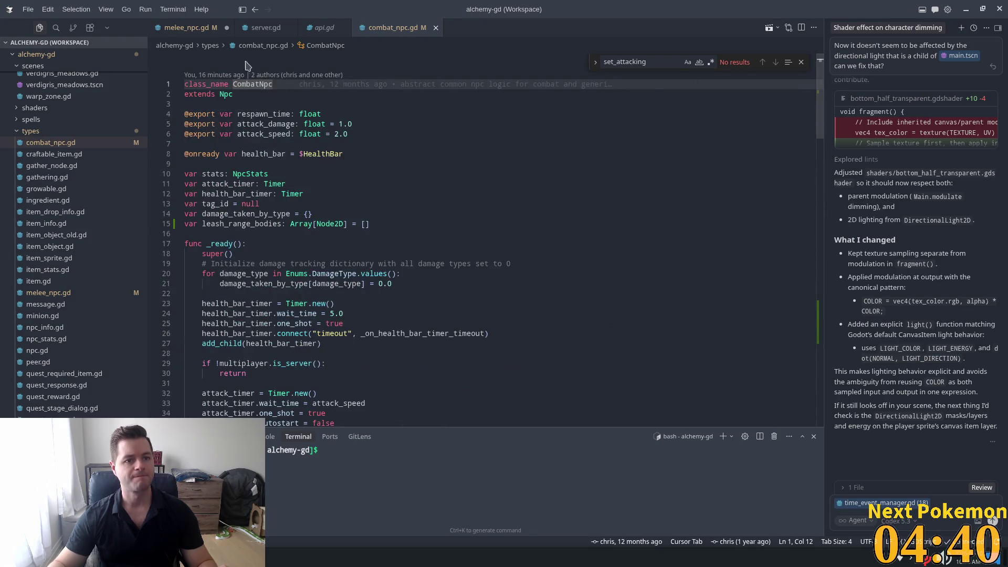
Open the Npc base class in npc.gd and scroll through its _ready code.
ctrl+click(226, 95)
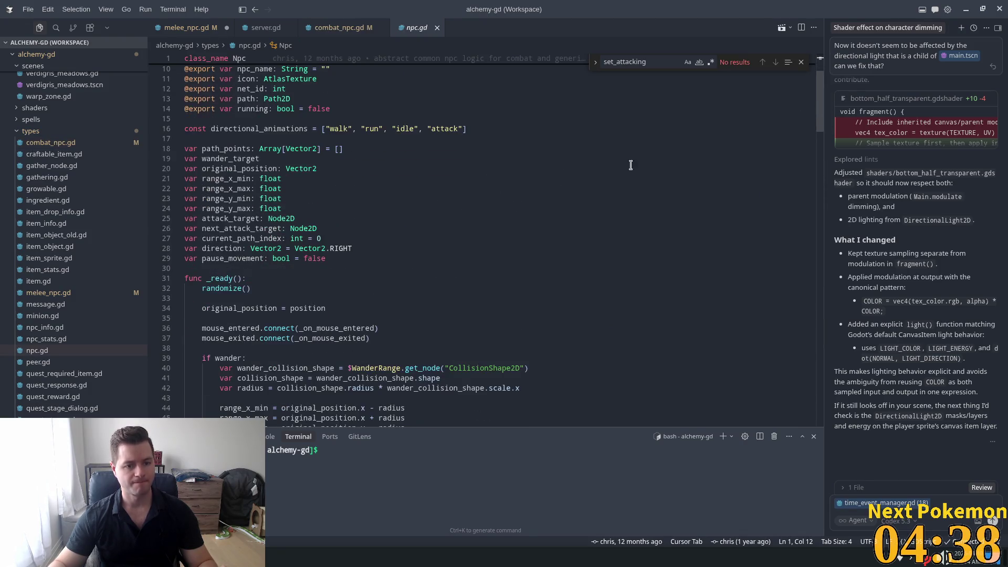
scroll(818, 131, down, 4)
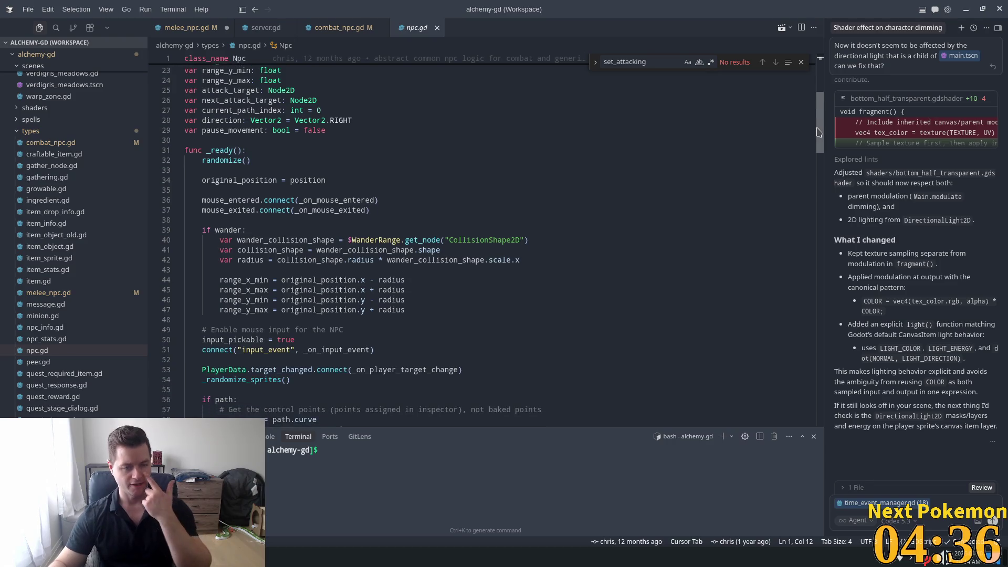
mouse_move(817, 131)
mouse_down()
mouse_move(813, 142)
mouse_move(807, 134)
mouse_up()
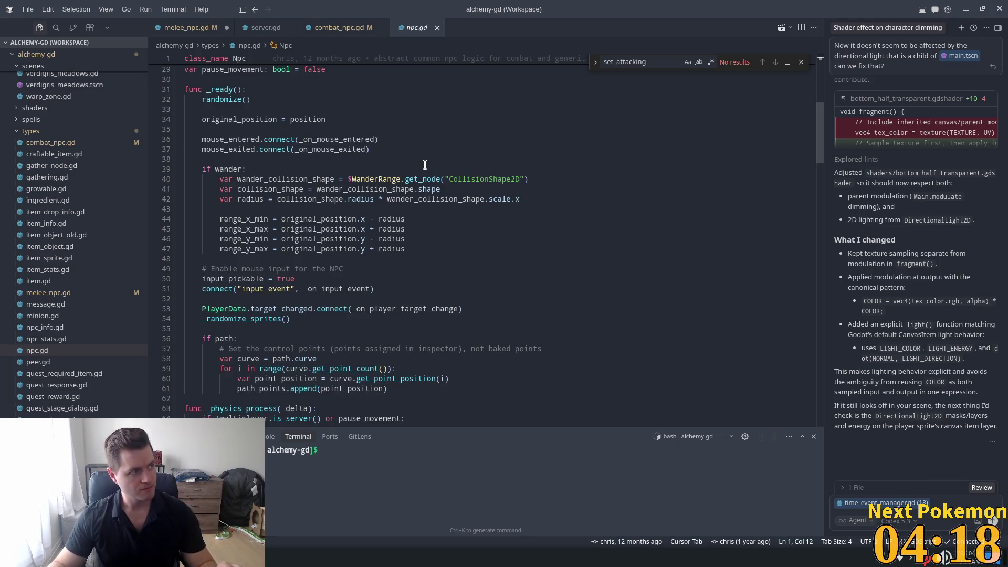
scroll(506, 165, down, 3)
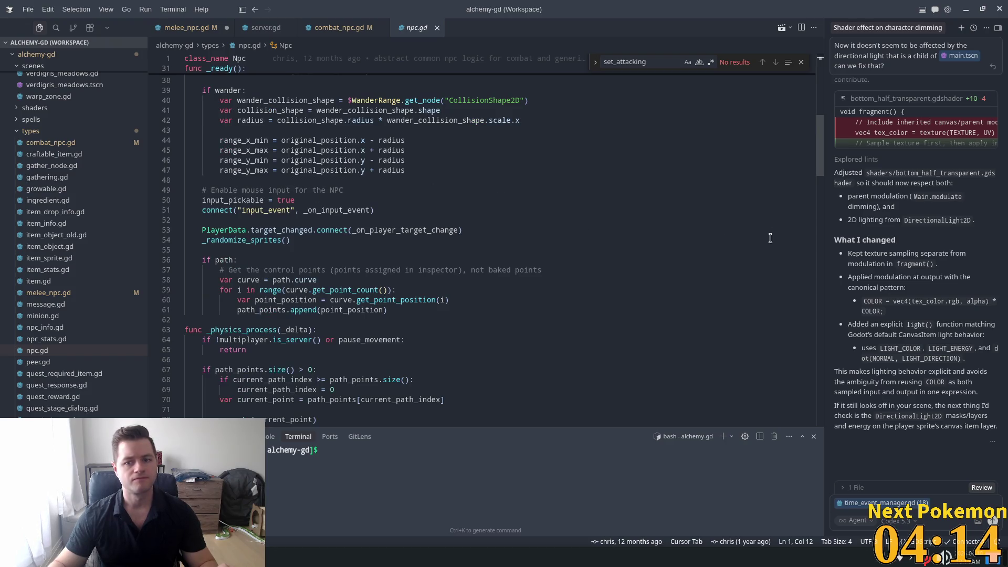
mouse_move(819, 160)
mouse_down()
mouse_move(826, 142)
mouse_move(822, 197)
mouse_up()
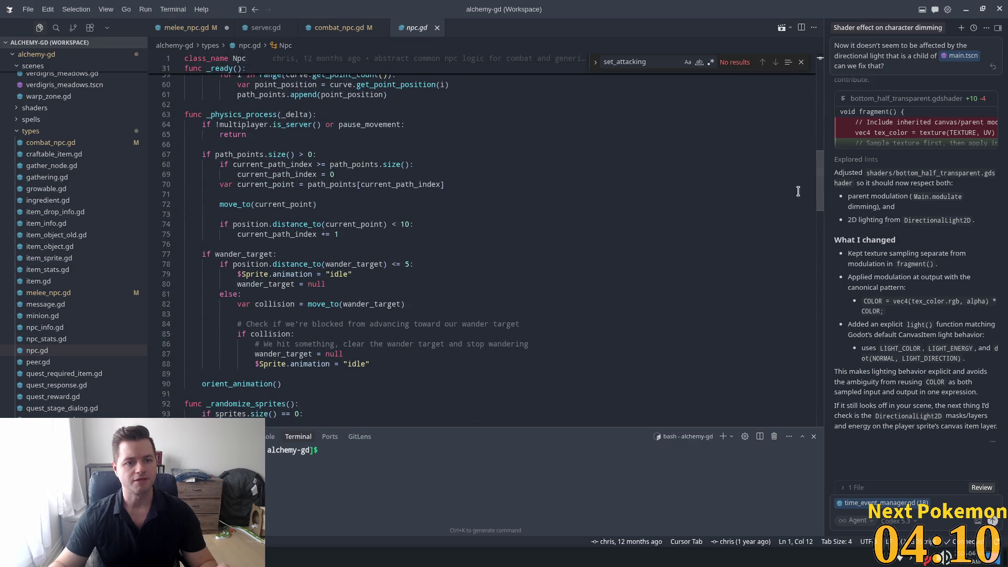
mouse_move(229, 124)
mouse_down()
mouse_move(290, 149)
mouse_move(340, 234)
mouse_move(274, 254)
mouse_up()
Inspect npc.gd's wander_target branch, move_to collision and path-index increment, then view combat_npc.gd.
click(274, 254)
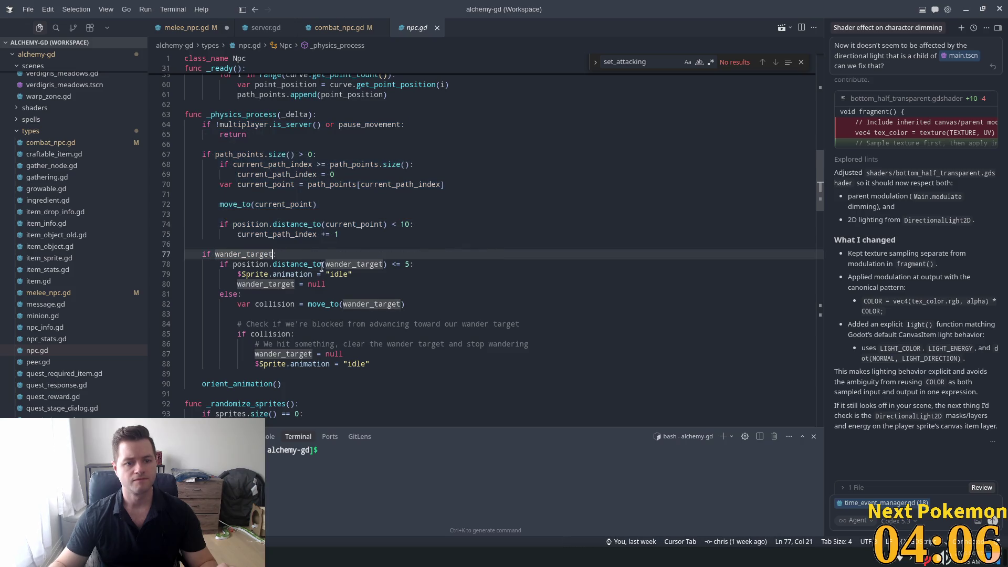
scroll(315, 268, down, 1)
click(220, 269)
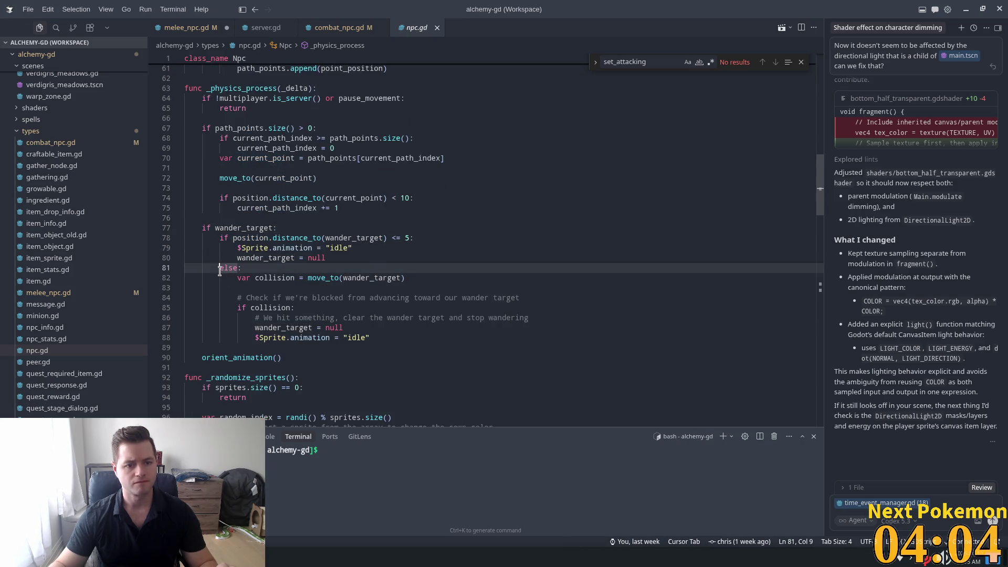
mouse_move(237, 277)
mouse_down()
mouse_move(239, 288)
mouse_move(357, 299)
mouse_up()
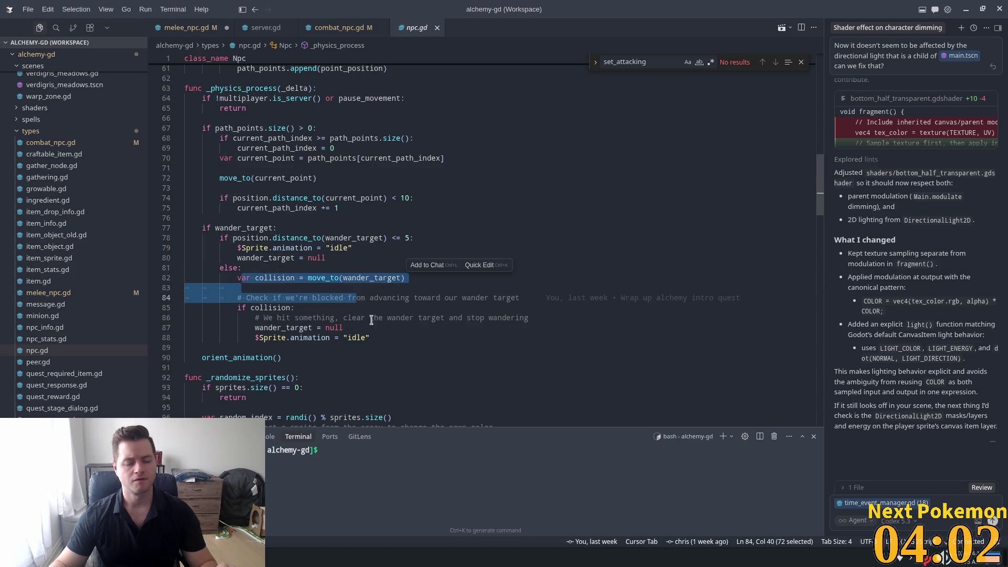
click(284, 339)
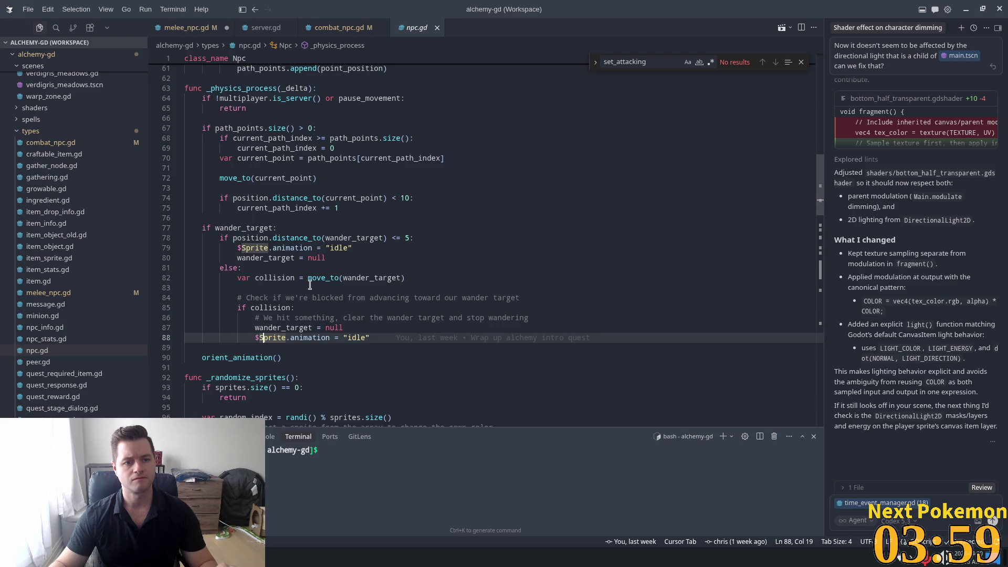
click(221, 358)
double_click(337, 208)
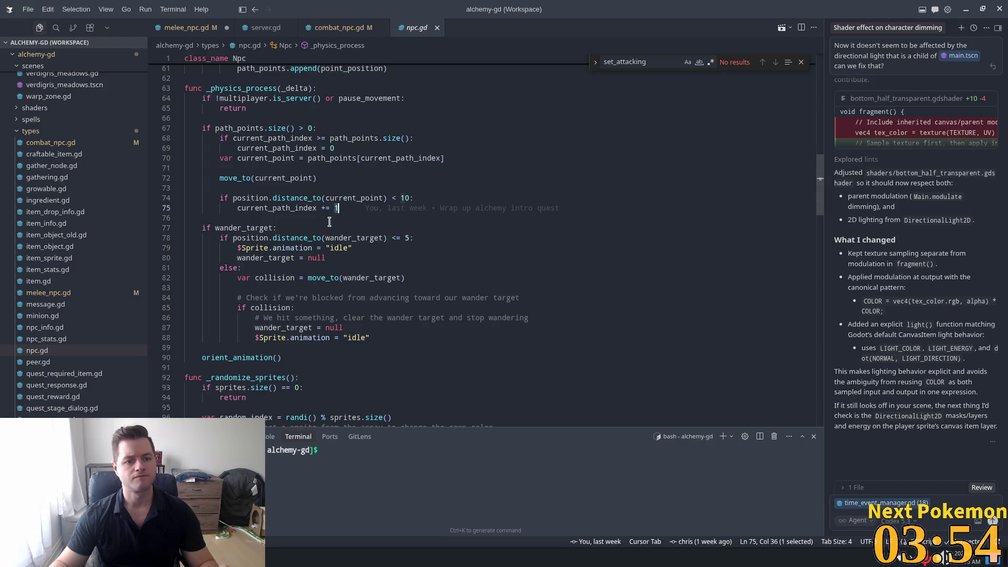
scroll(329, 222, up, 3)
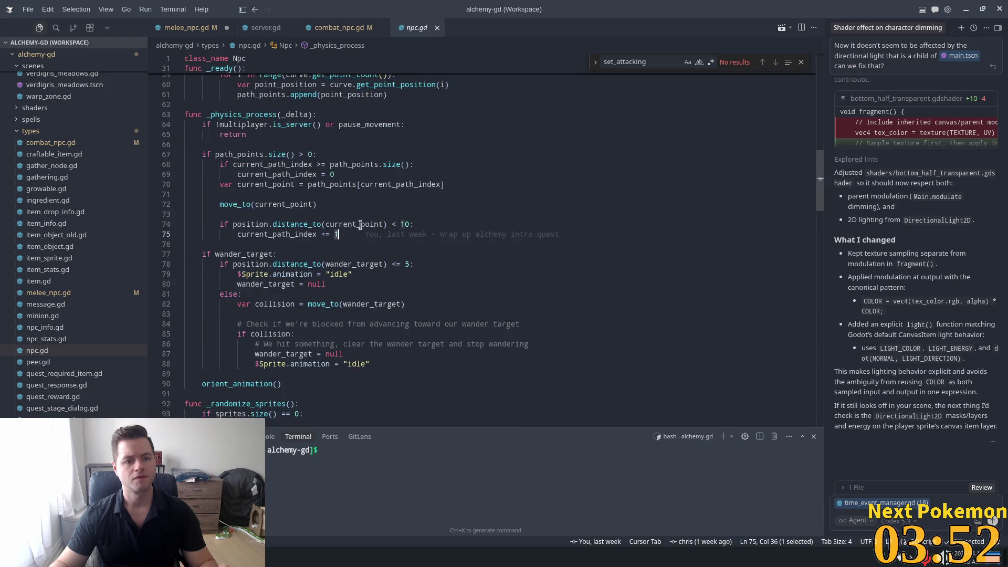
click(336, 27)
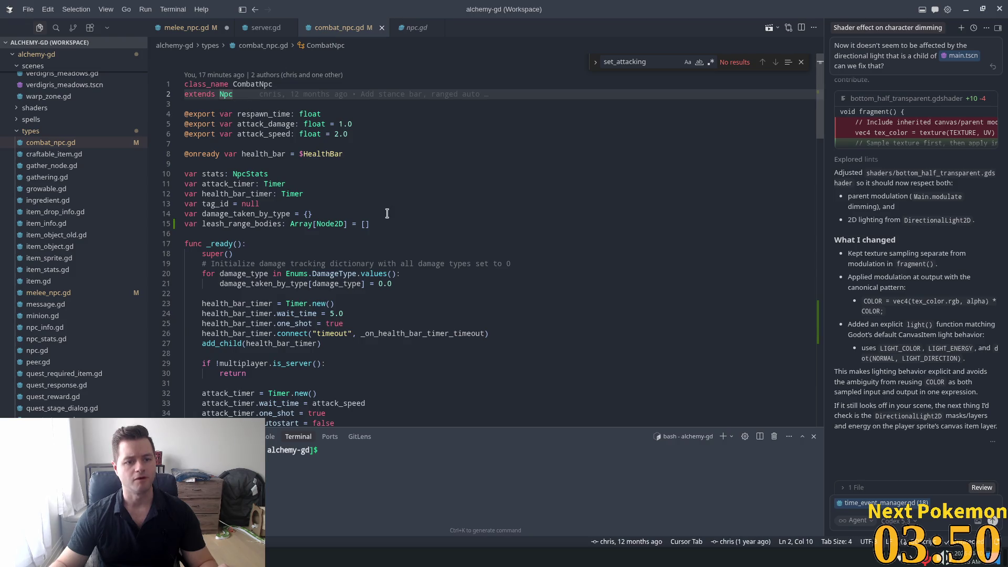
Switch to melee_npc.gd and tidy the blank line above move_to.
scroll(386, 213, down, 8)
scroll(385, 218, down, 5)
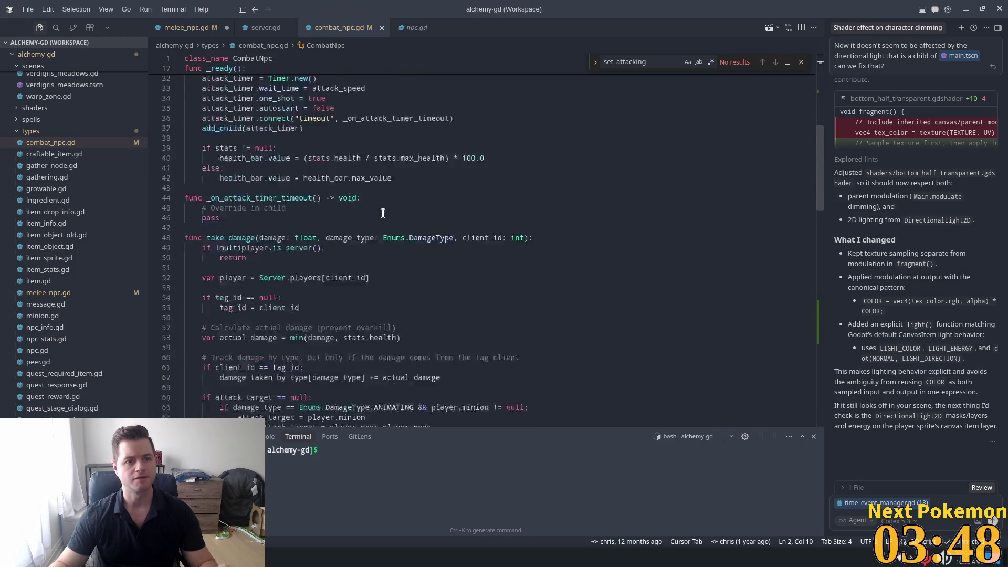
click(189, 27)
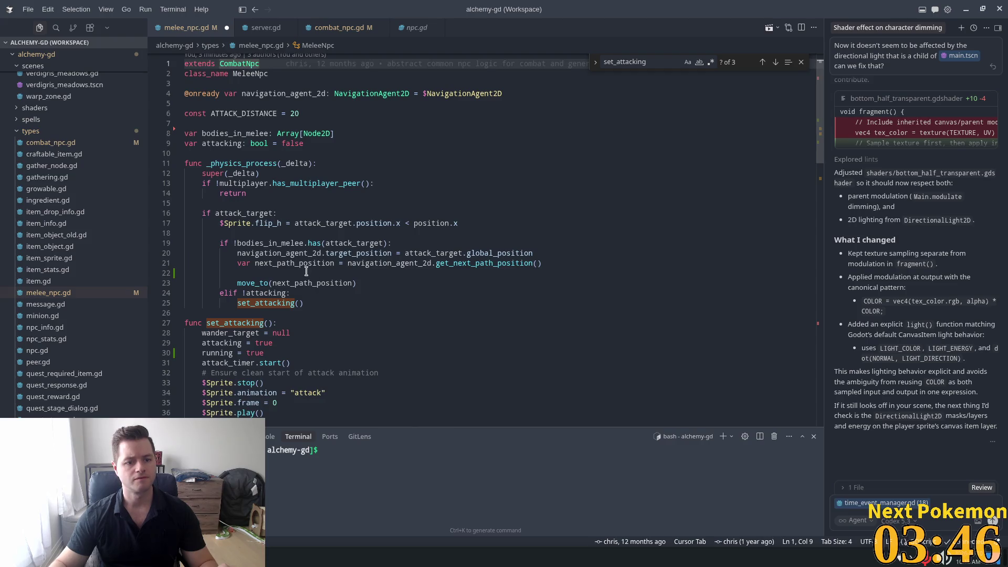
click(399, 273)
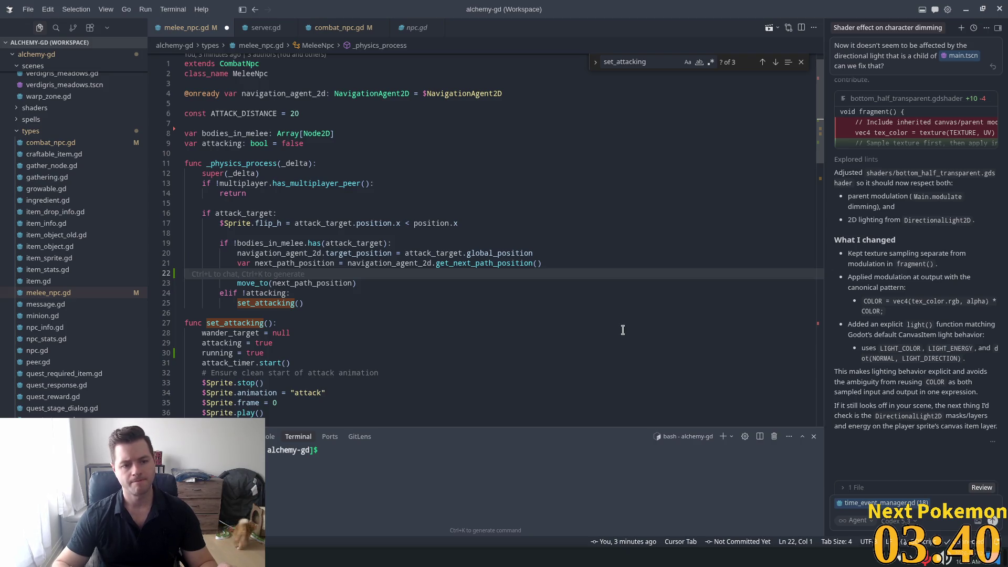
key(Return)
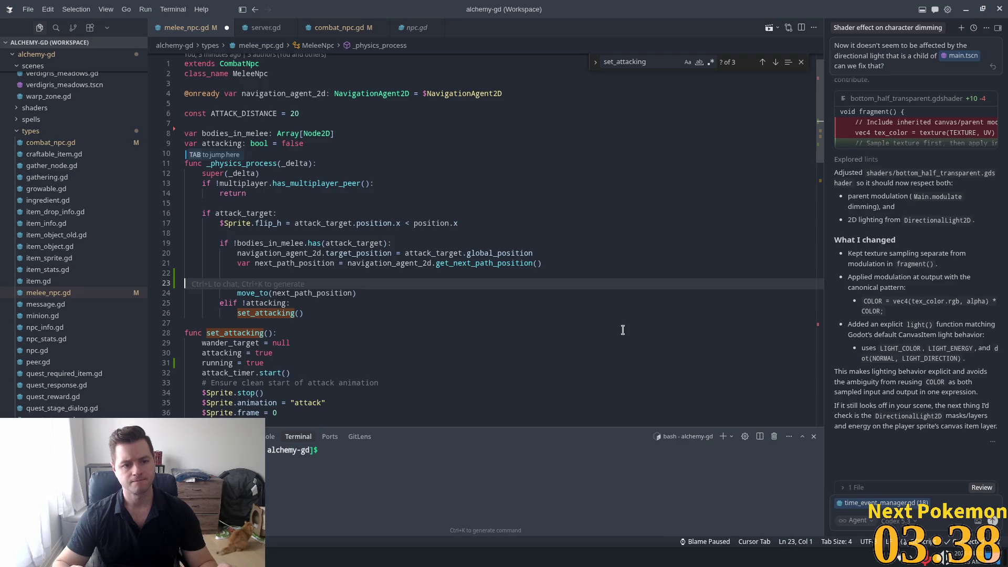
key(Tab)
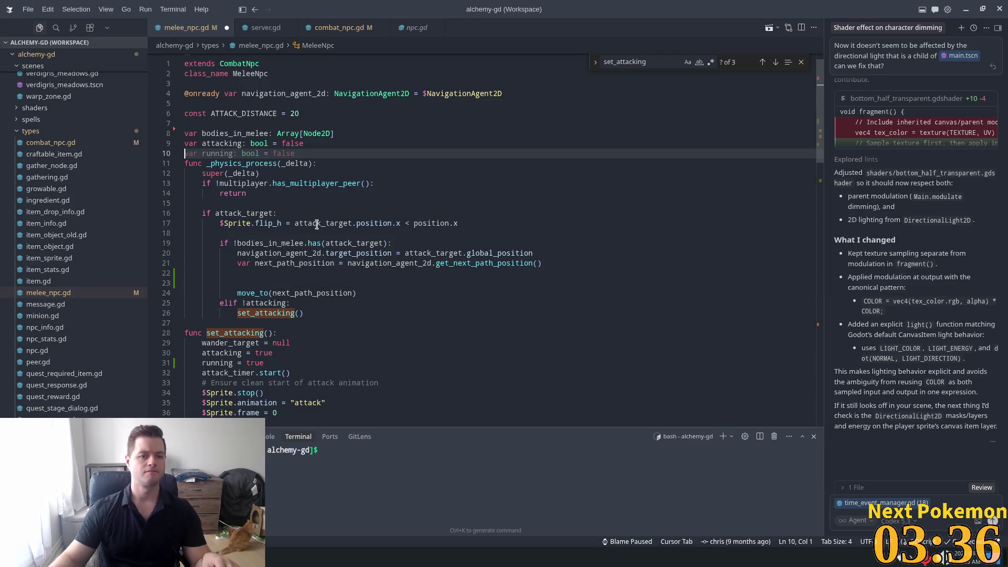
click(274, 279)
key(BackSpace)
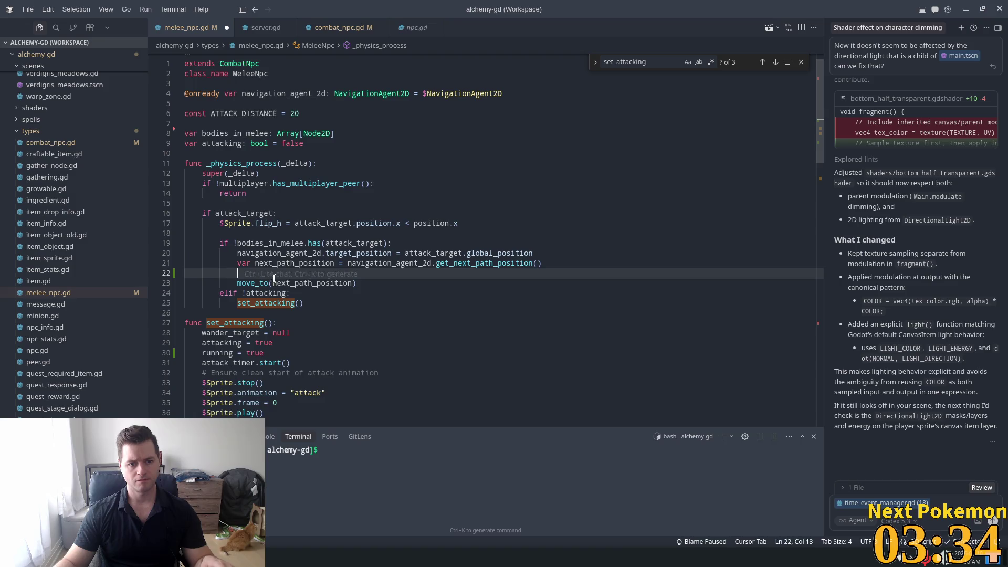
Wrap move_to in 'if $Sprite.animation != "attack":', indent it, and save.
key(Return)
text(if )
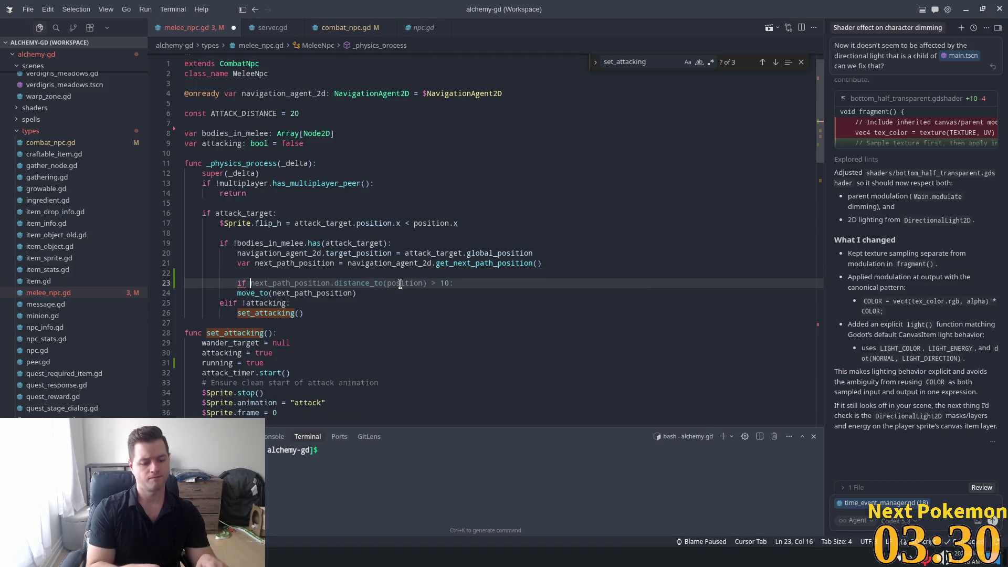
text($)
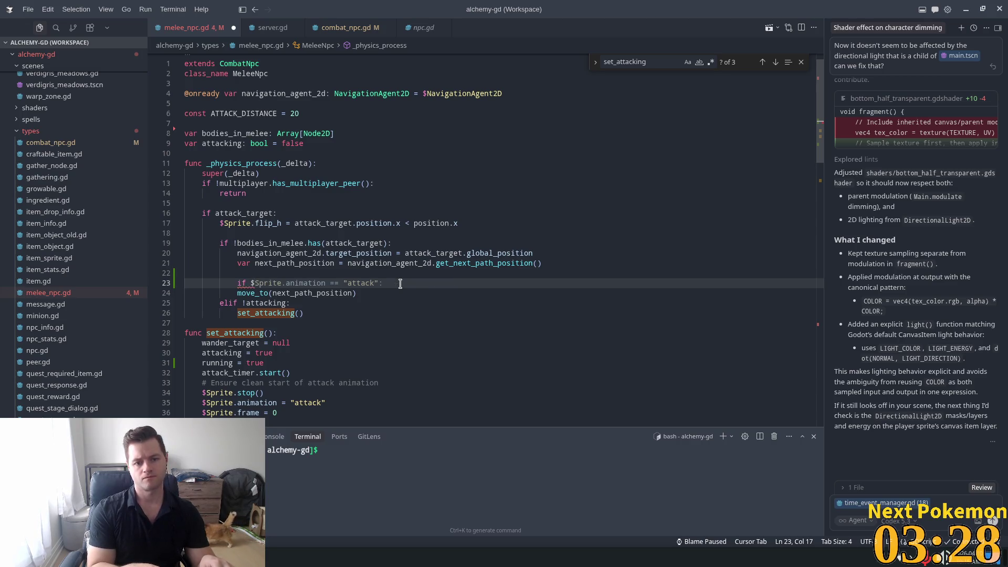
key(Tab)
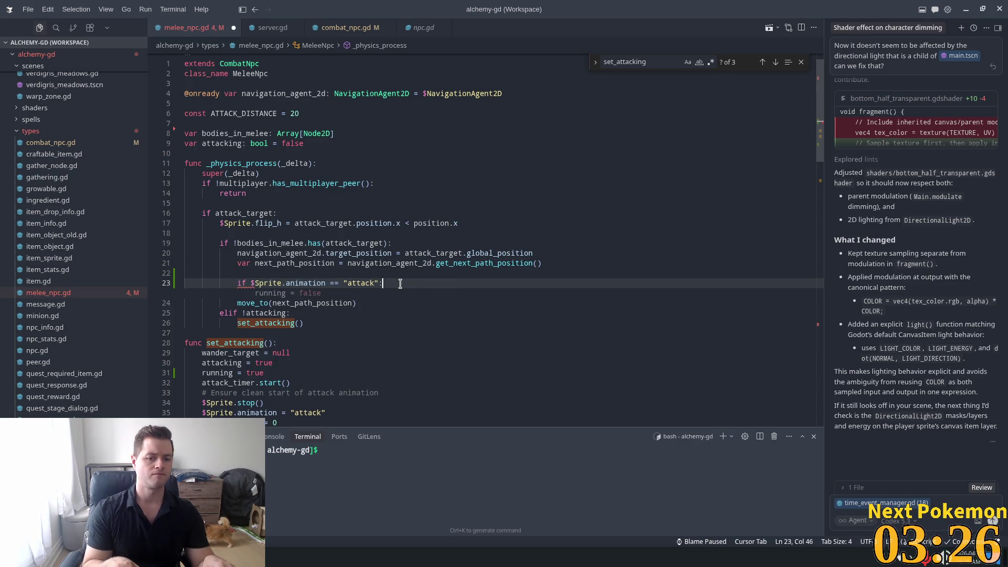
key(Left)
key(Left)
key(Left)
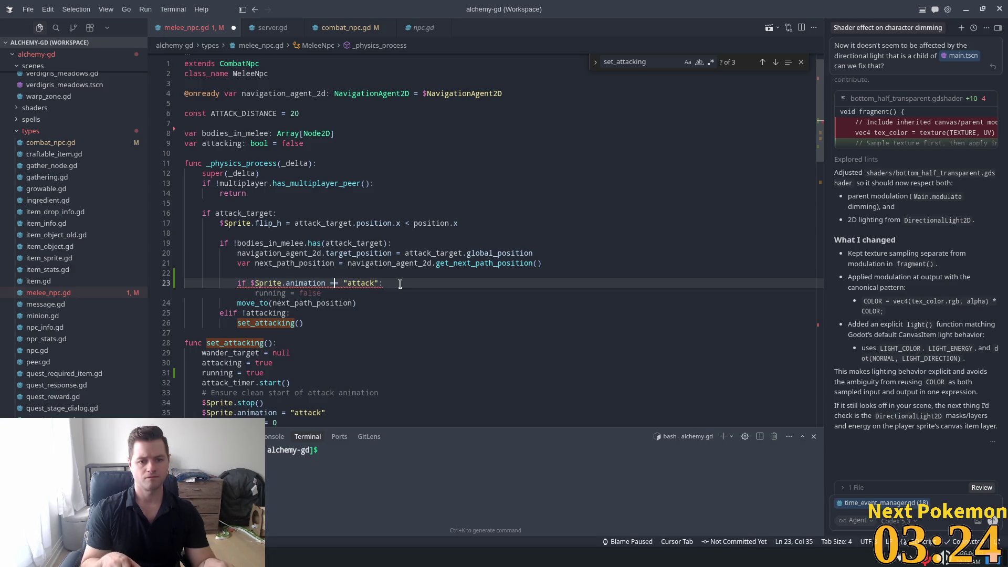
key(BackSpace)
text(!)
key(Down)
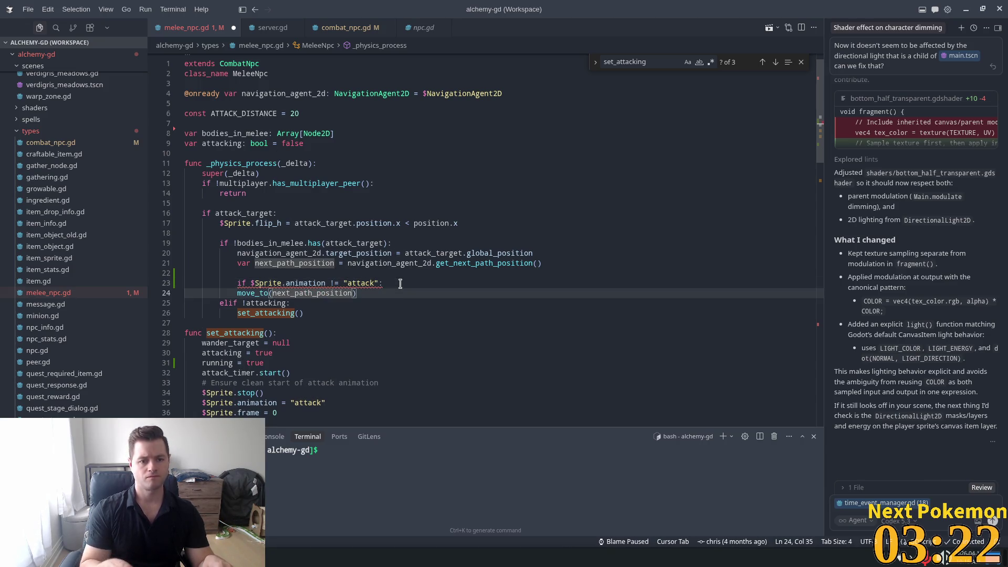
key(Tab)
click(421, 264)
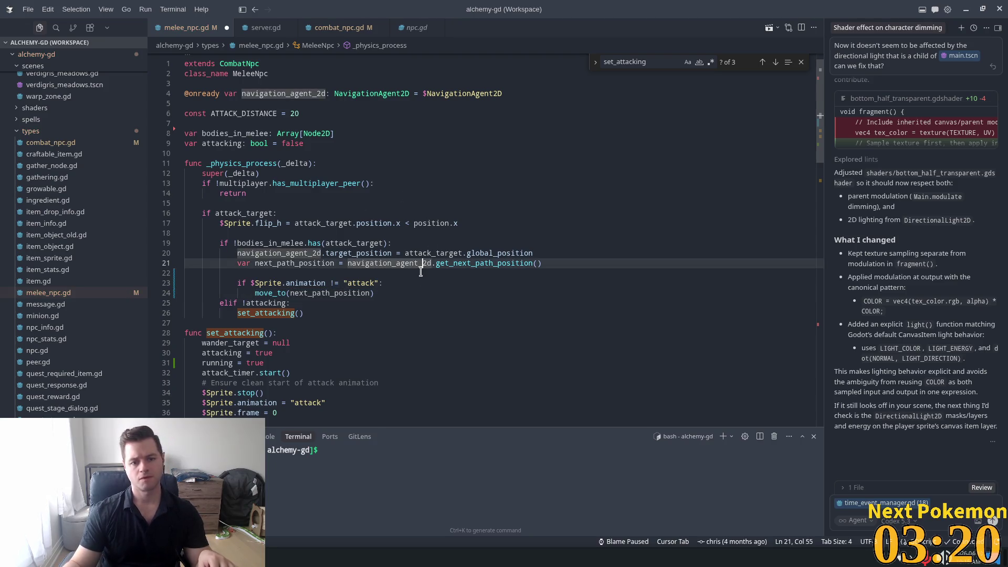
key(ctrl+s)
Scroll down to the sprite-animation-finished and attack-timer handlers.
key(Up)
key(Up)
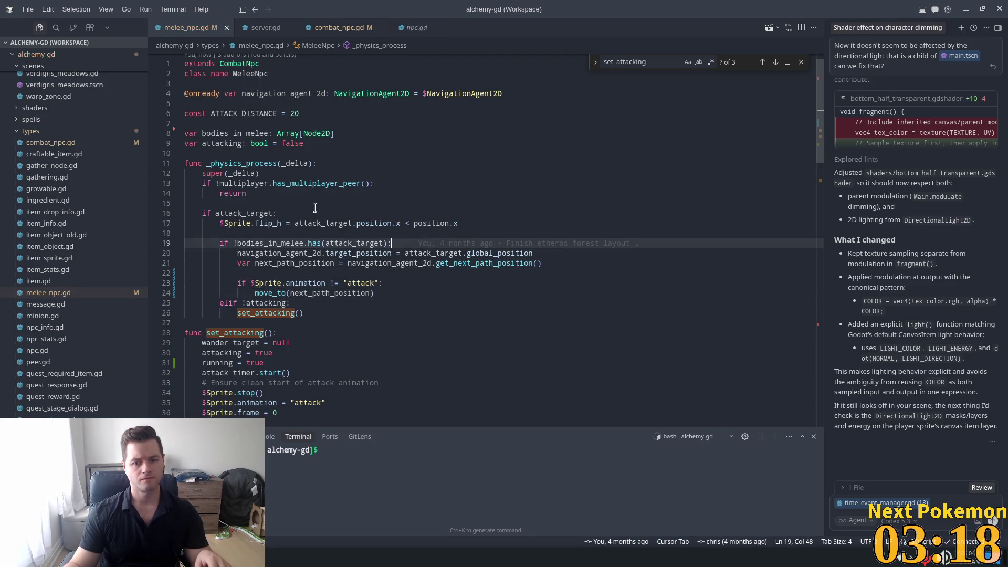
scroll(363, 261, down, 1)
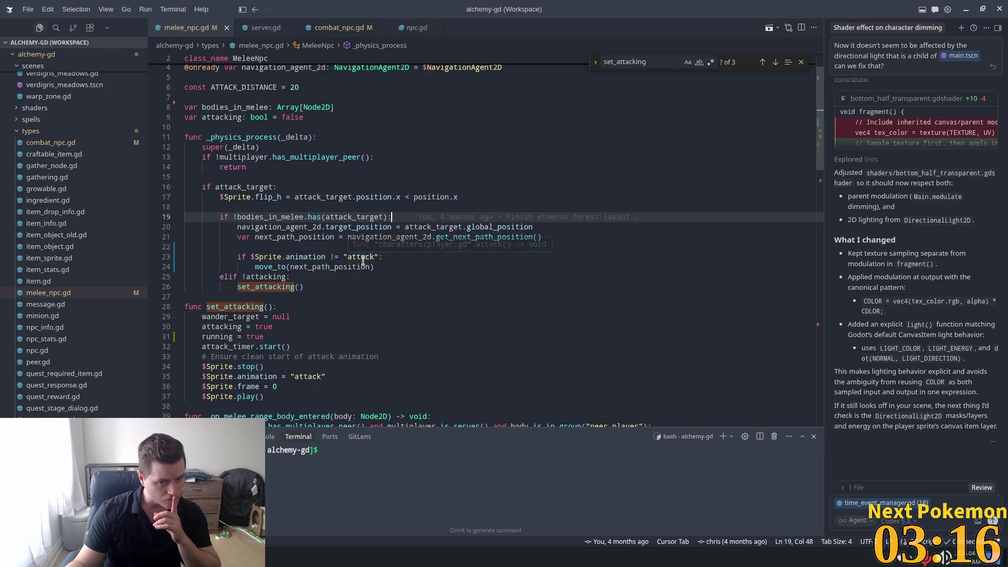
scroll(361, 260, down, 8)
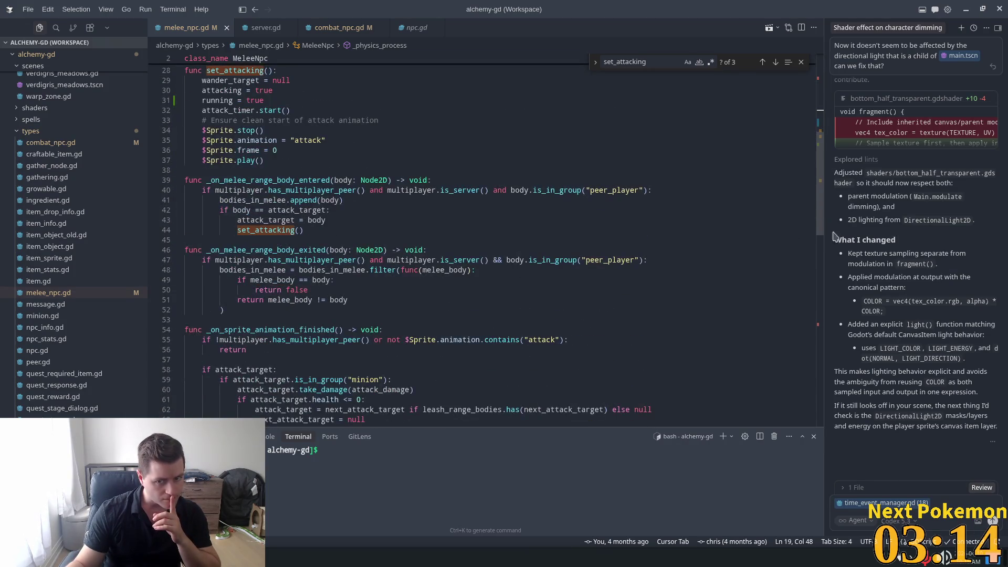
mouse_move(819, 216)
mouse_down()
mouse_move(819, 302)
mouse_move(821, 292)
mouse_up()
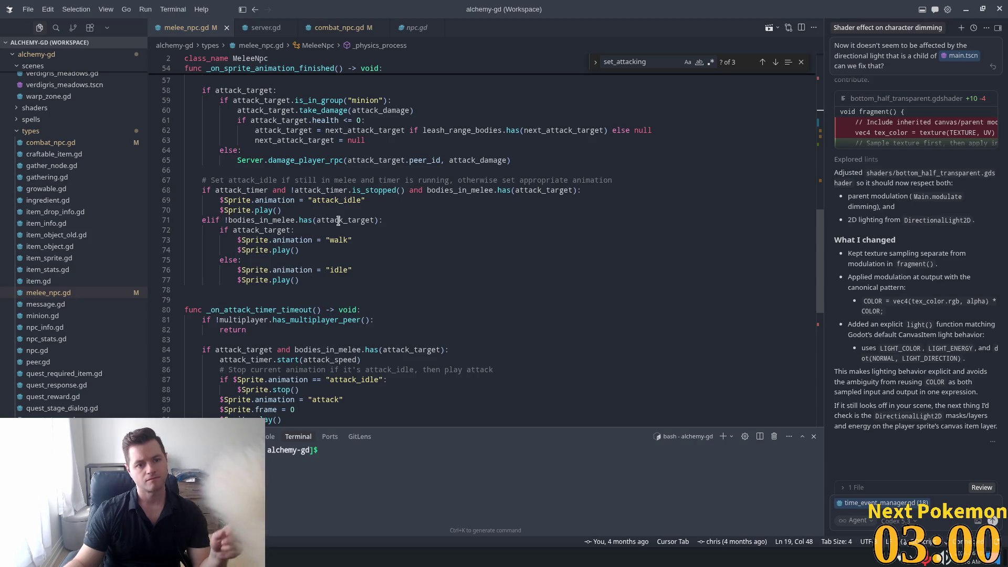
scroll(342, 231, up, 3)
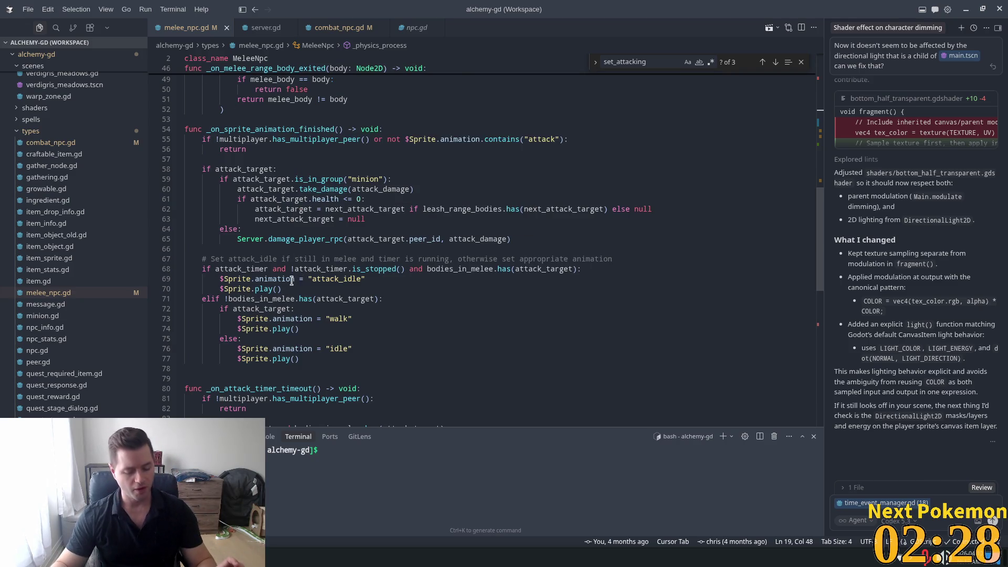
scroll(367, 268, down, 5)
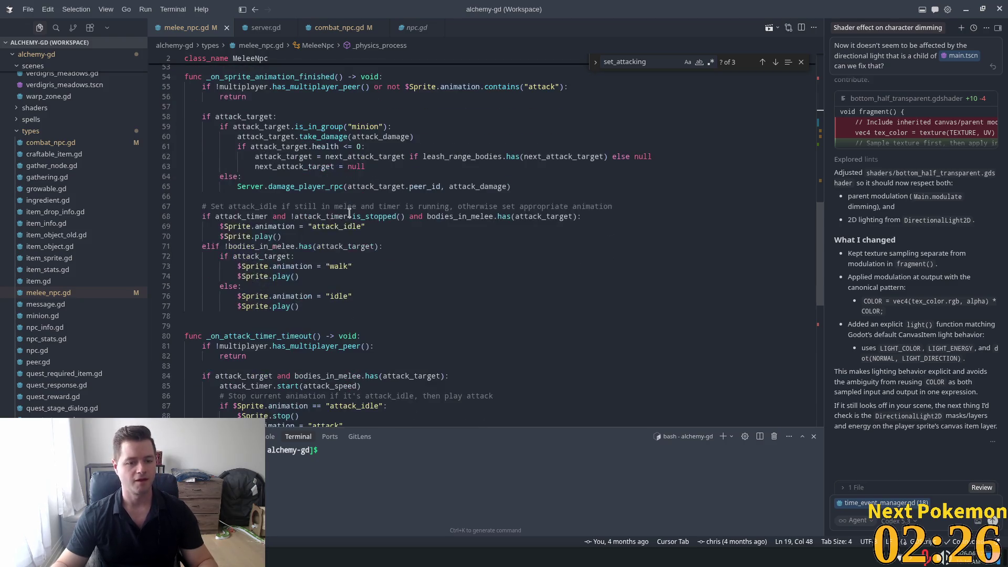
scroll(488, 253, down, 3)
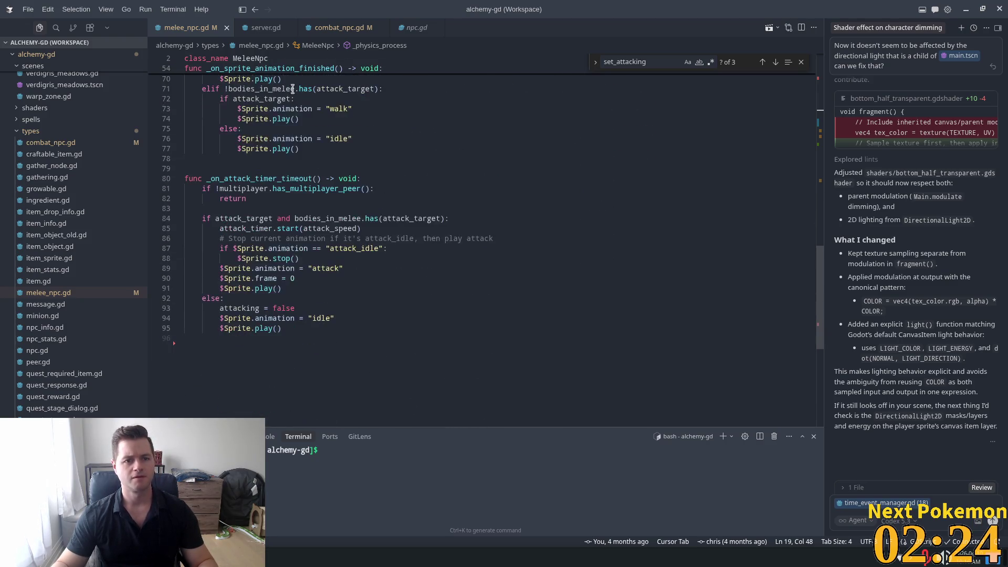
key(alt+Tab)
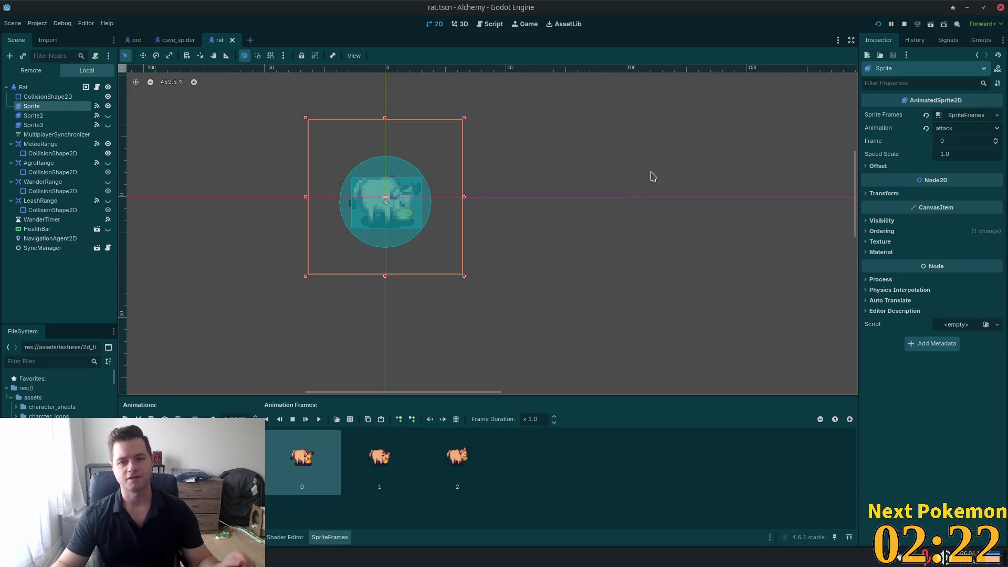
Run the Alchemy project and walk the hero with WASD through the cave near the bull.
click(877, 24)
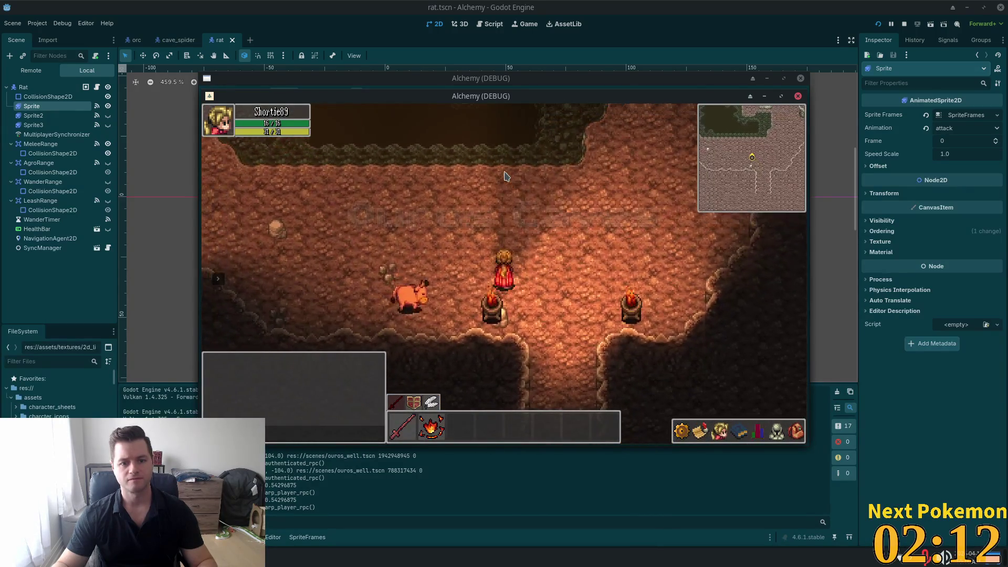
key(a)
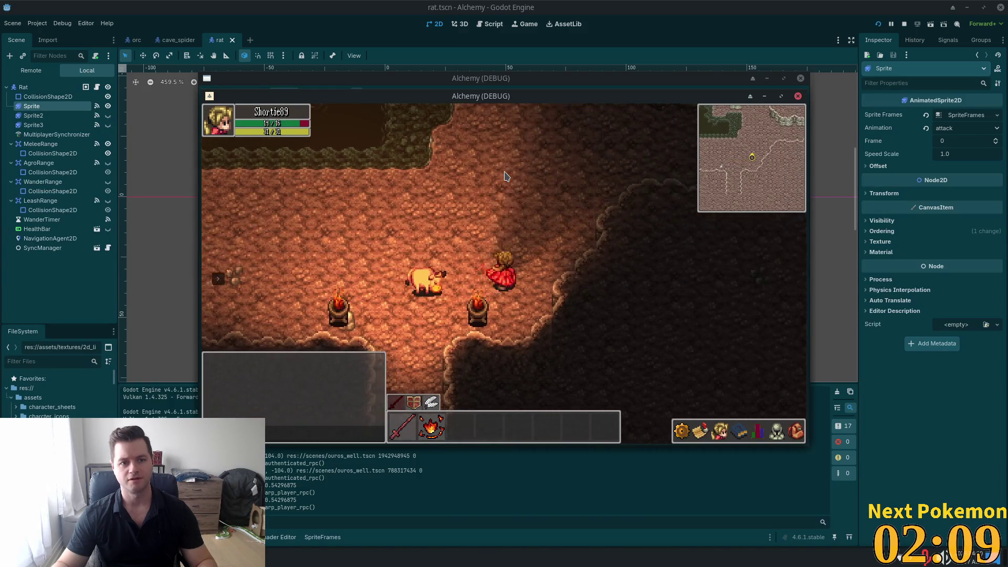
key(w)
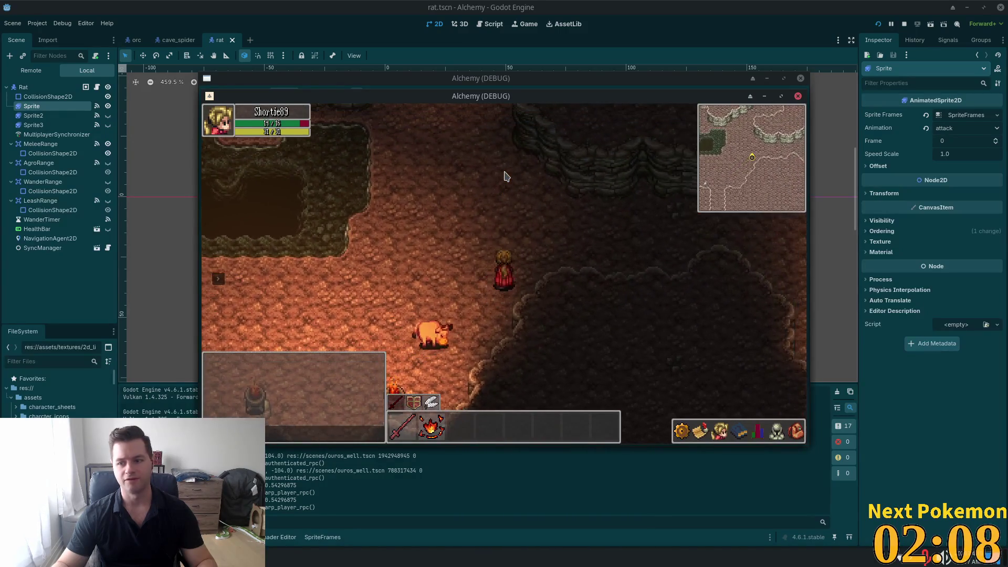
key(w)
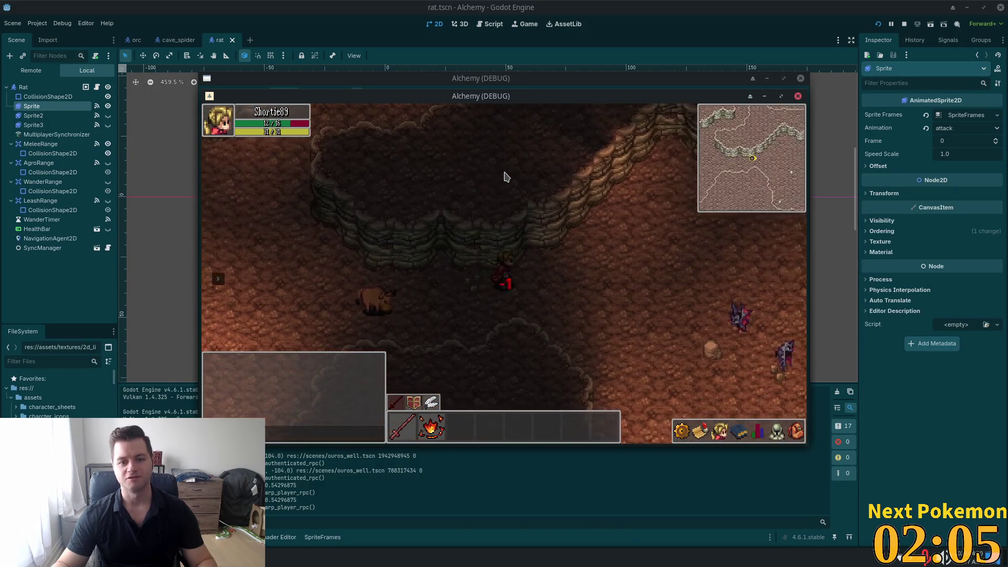
key(d)
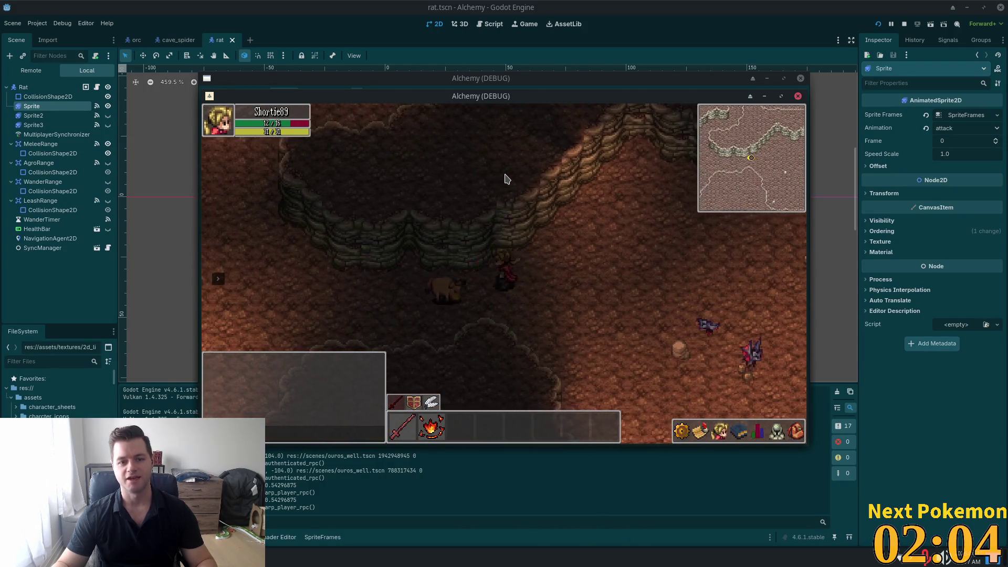
key(s)
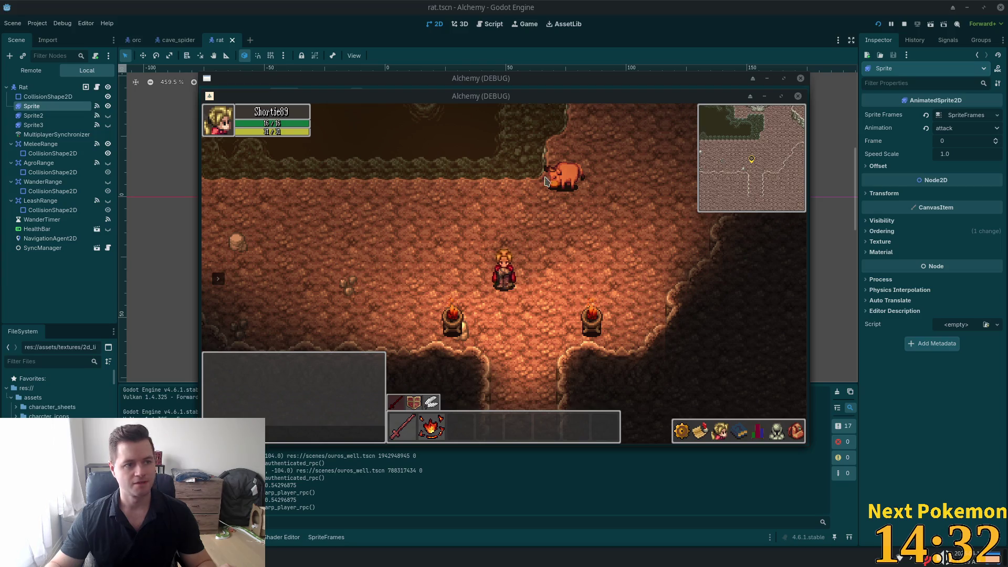
Walk the player west through the cave, then back east past the following creature.
key(d)
key(a)
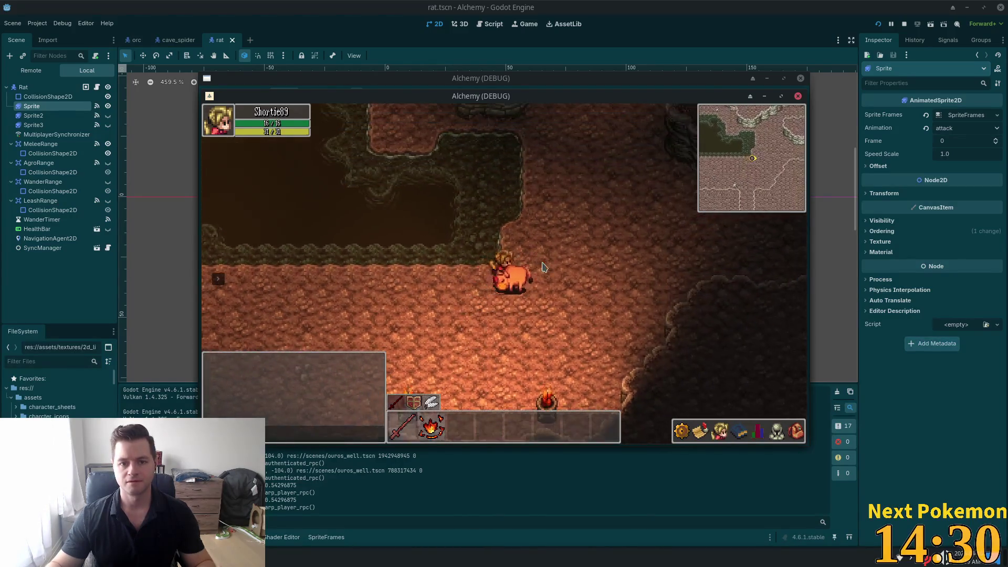
key(a)
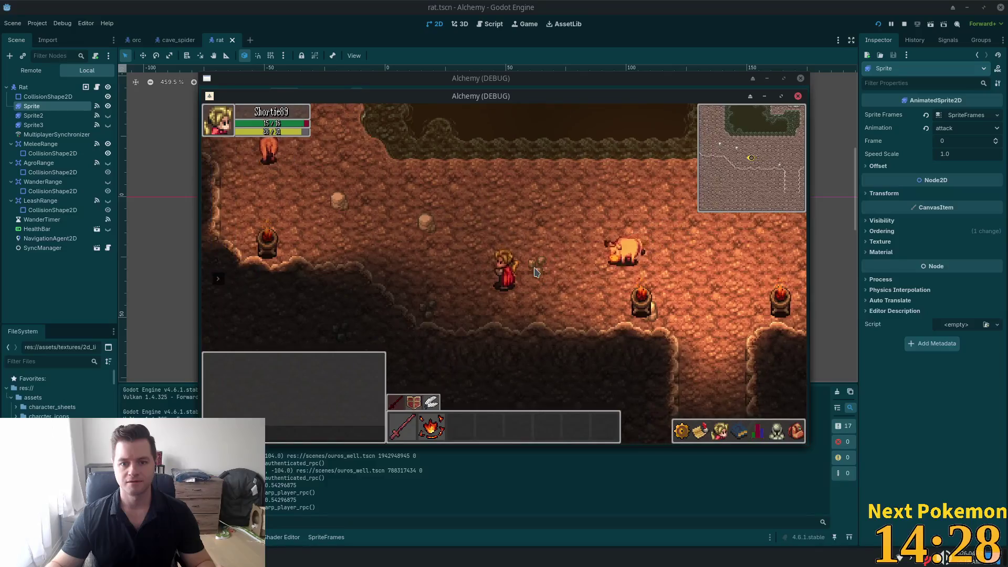
key(a)
key(w)
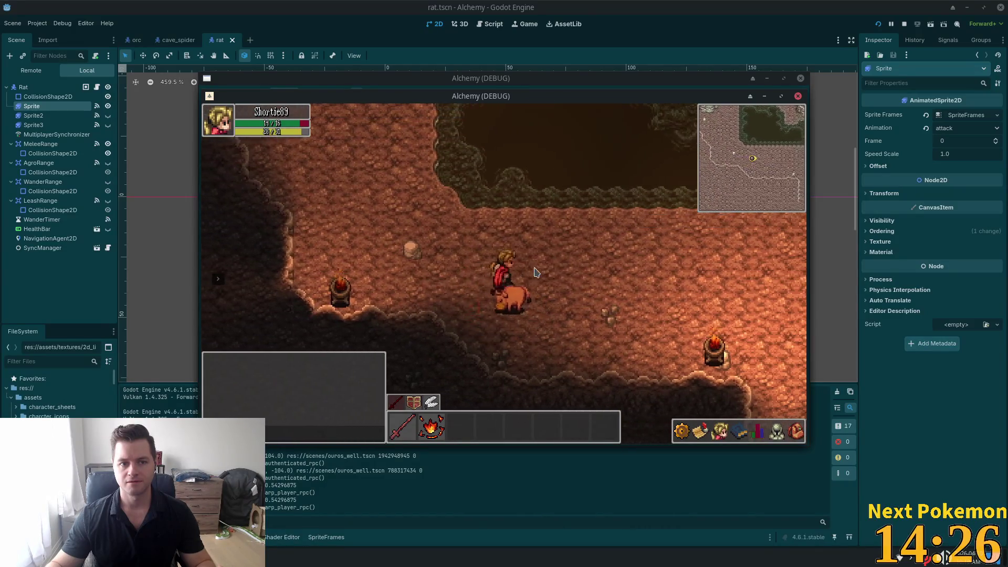
key(d)
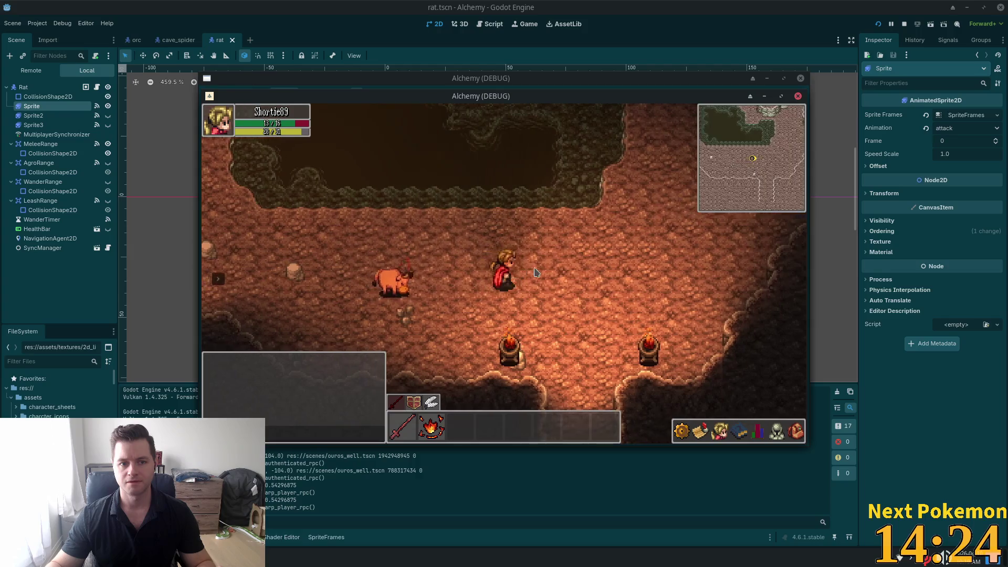
key(d)
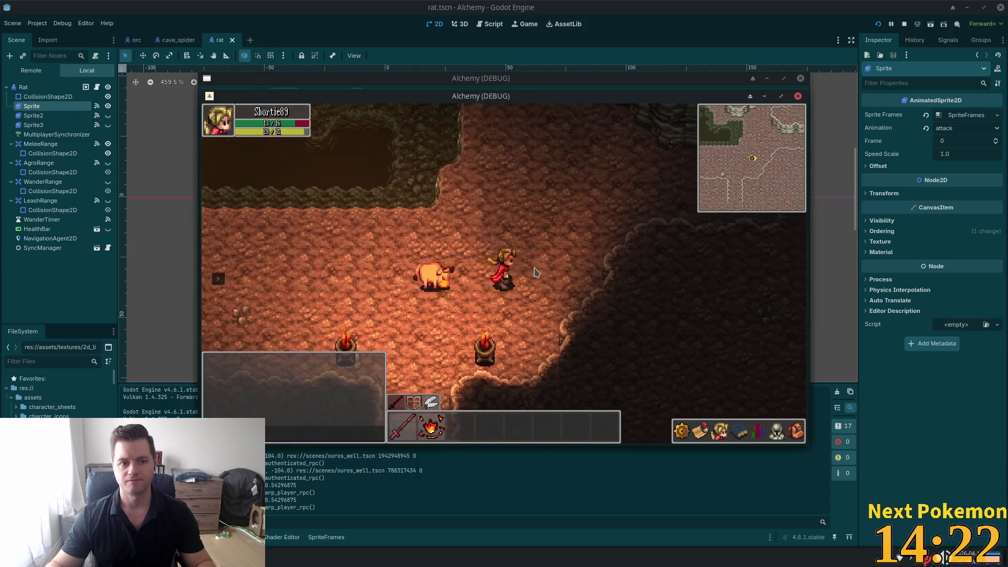
Exit the cave south into the new grassy area, then switch to the Omara web page.
key(d)
key(w)
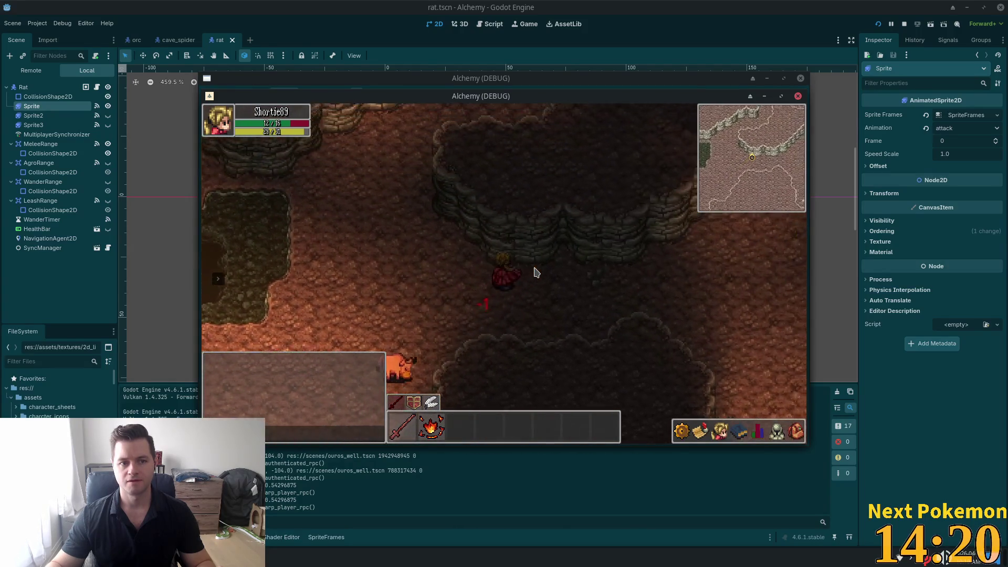
key(d)
key(s)
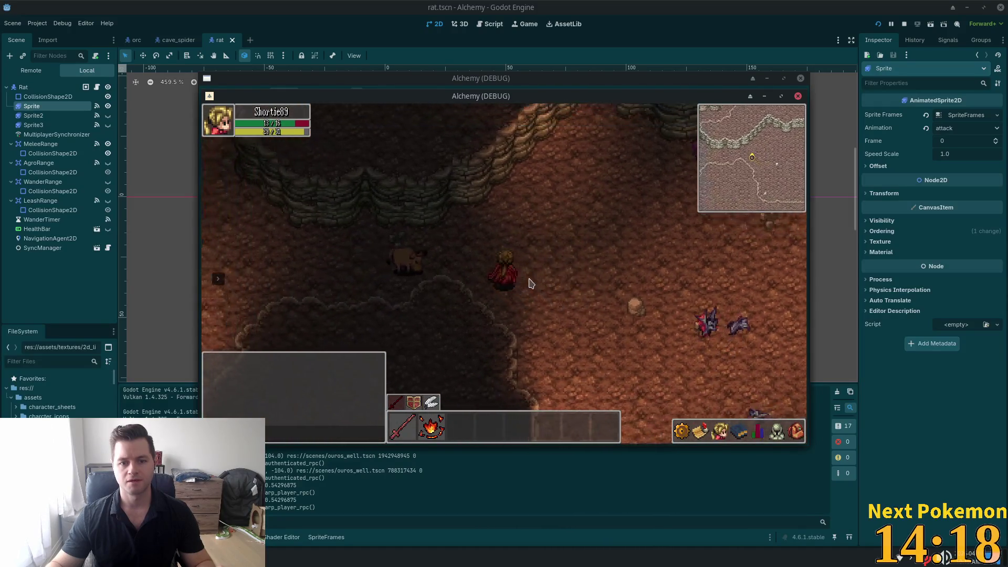
key(a)
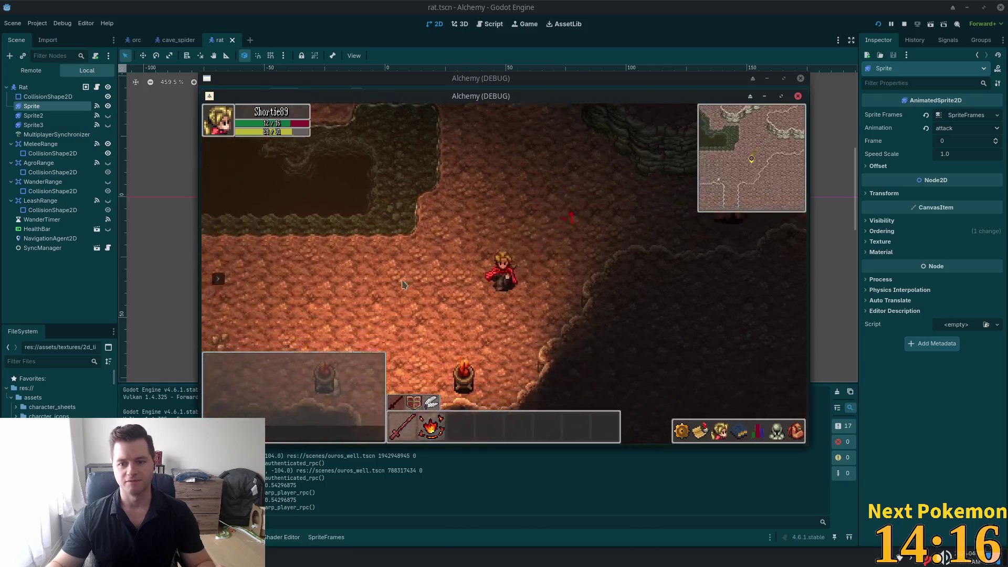
key(s)
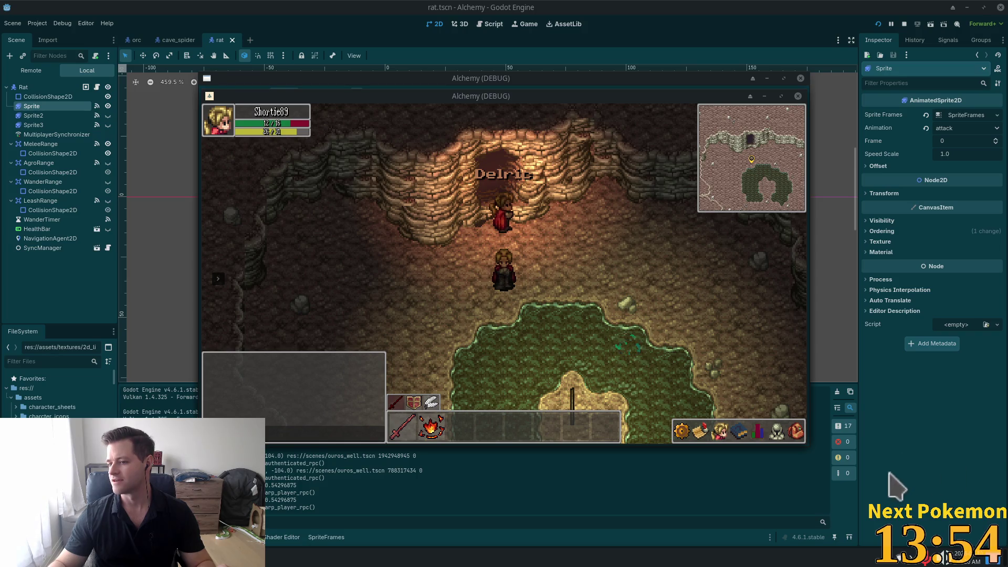
key(alt+Tab)
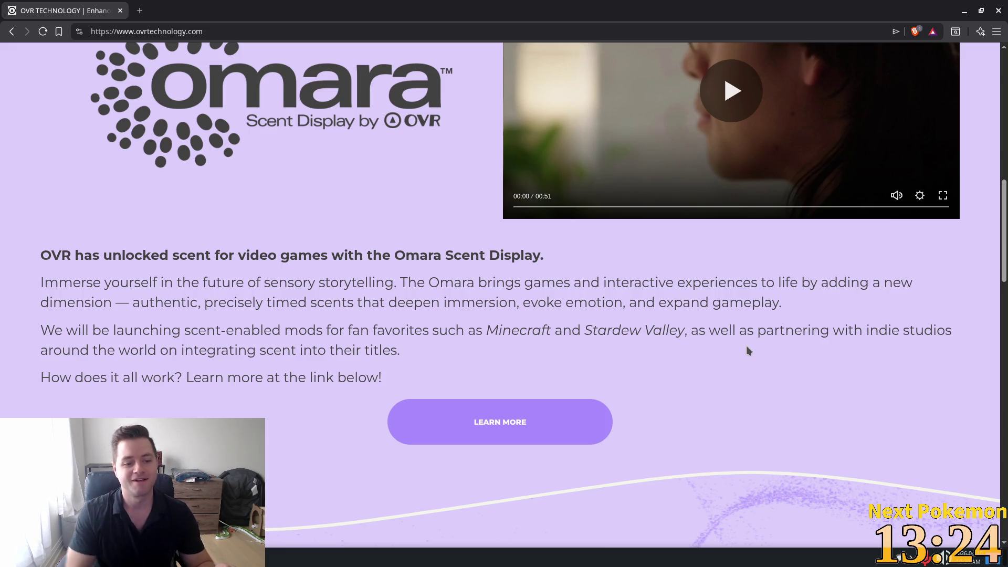
Follow LEARN MORE under Omara Scent Display to the Omara Scent Unlocked product page.
click(498, 425)
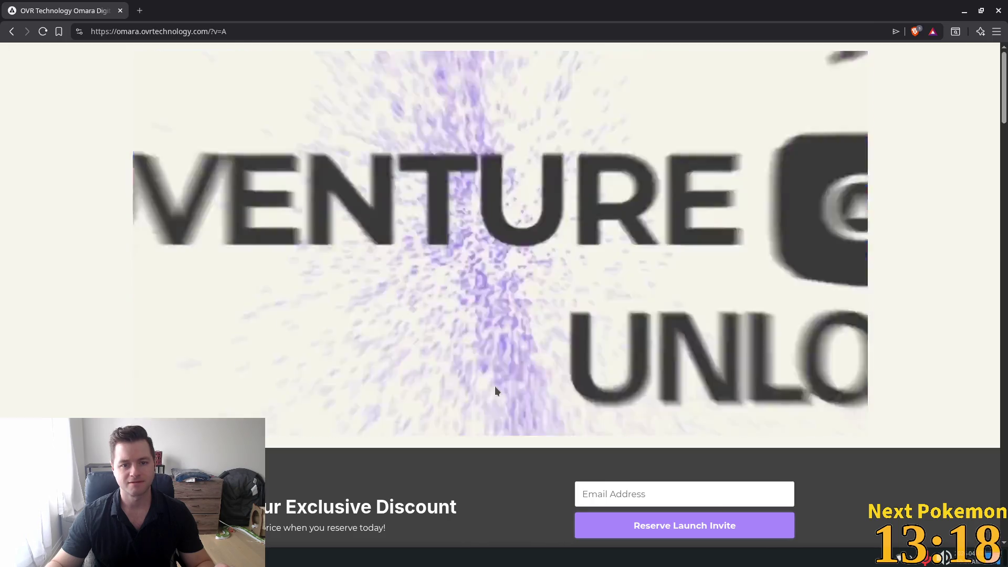
Scroll the Omara page down to the Featured Games & Mods cards, including Akiiwan and Minecraft.
scroll(494, 391, down, 1)
scroll(494, 391, down, 5)
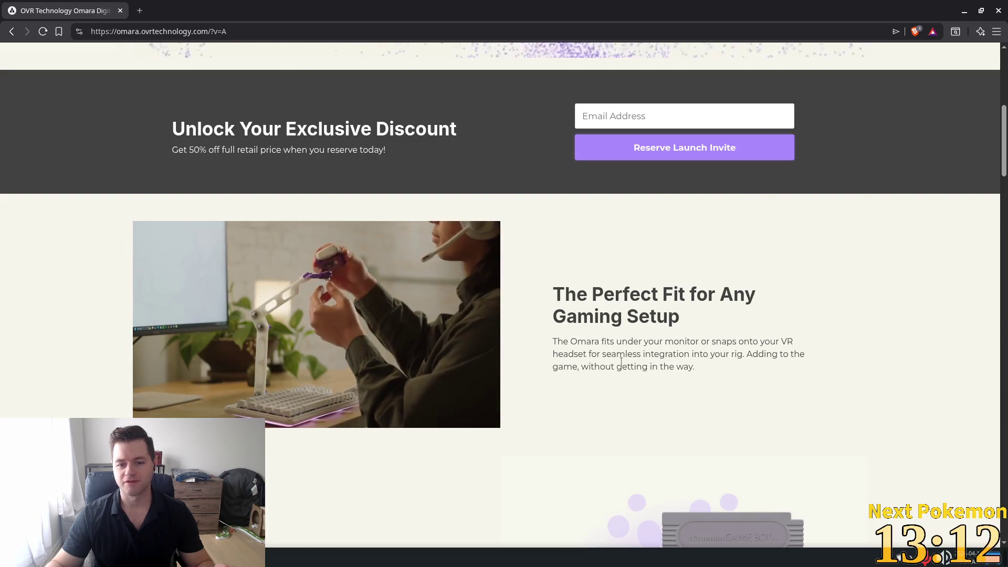
scroll(642, 385, down, 3)
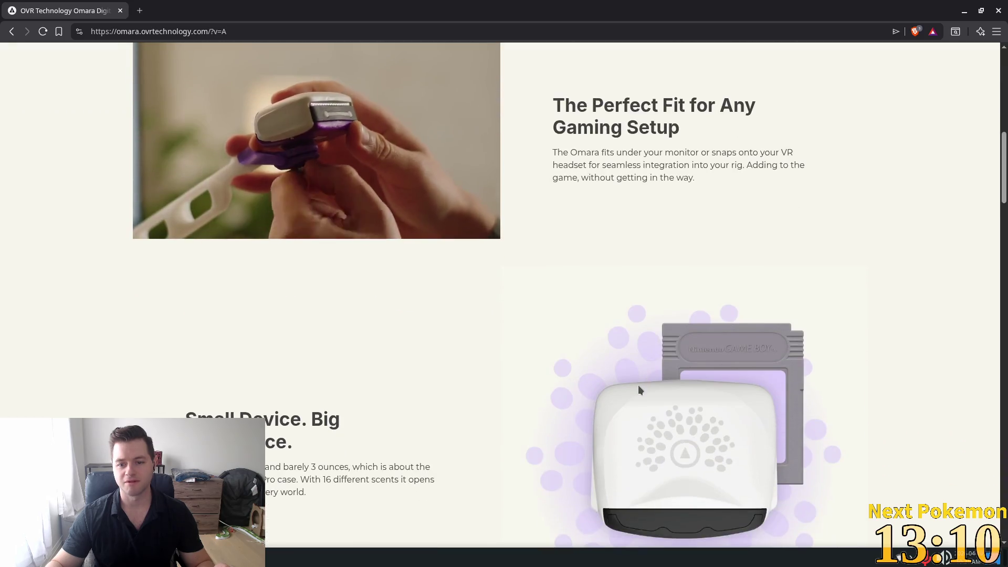
scroll(363, 365, down, 1)
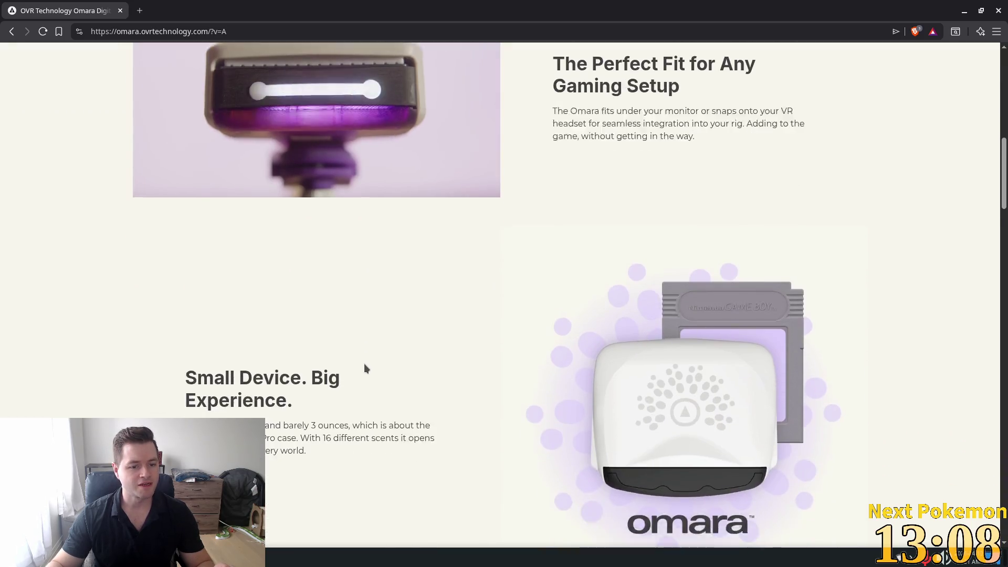
scroll(366, 367, down, 2)
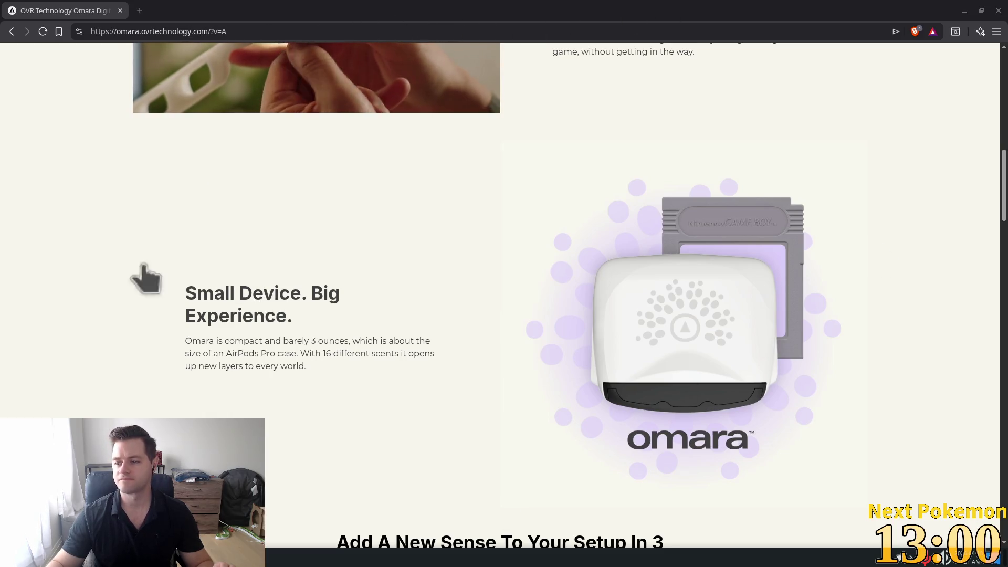
scroll(482, 208, down, 2)
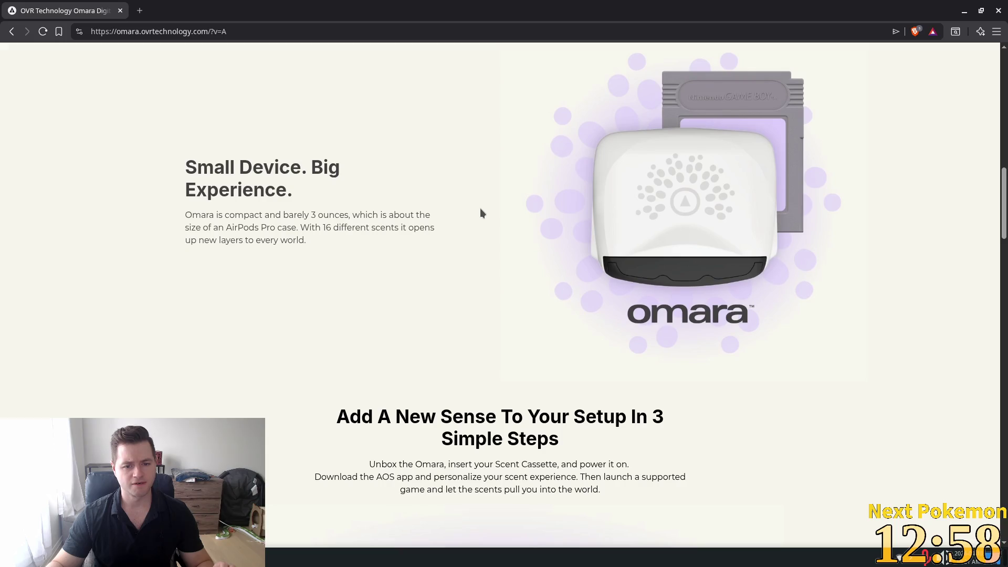
scroll(480, 208, down, 3)
scroll(480, 210, down, 2)
scroll(478, 215, up, 1)
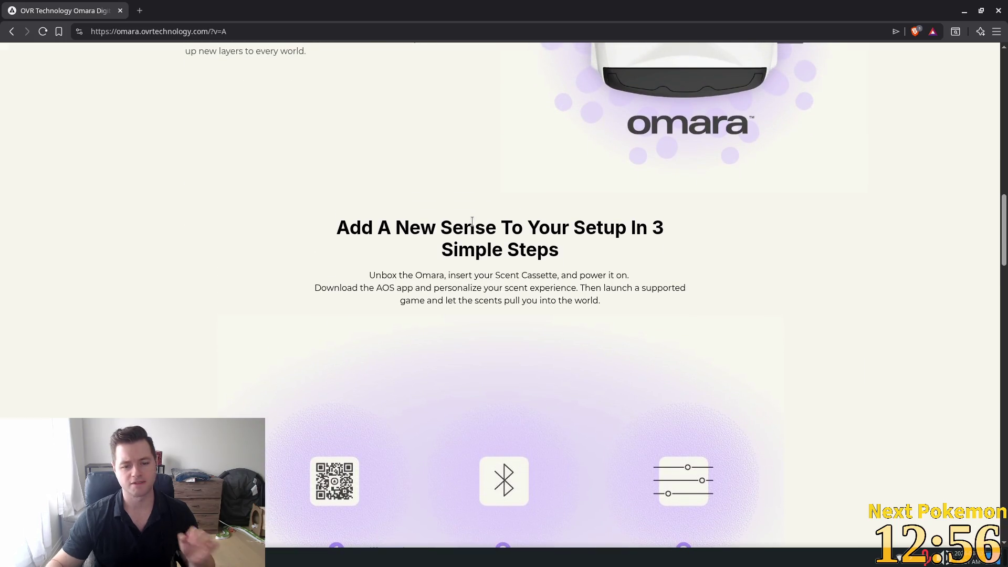
scroll(482, 276, down, 3)
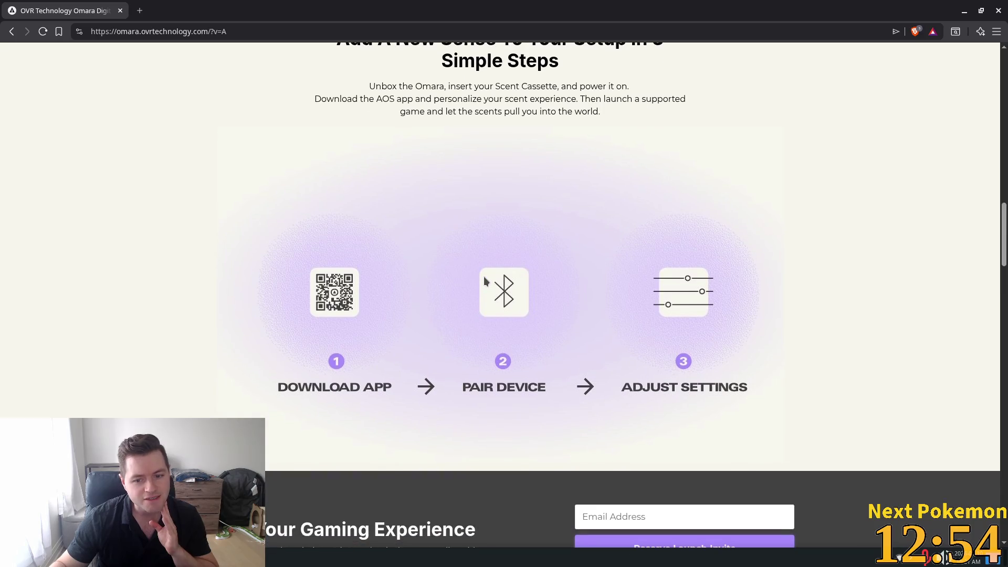
scroll(484, 281, down, 4)
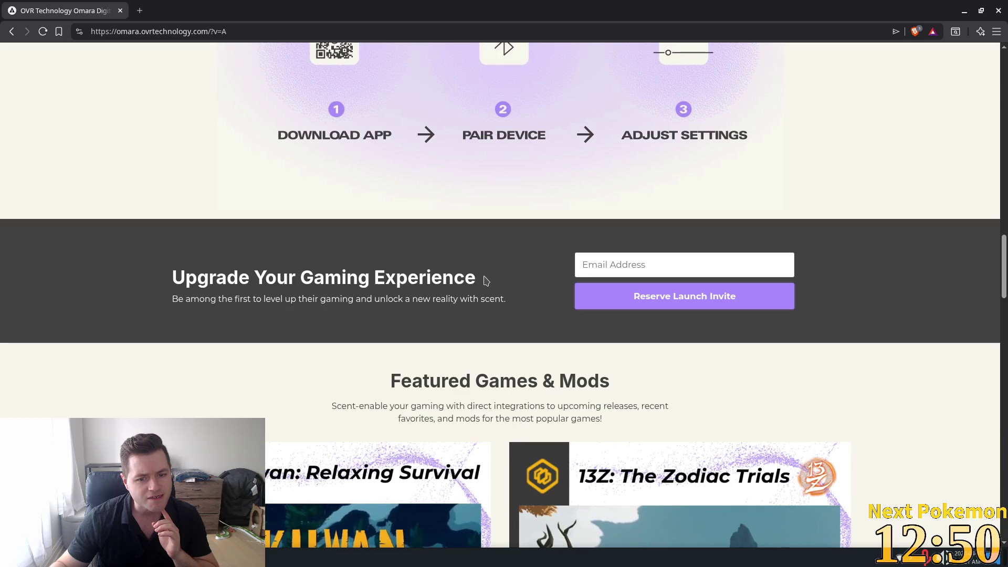
scroll(485, 280, down, 2)
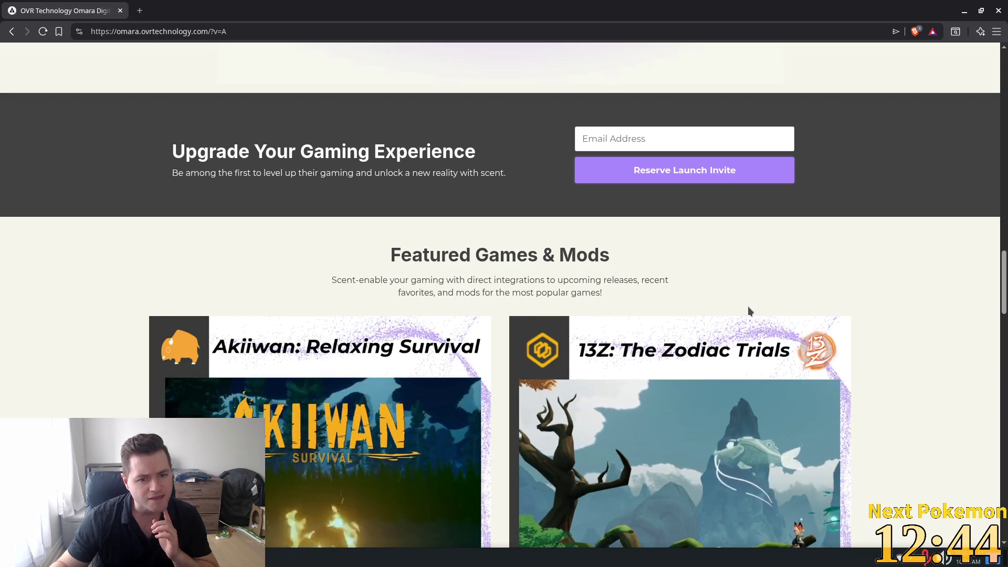
scroll(748, 311, down, 2)
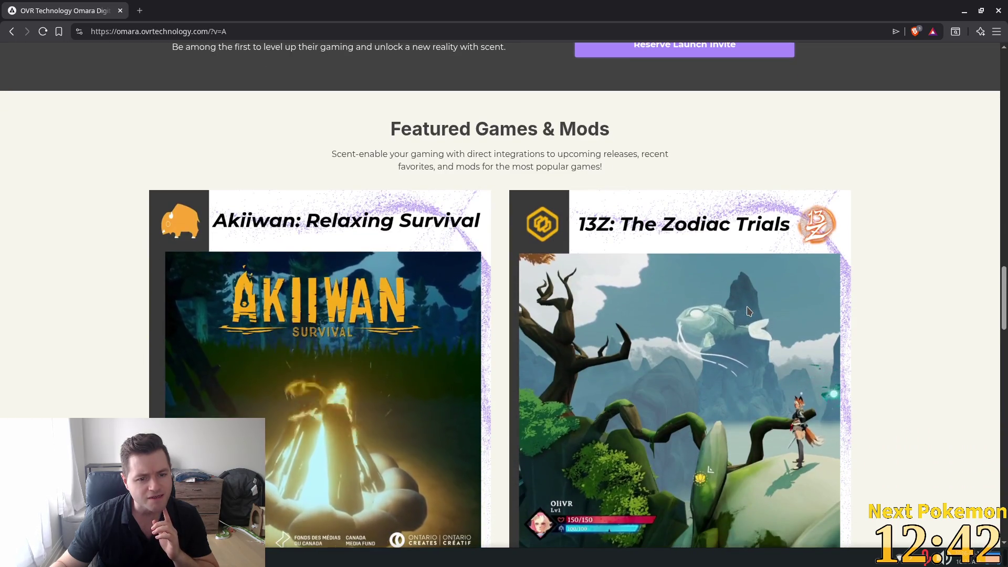
scroll(748, 311, down, 1)
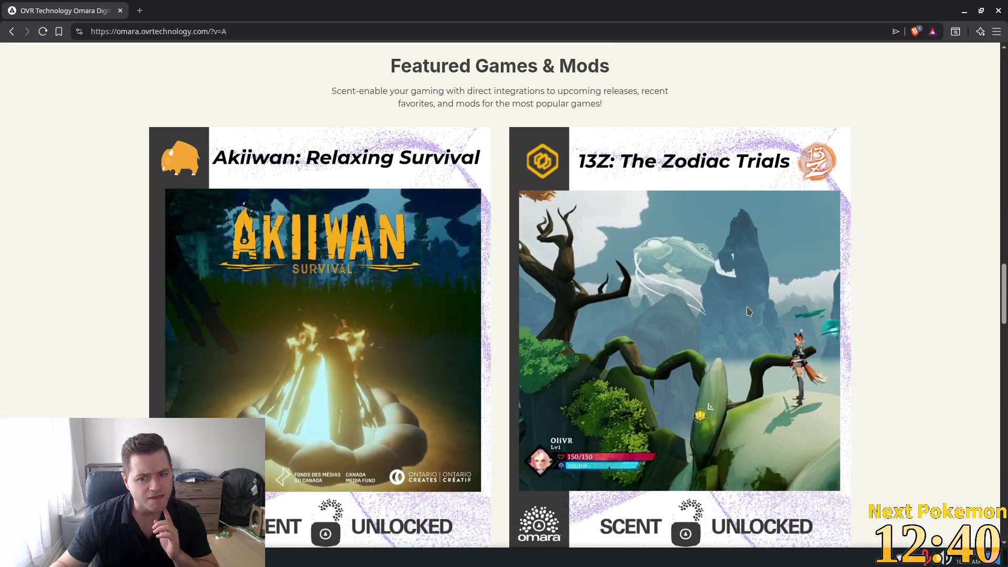
scroll(748, 311, down, 3)
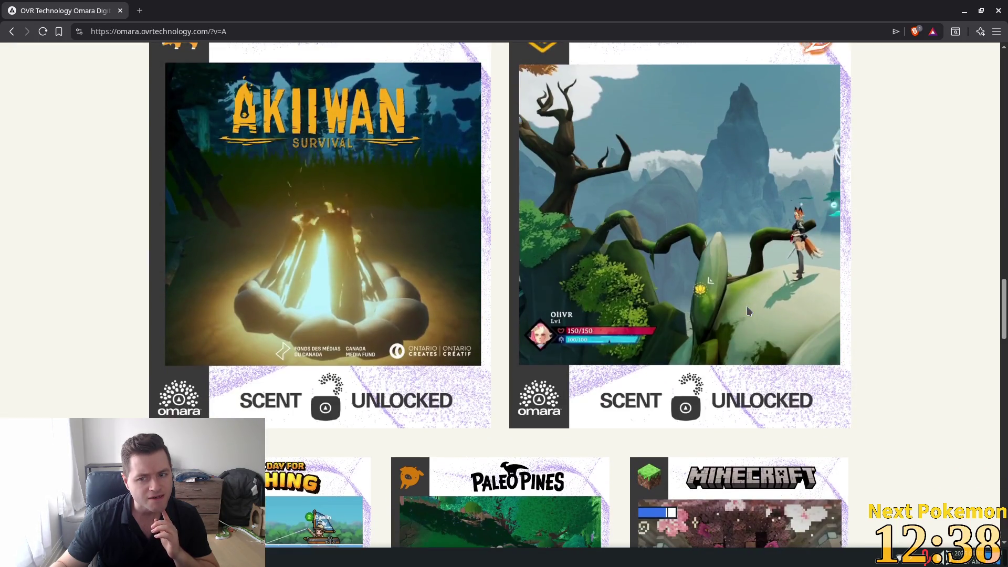
Scroll past the game cards to the Feel Every Moment banner and scentcassette cartridge.
scroll(748, 310, down, 3)
scroll(748, 311, down, 1)
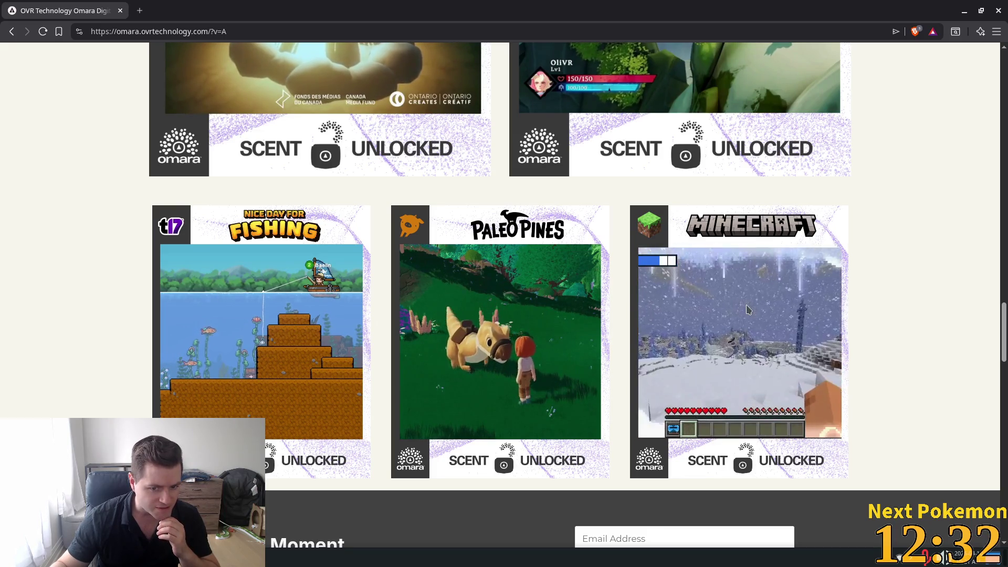
scroll(748, 310, down, 1)
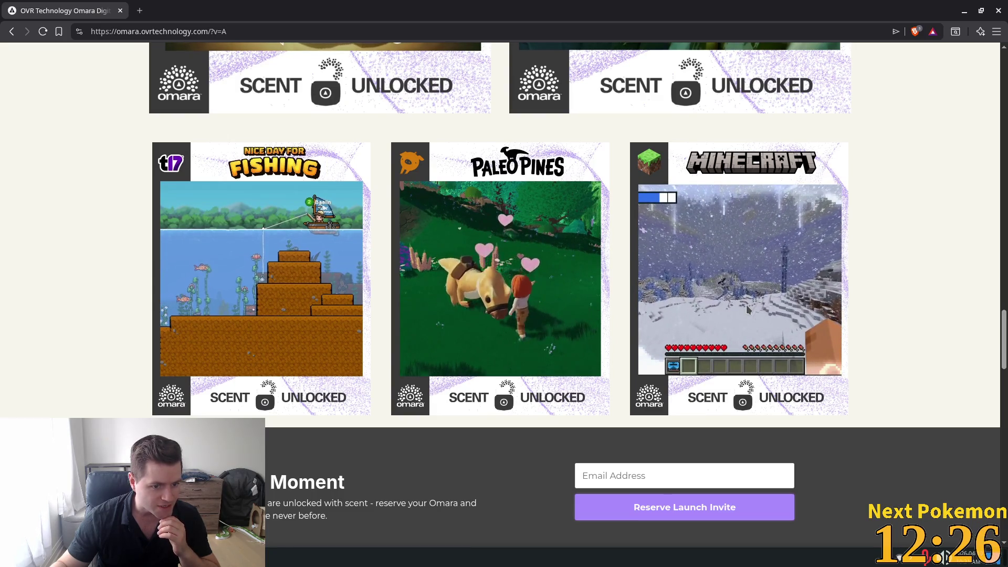
scroll(746, 307, up, 1)
scroll(748, 310, down, 2)
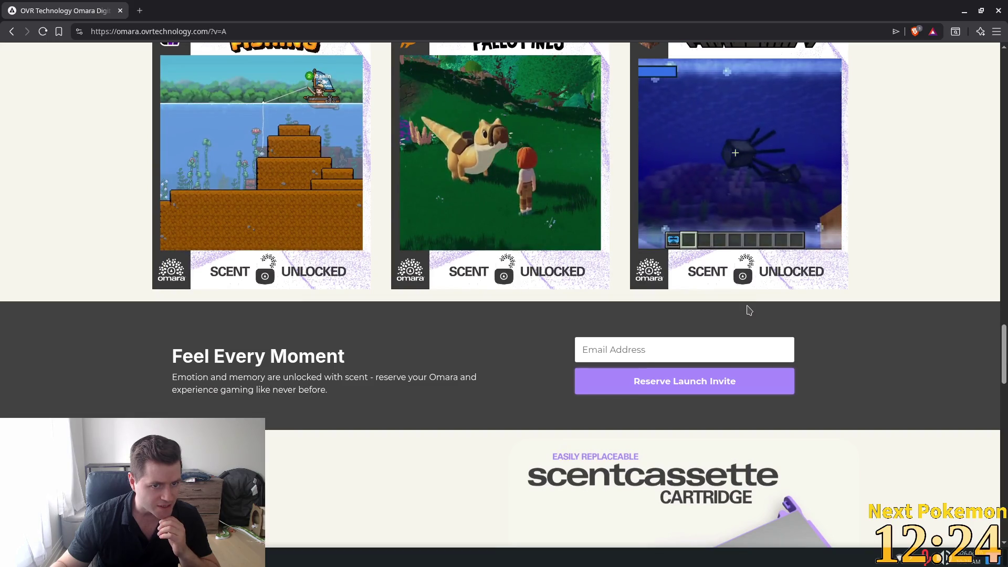
scroll(332, 219, up, 1)
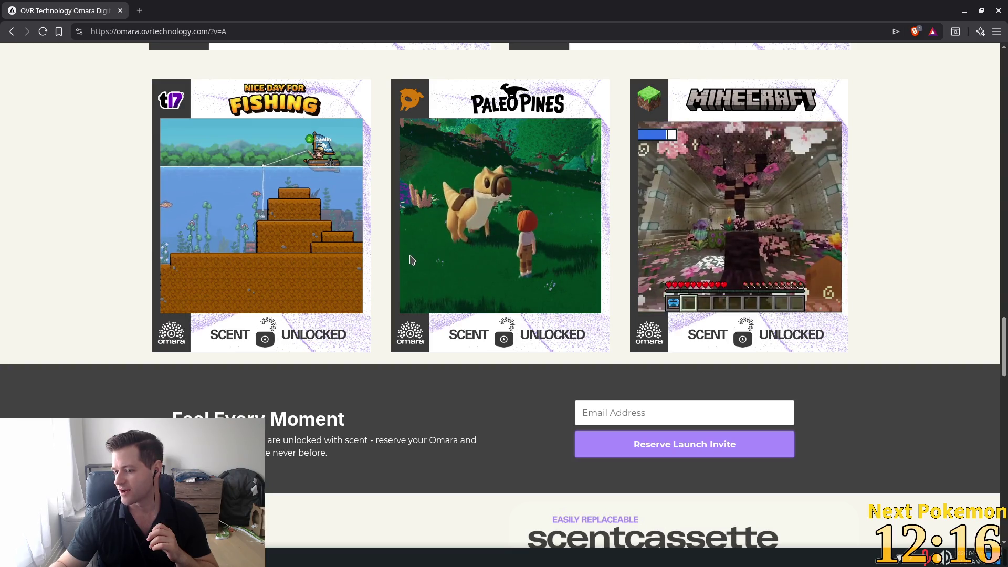
scroll(468, 298, down, 5)
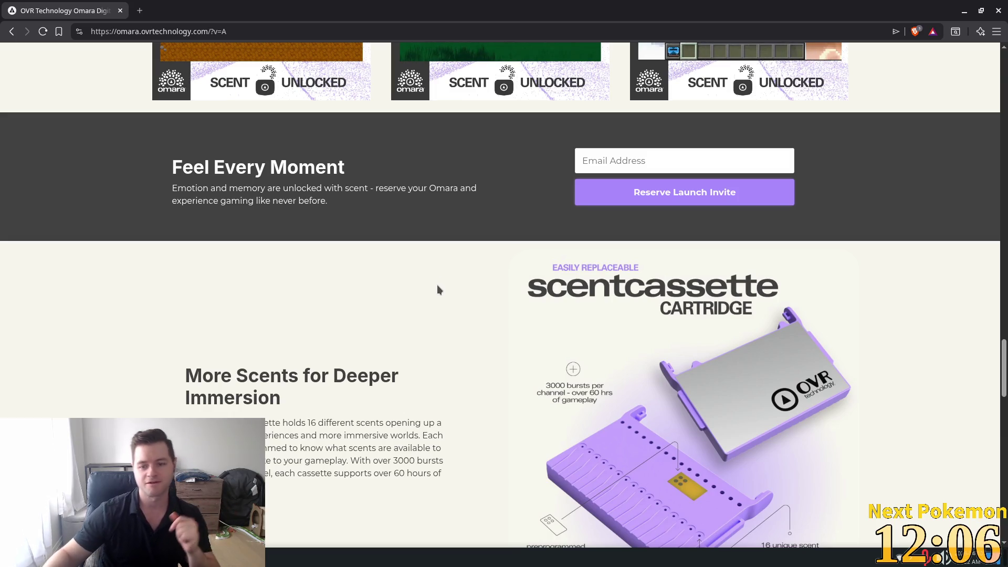
Select the paragraph saying one cassette holds 16 different scents, then skim further down.
scroll(458, 328, down, 1)
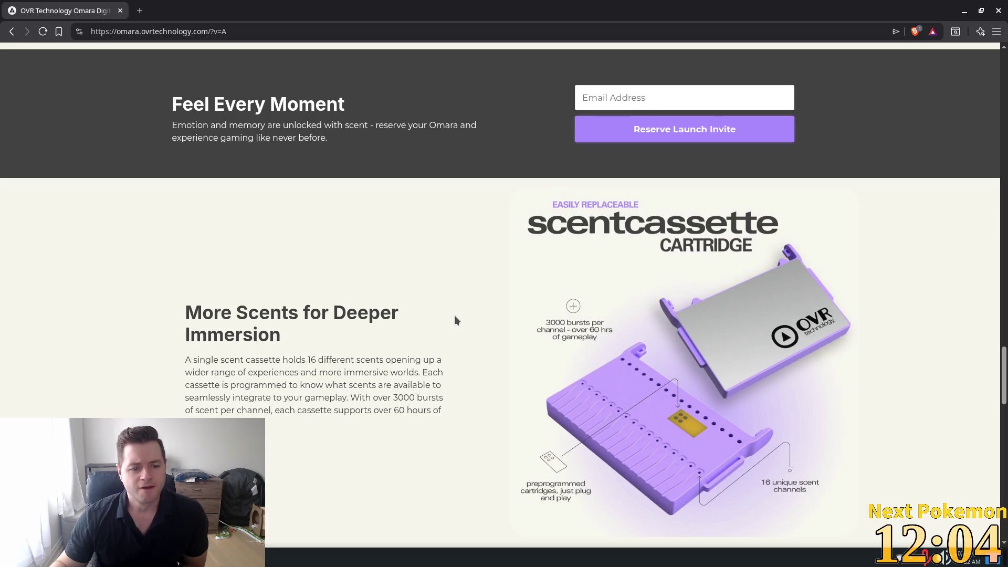
scroll(326, 336, down, 1)
mouse_move(306, 296)
mouse_down()
mouse_move(428, 297)
mouse_move(276, 309)
mouse_move(378, 312)
mouse_move(270, 326)
mouse_move(374, 329)
mouse_move(352, 322)
mouse_move(325, 335)
mouse_move(273, 335)
mouse_move(402, 336)
mouse_move(274, 342)
mouse_move(351, 348)
mouse_up()
scroll(347, 344, down, 3)
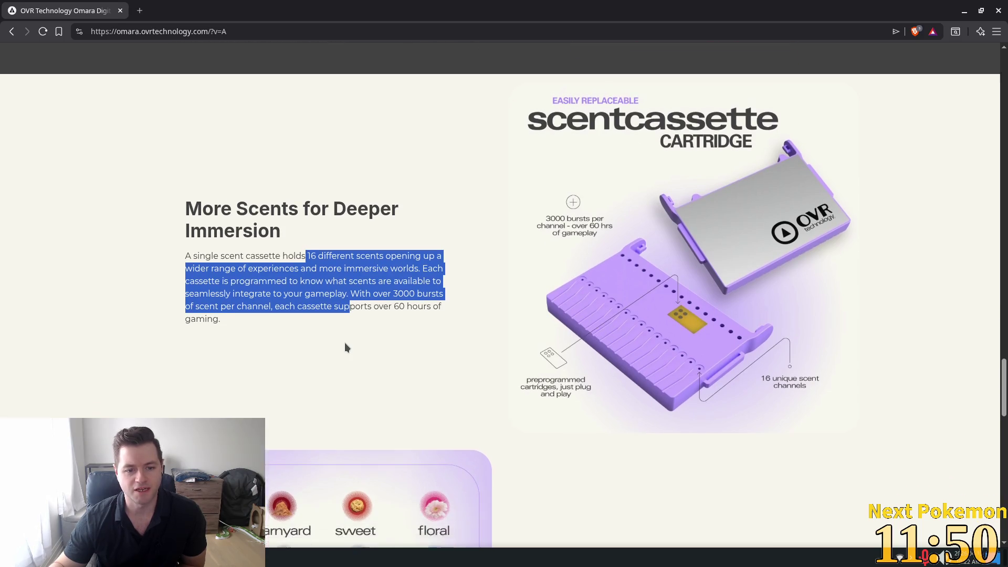
scroll(386, 356, down, 3)
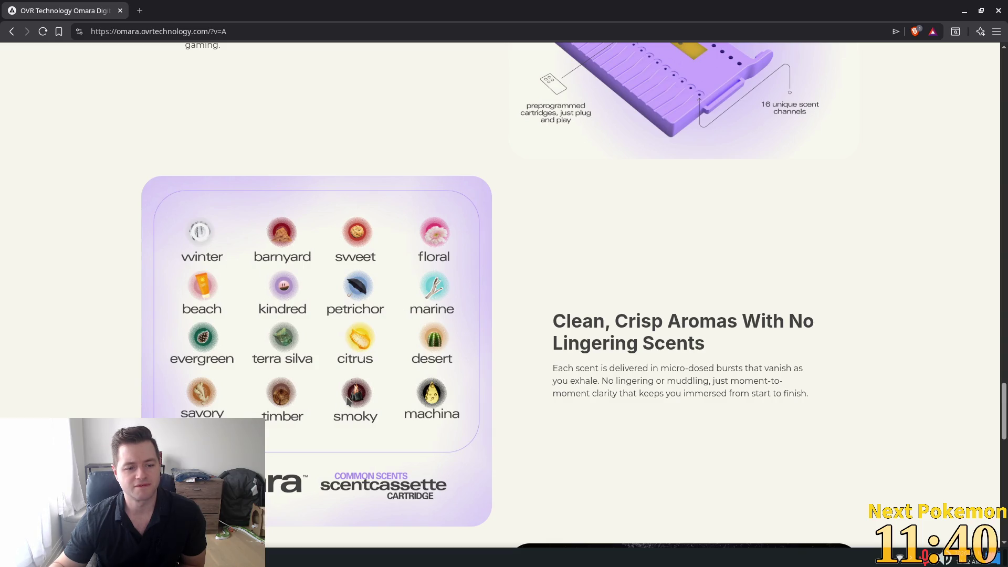
scroll(345, 398, down, 5)
scroll(522, 428, down, 6)
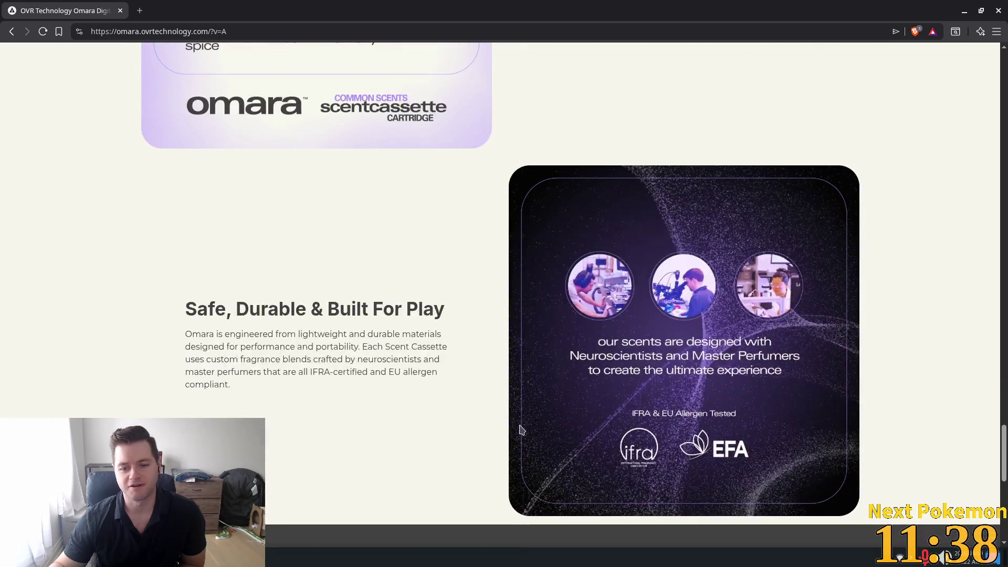
scroll(442, 420, up, 18)
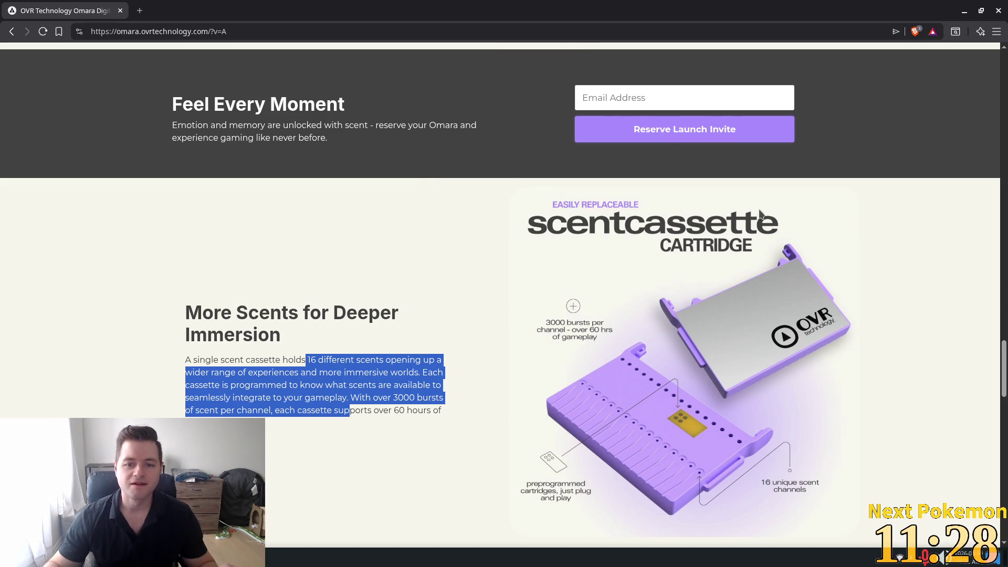
Scroll back up and drag the scrollbar down through the scent grid and Safe Durable sections.
scroll(764, 199, up, 4)
scroll(764, 199, up, 3)
scroll(702, 141, up, 5)
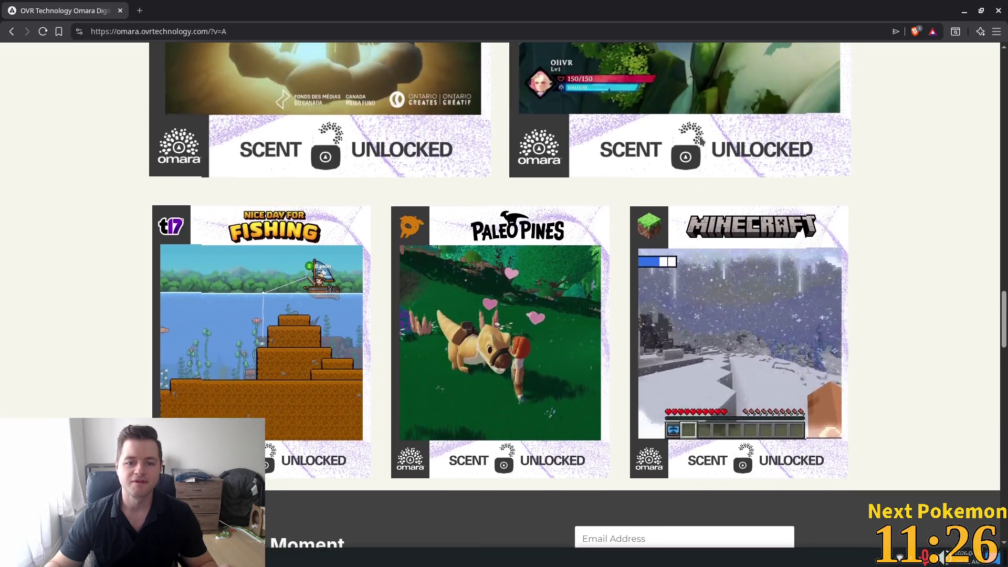
scroll(700, 137, up, 4)
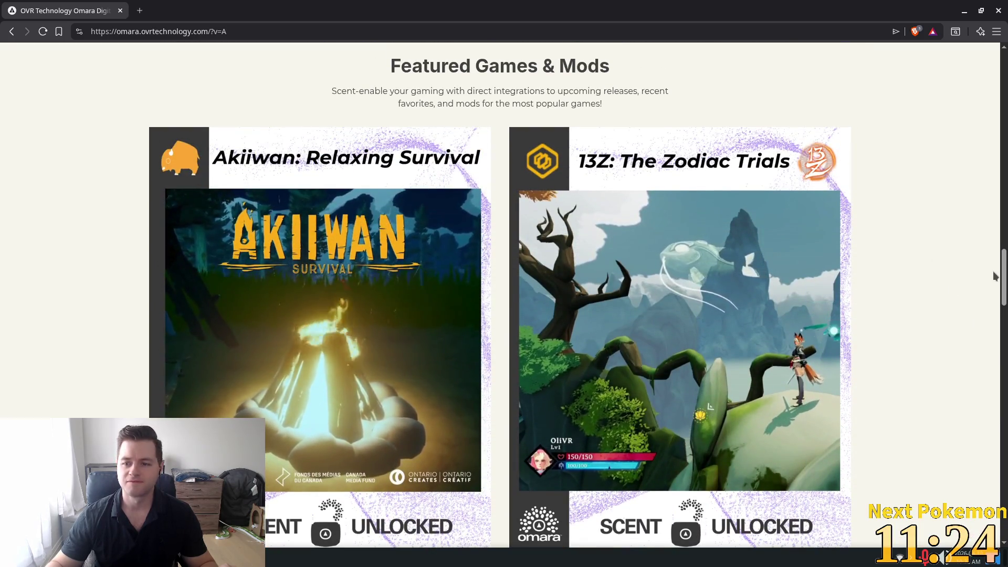
scroll(1001, 308, down, 1)
mouse_move(1001, 308)
mouse_down()
mouse_move(1002, 506)
mouse_move(995, 422)
mouse_up()
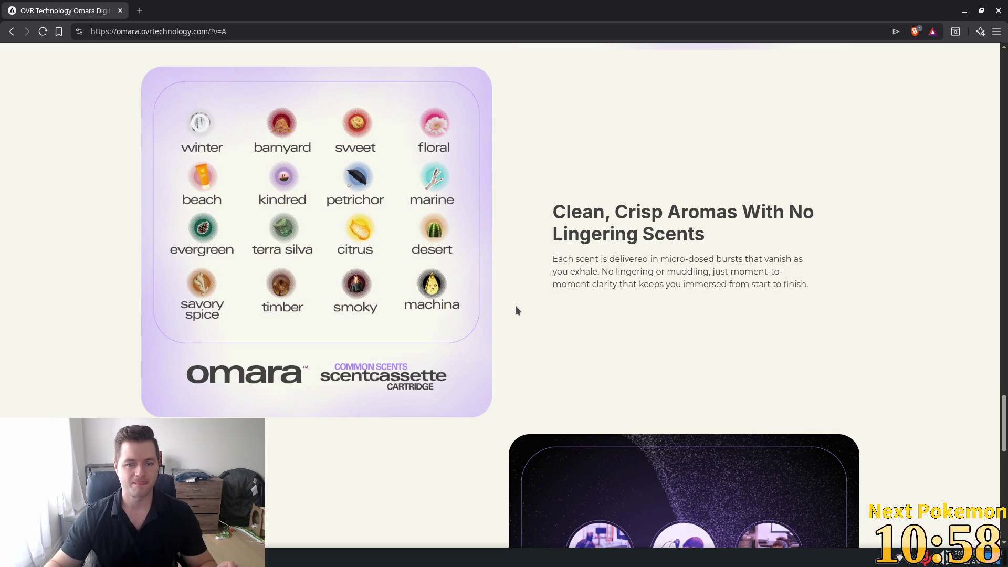
scroll(513, 309, down, 1)
scroll(479, 323, down, 3)
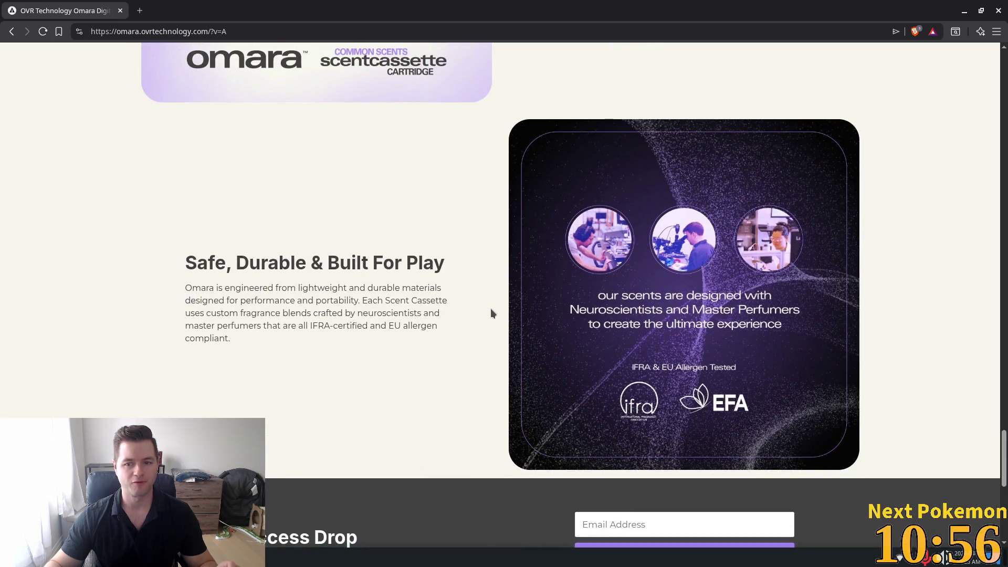
Review the Tech Specs area, then return to Godot with the Alchemy game running.
scroll(556, 253, up, 8)
scroll(669, 338, down, 4)
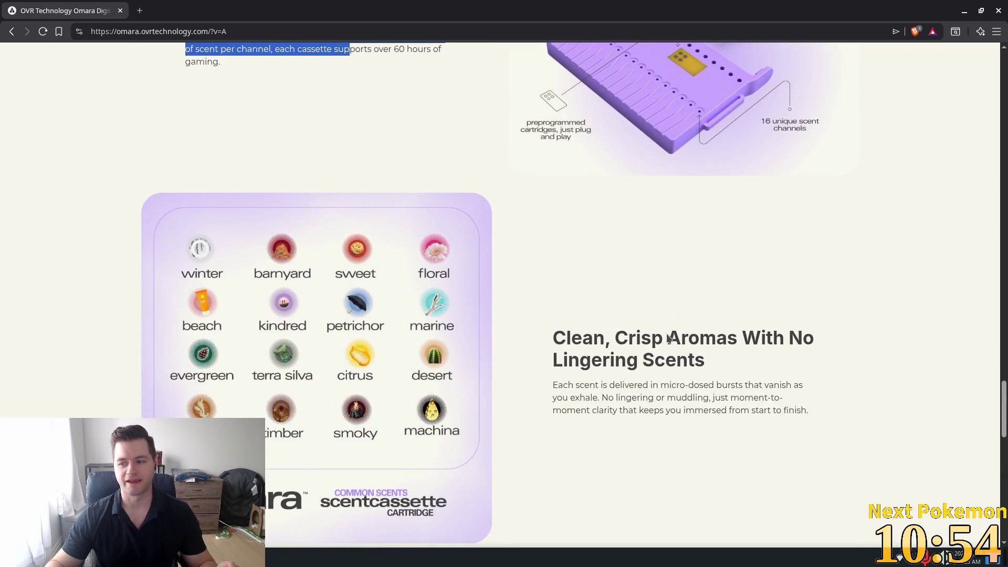
scroll(397, 362, down, 1)
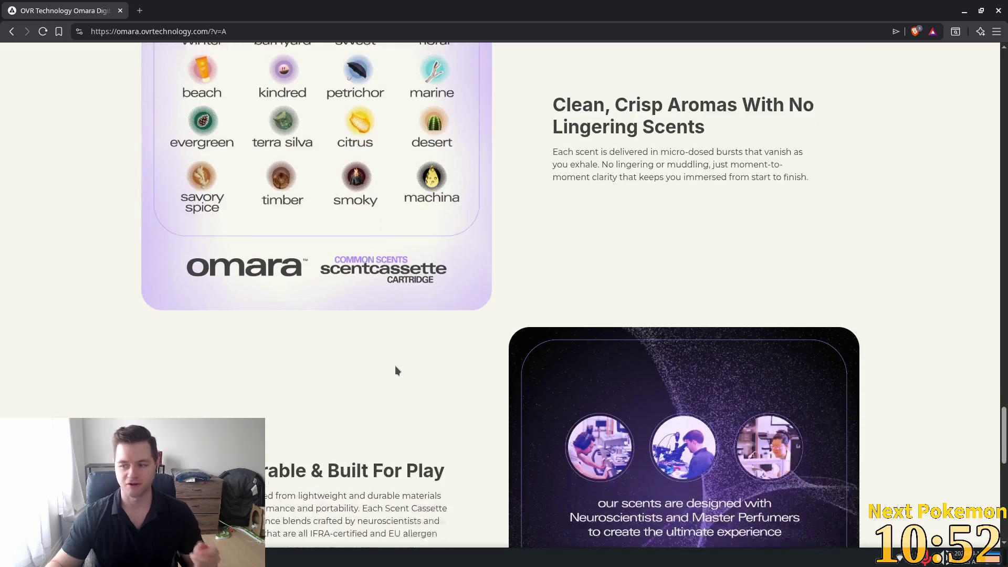
scroll(393, 362, up, 1)
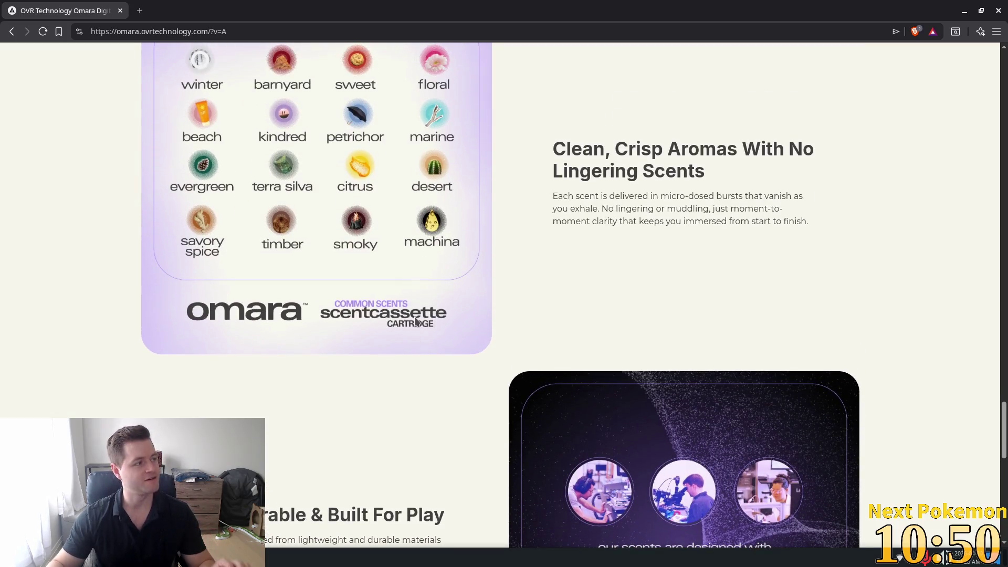
scroll(366, 338, down, 7)
scroll(367, 330, down, 3)
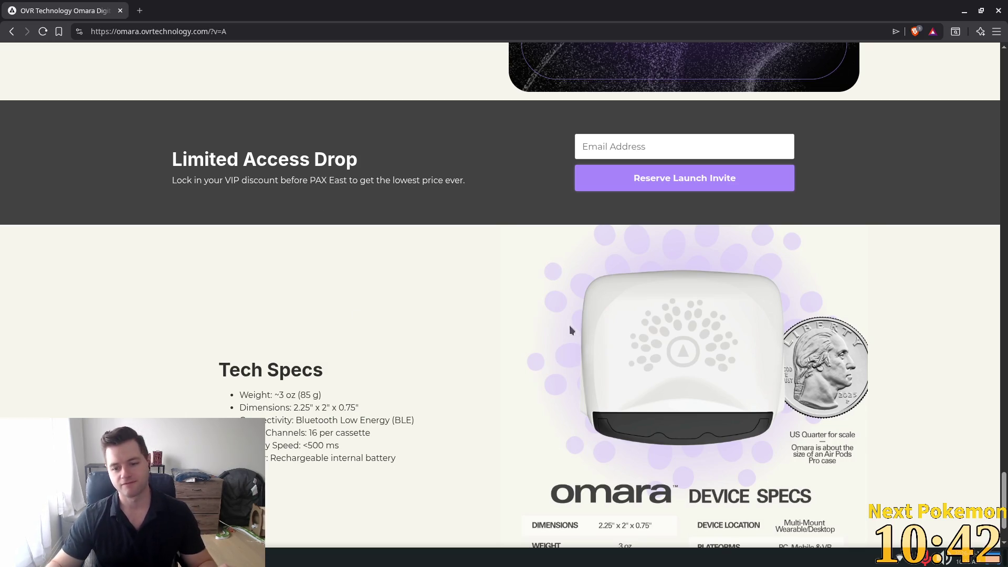
scroll(526, 296, down, 1)
scroll(439, 274, up, 10)
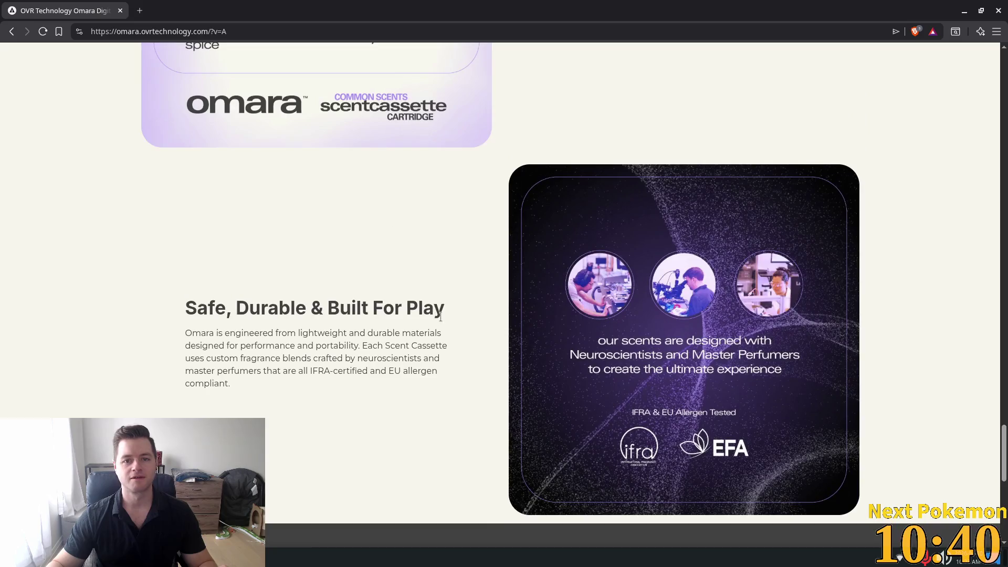
scroll(454, 313, up, 3)
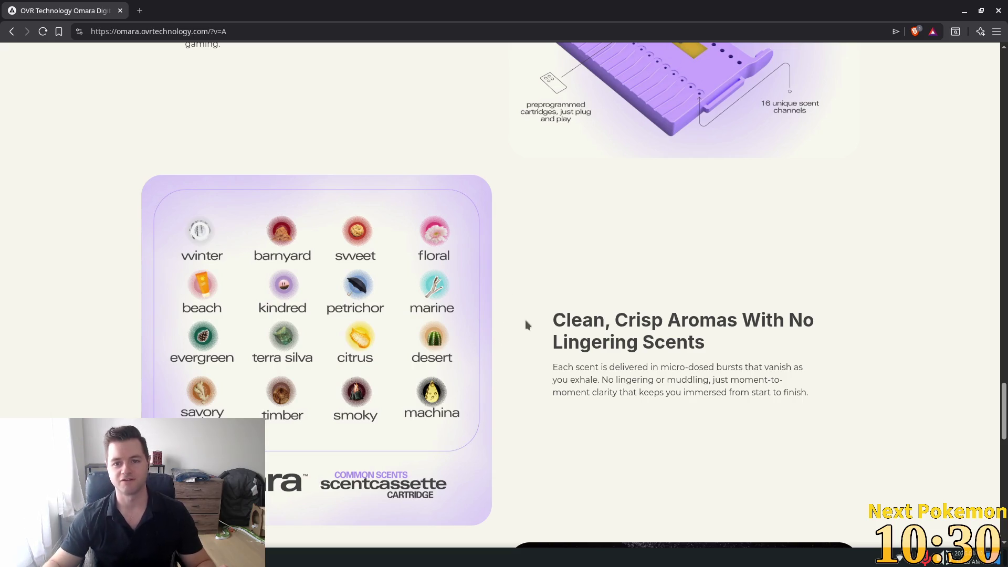
scroll(525, 320, up, 5)
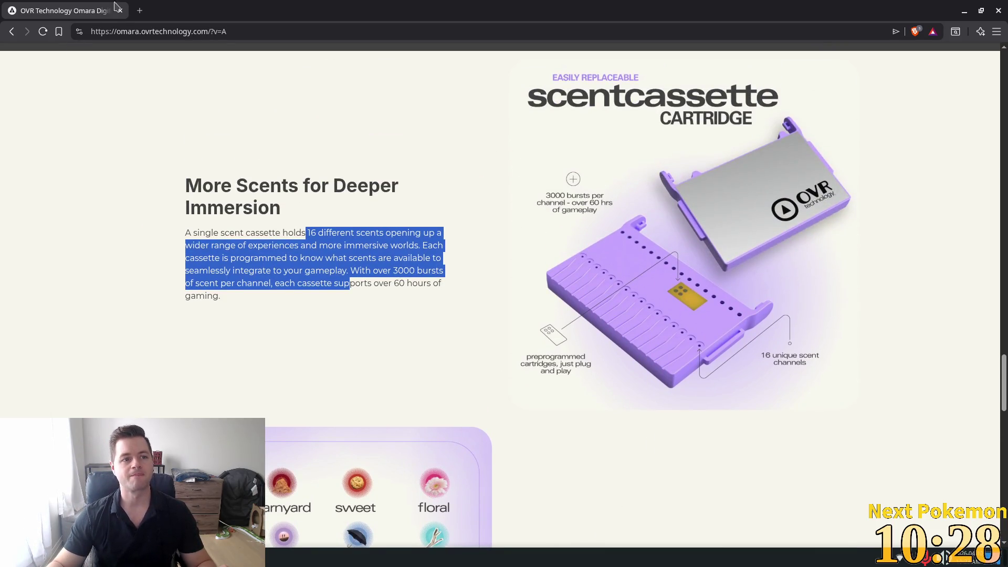
key(alt+Tab)
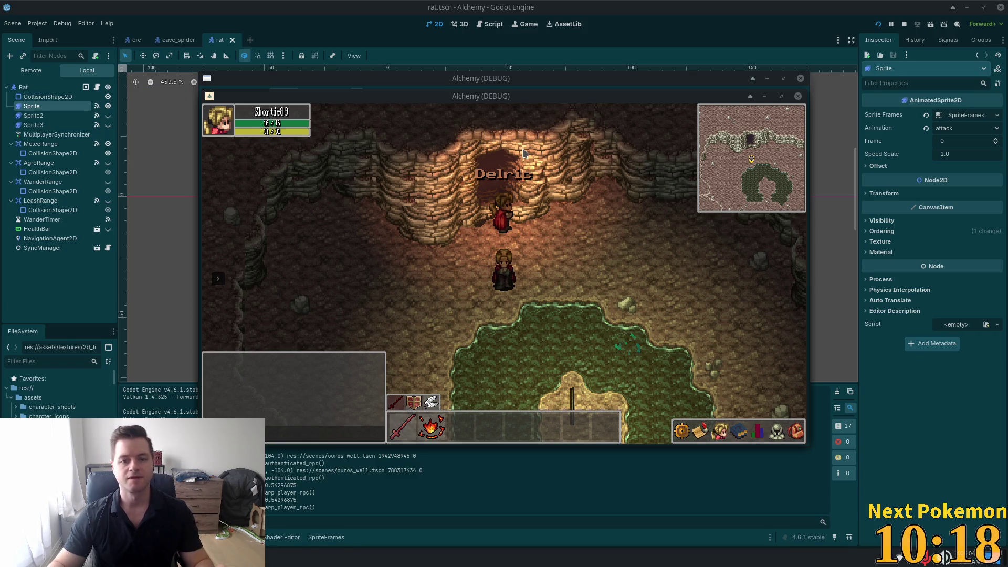
Focus the Alchemy debug window and walk the character north-west into Ouros Caves.
click(567, 216)
key(a)
key(s)
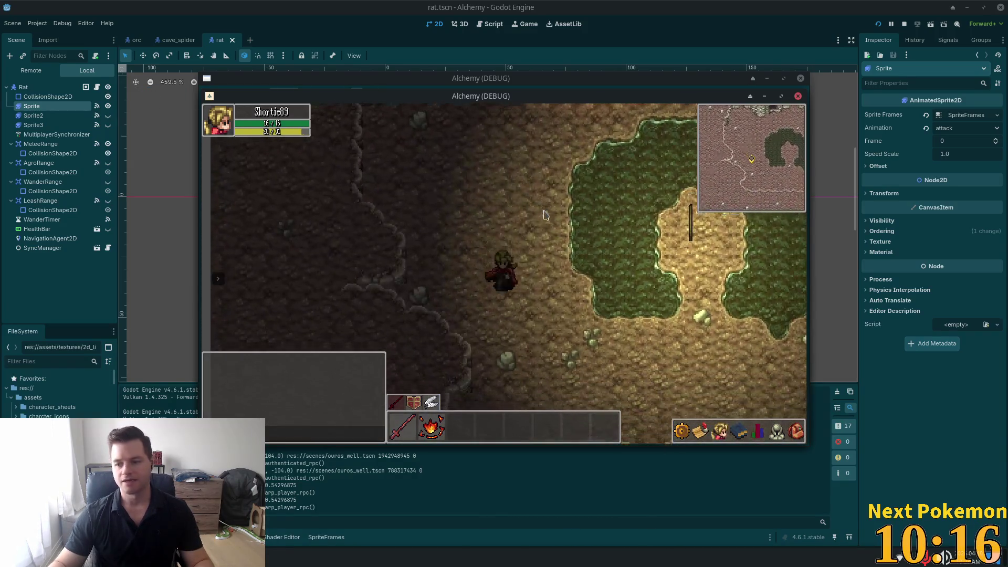
key(s)
key(d)
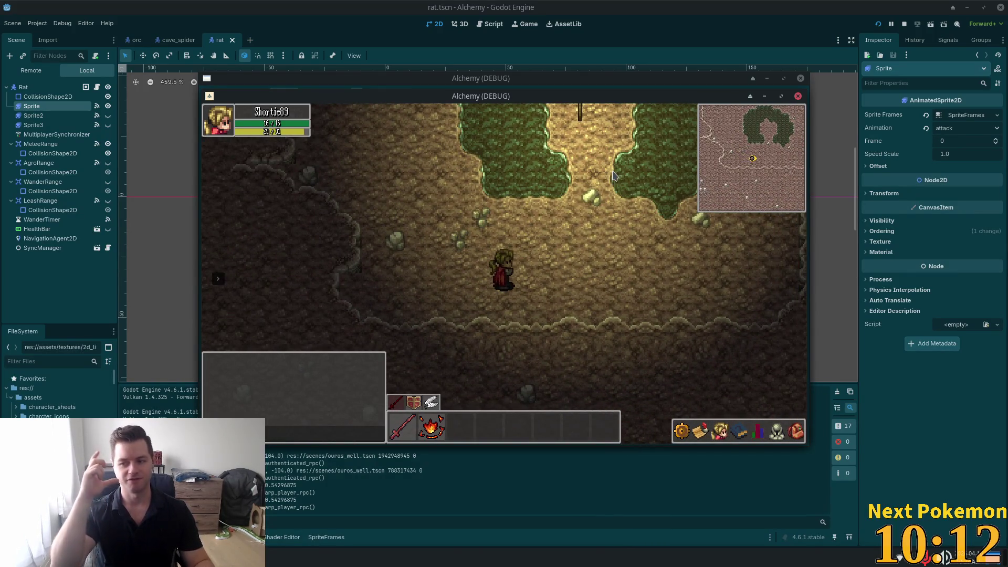
key(w)
key(a)
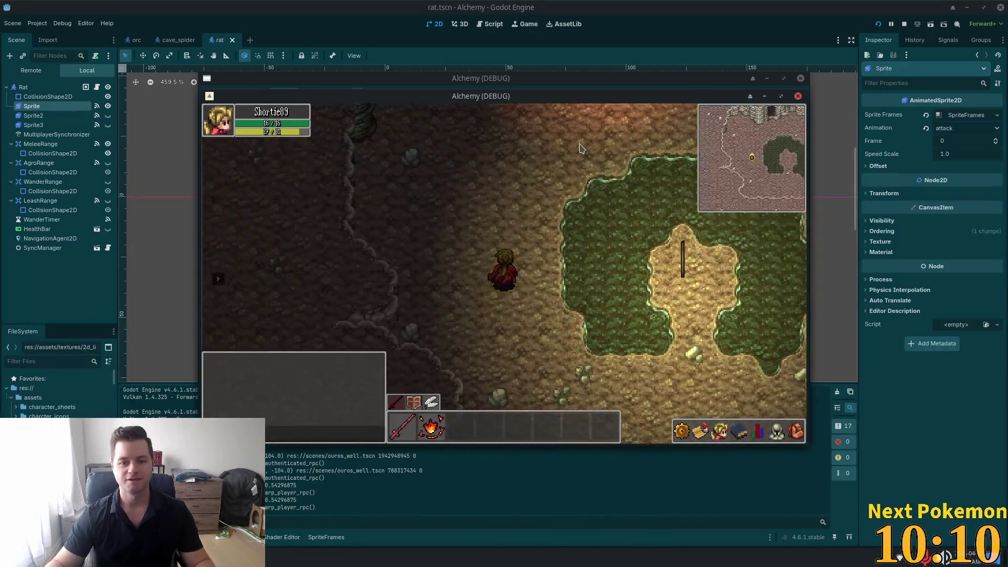
key(w)
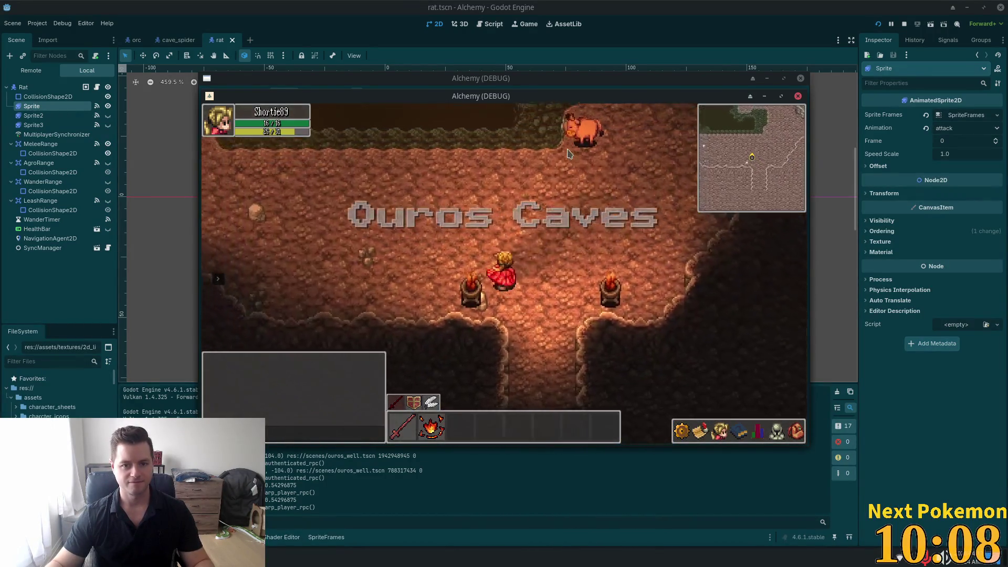
Walk around the caves, head back south to Ouros Well, and stop the game with F8.
key(d)
key(a)
key(s)
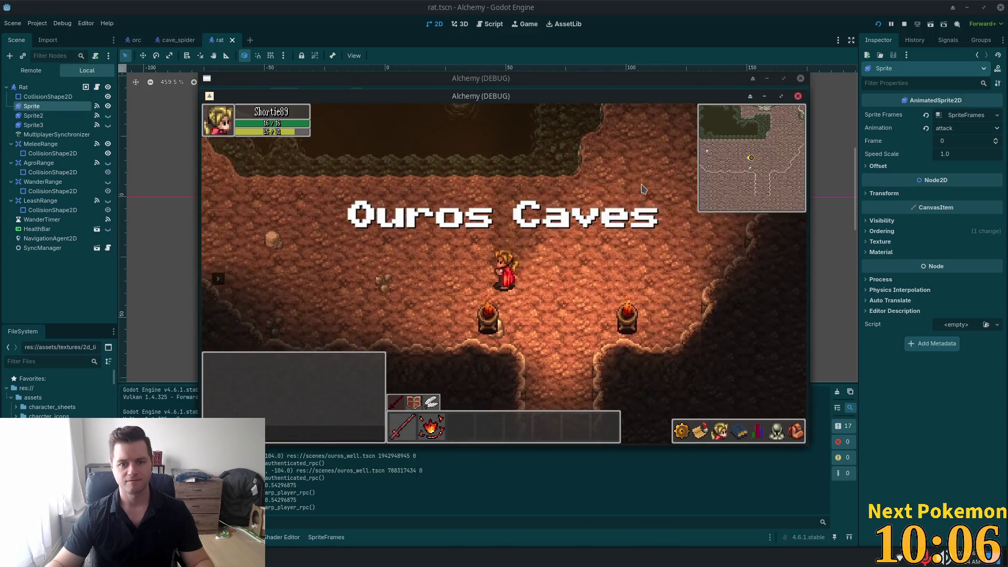
key(s)
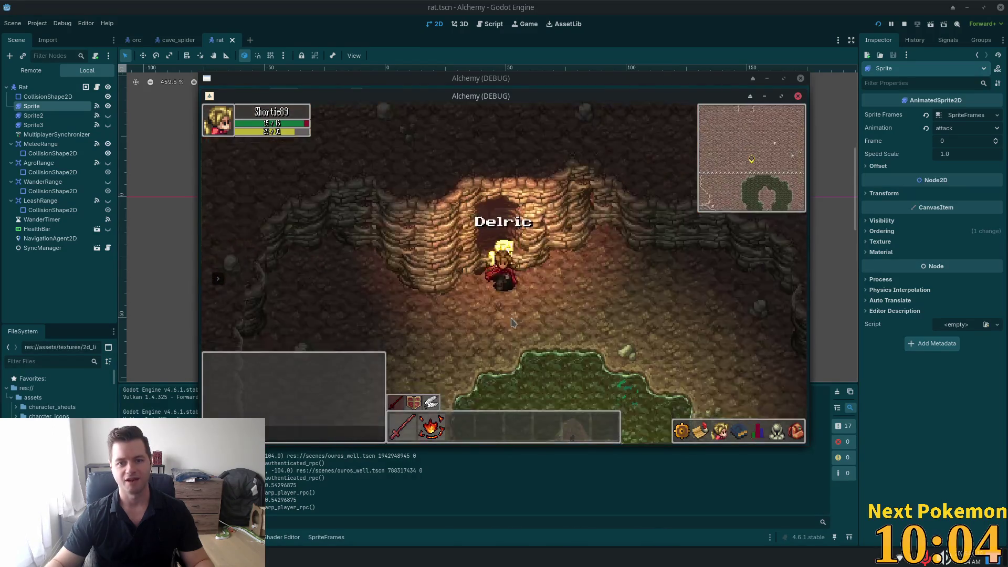
key(s)
key(a)
key(F8)
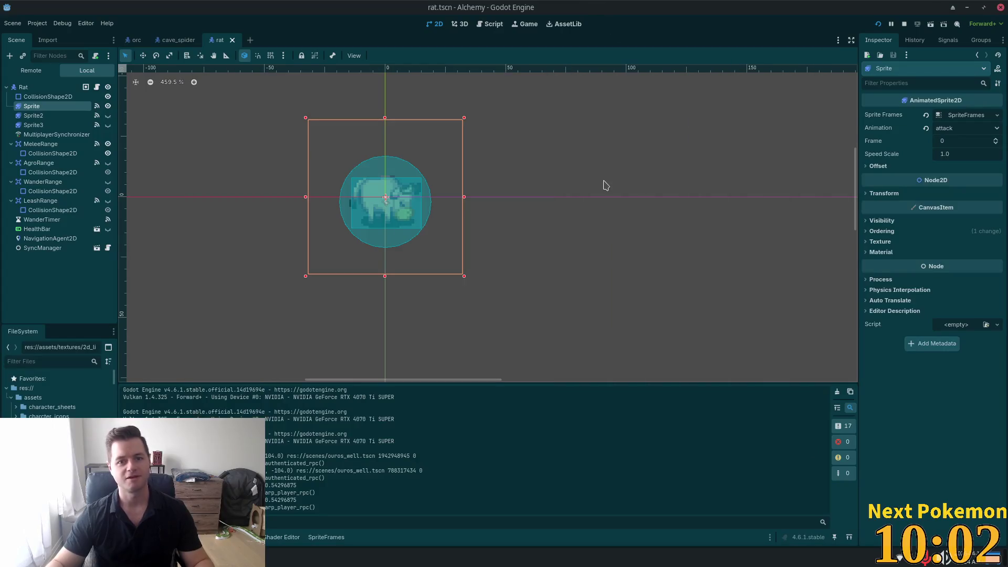
Show the rat sprite's SpriteFrames panel and start adding frames from a sprite sheet.
click(32, 106)
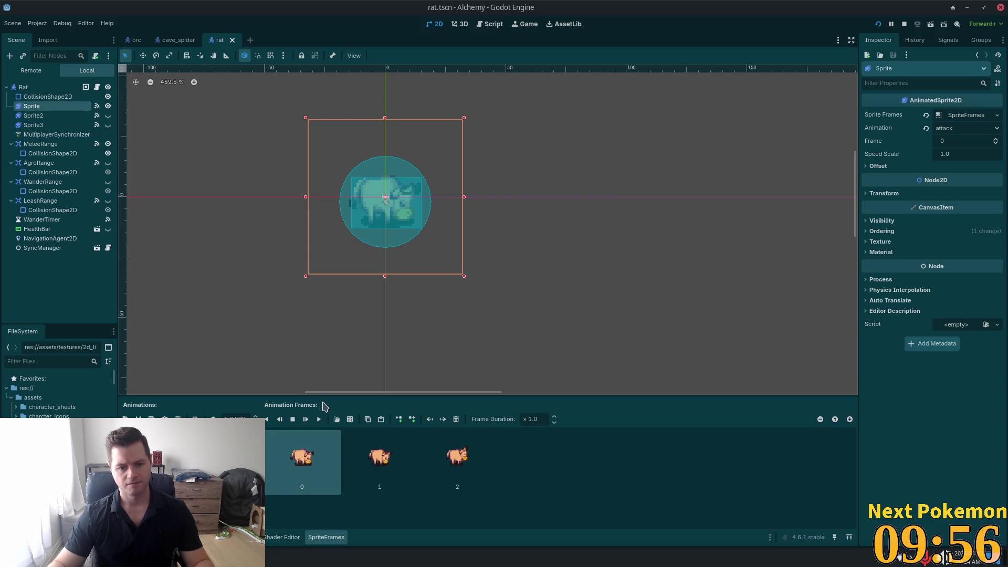
click(350, 419)
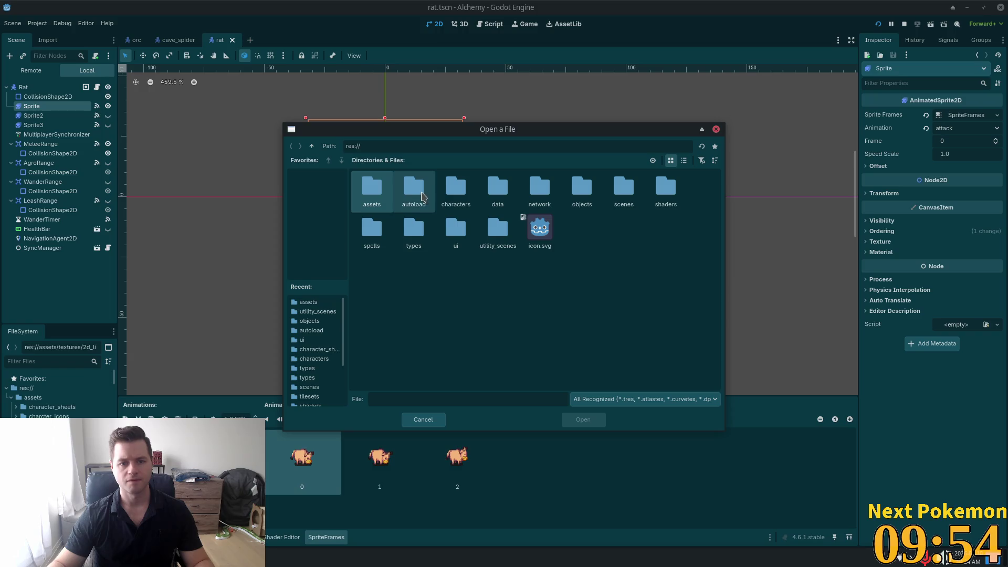
Open livestock_cattle-bull_A_v04.png from the assets folder in the Select Frames picker.
double_click(372, 188)
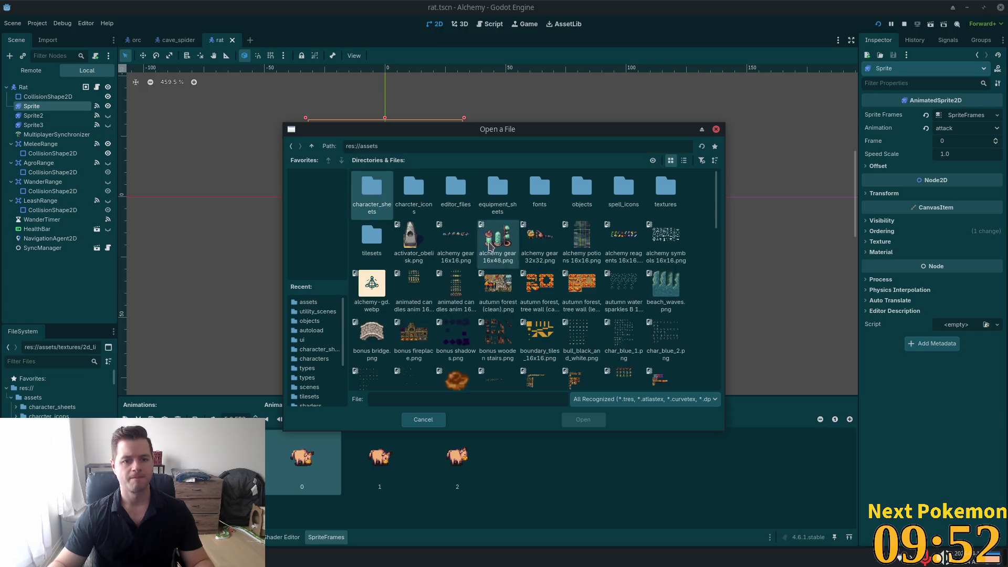
scroll(624, 288, down, 5)
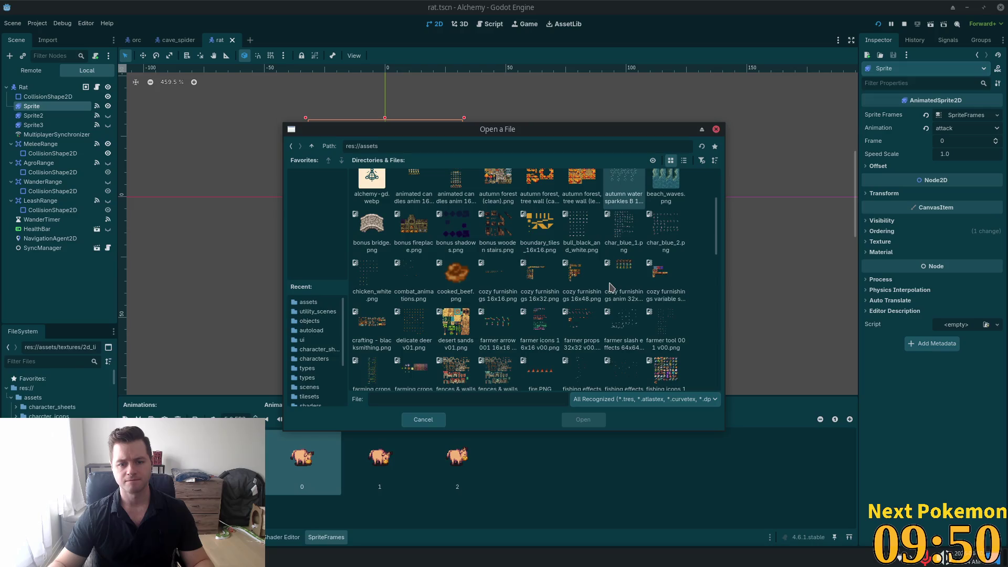
scroll(609, 286, down, 8)
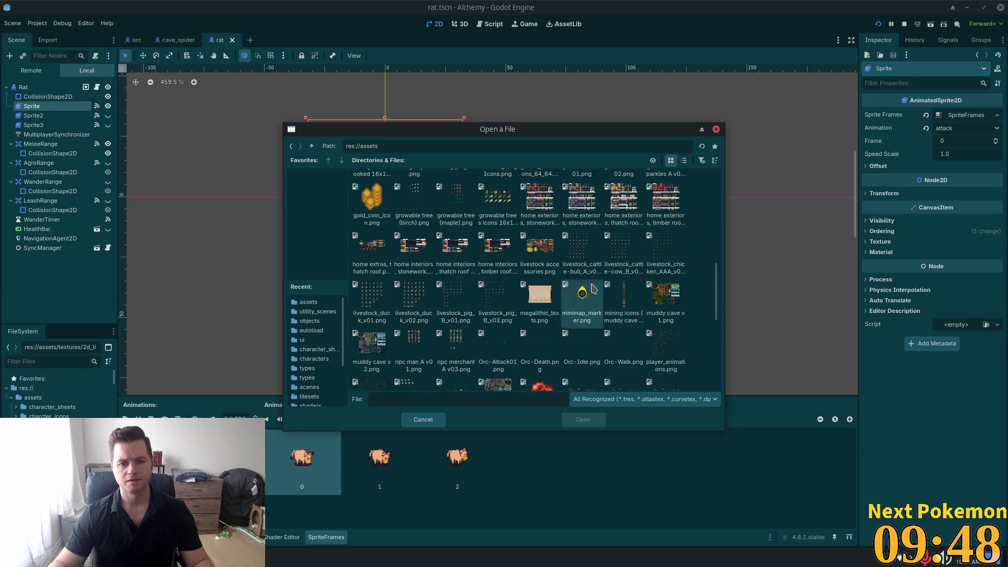
click(581, 251)
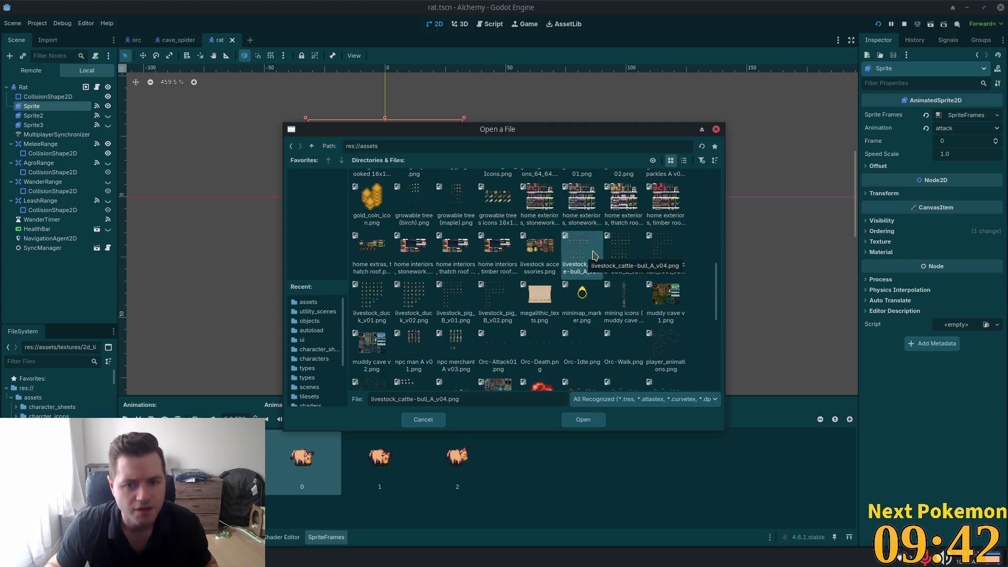
scroll(596, 256, up, 2)
scroll(595, 256, down, 2)
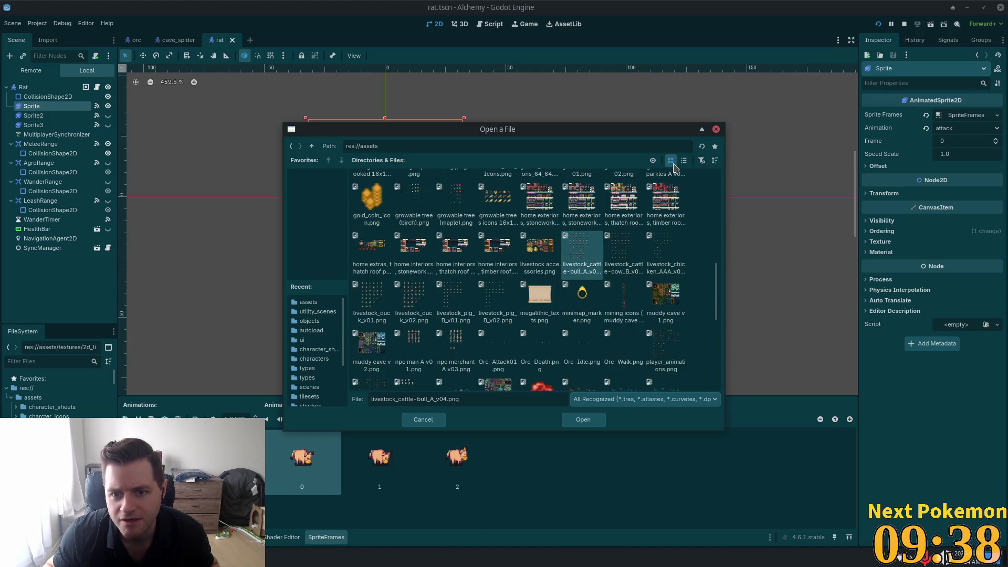
click(682, 265)
scroll(656, 272, up, 1)
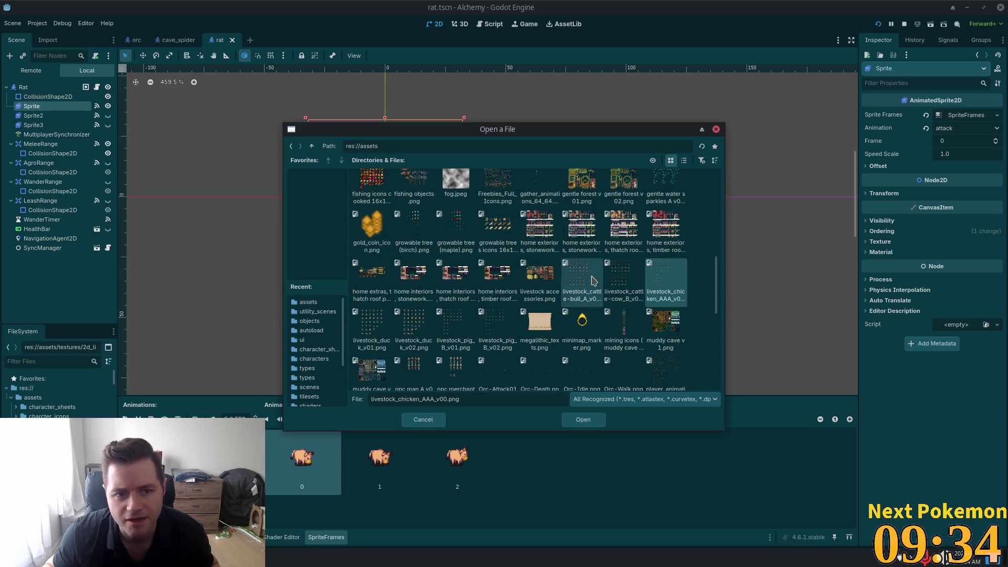
click(594, 284)
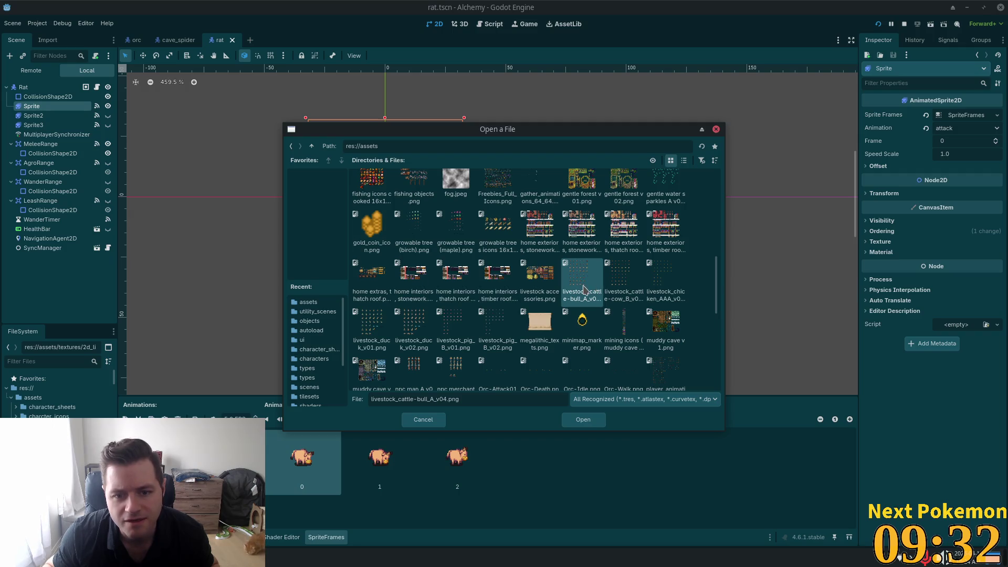
double_click(588, 282)
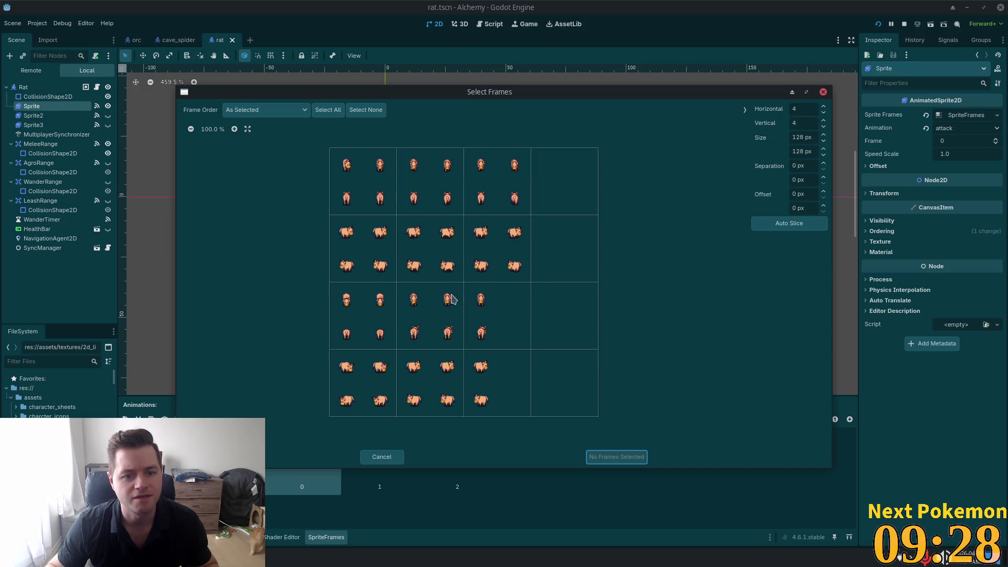
Auto Slice the bull sheet, set Horizontal to 8 for 64 px frames, inspect, then close without adding.
click(790, 227)
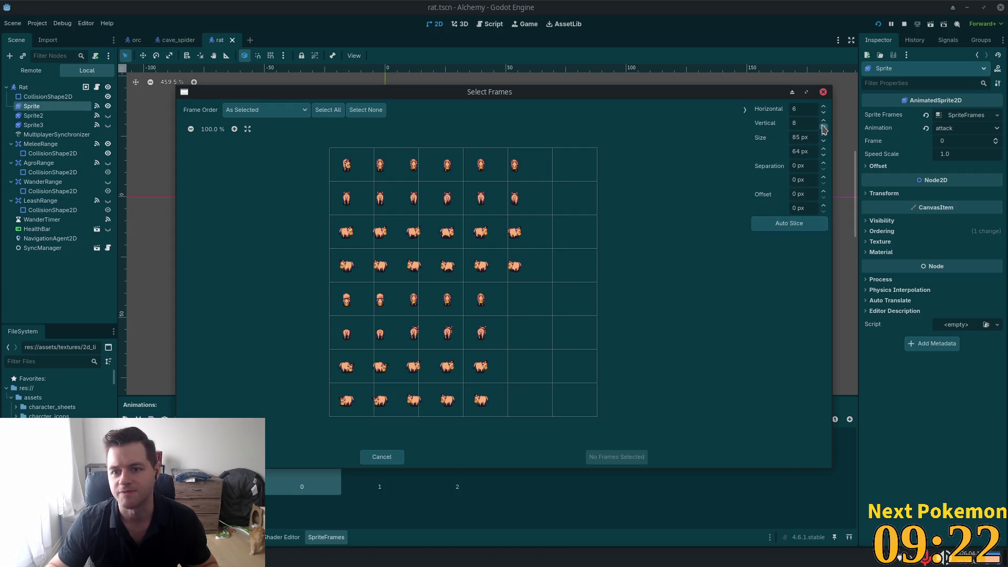
click(823, 107)
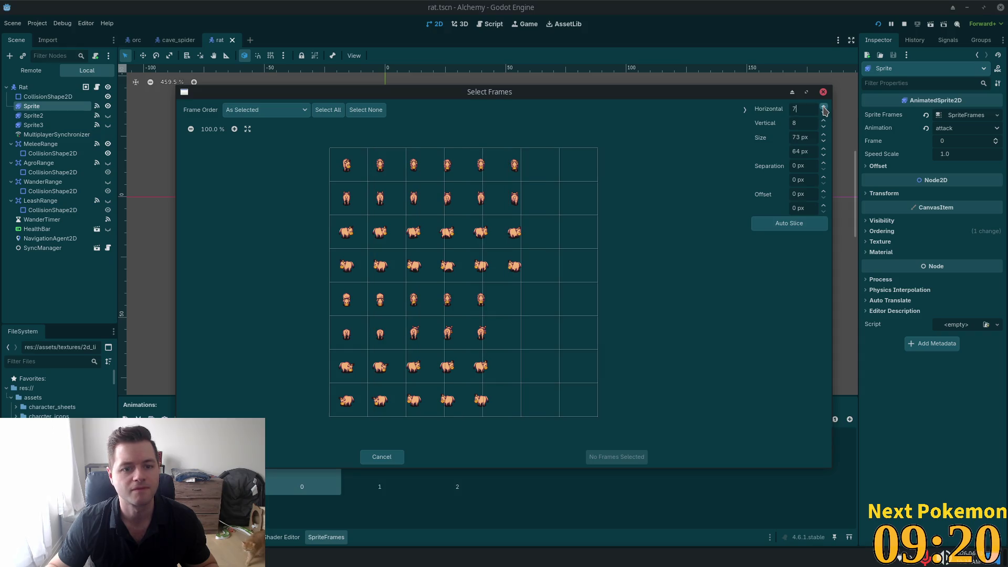
click(823, 107)
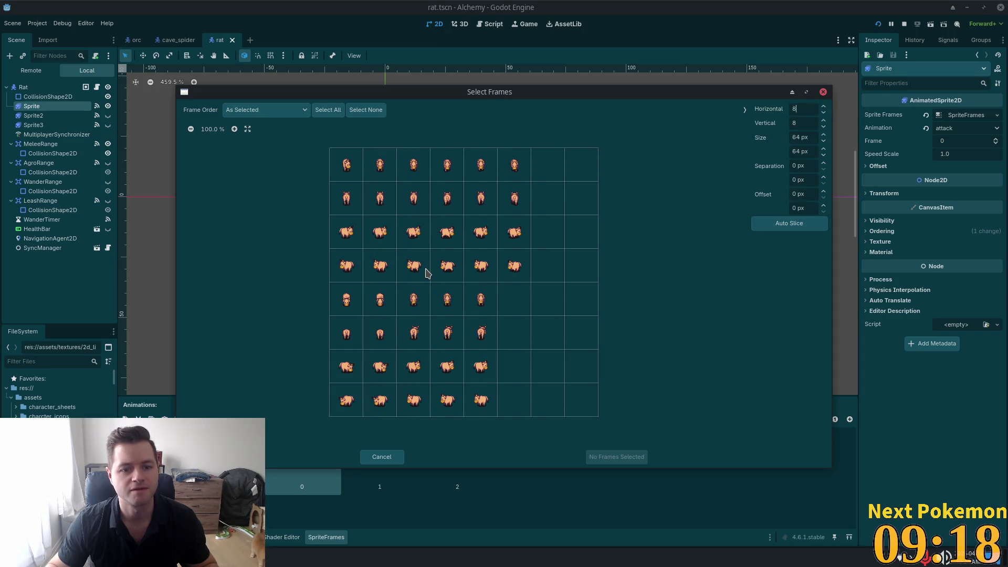
scroll(420, 272, up, 2)
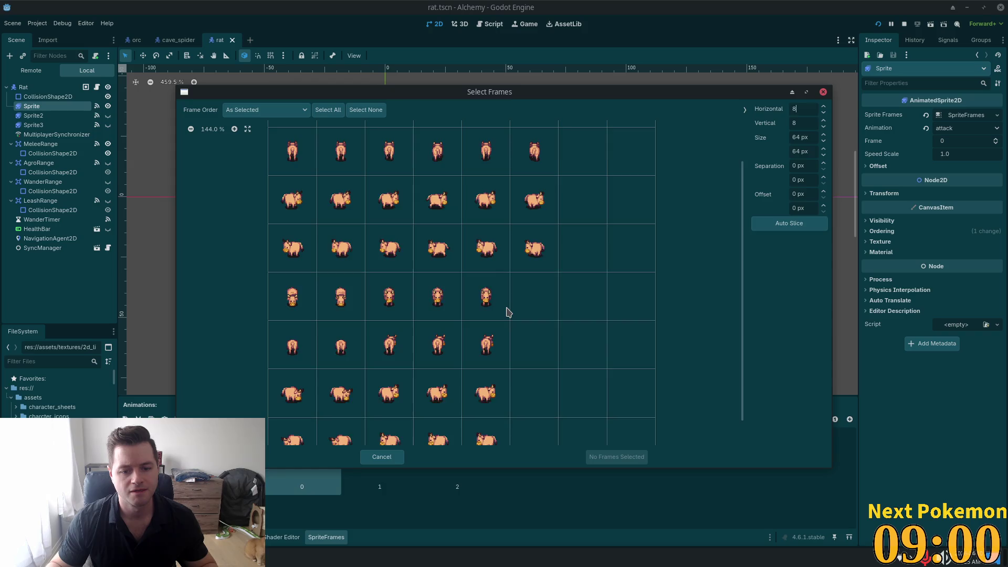
scroll(509, 313, down, 2)
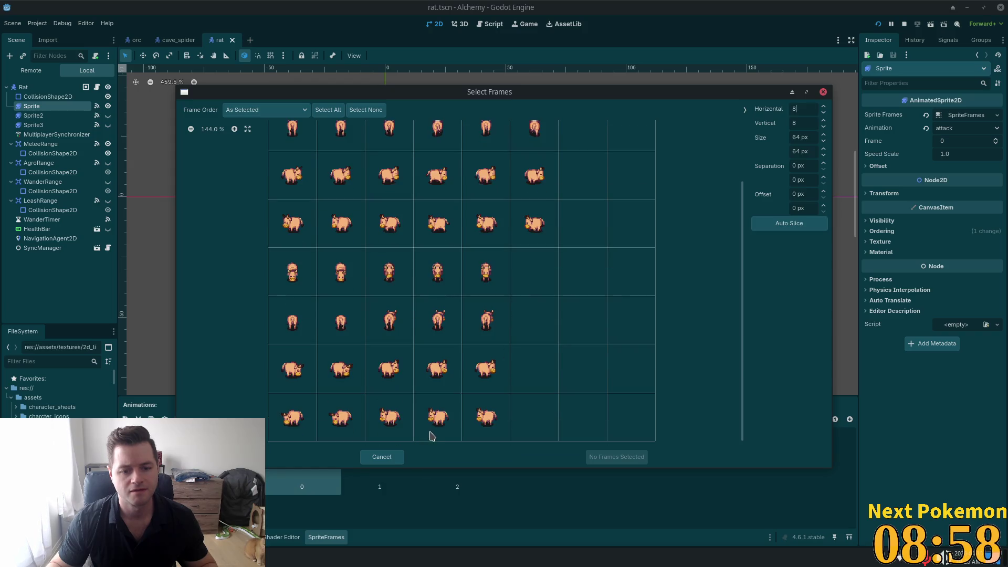
scroll(527, 321, up, 1)
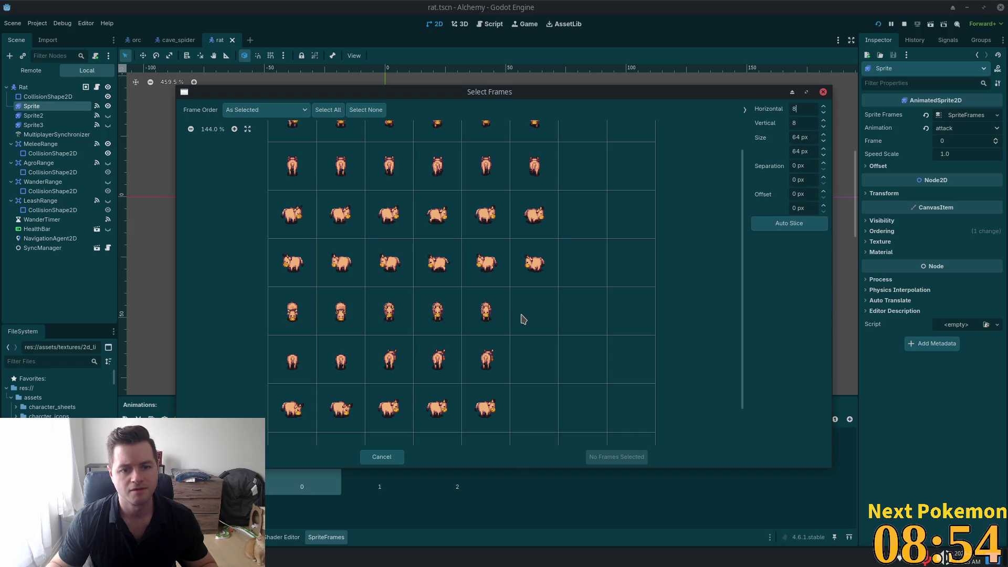
scroll(340, 205, up, 2)
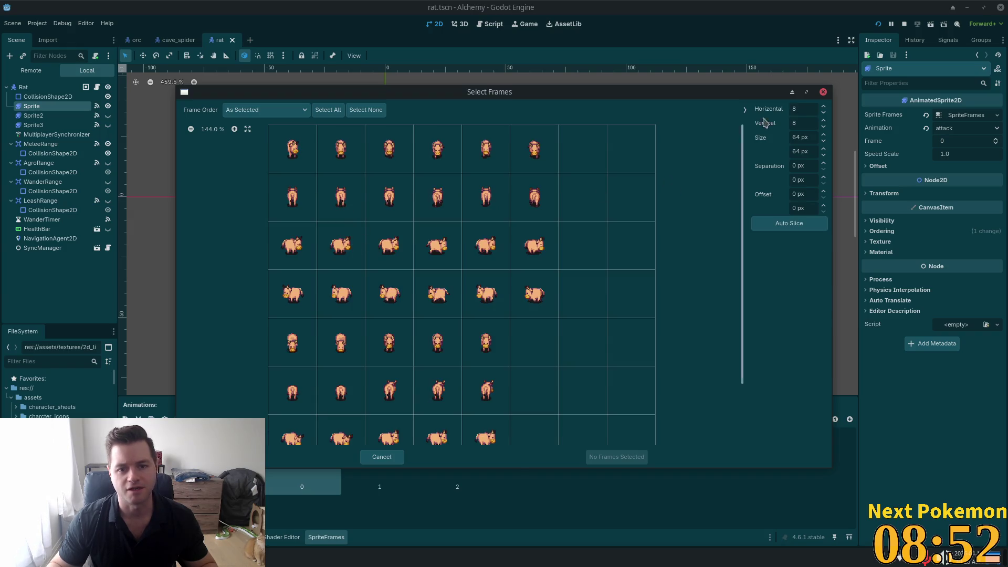
click(823, 92)
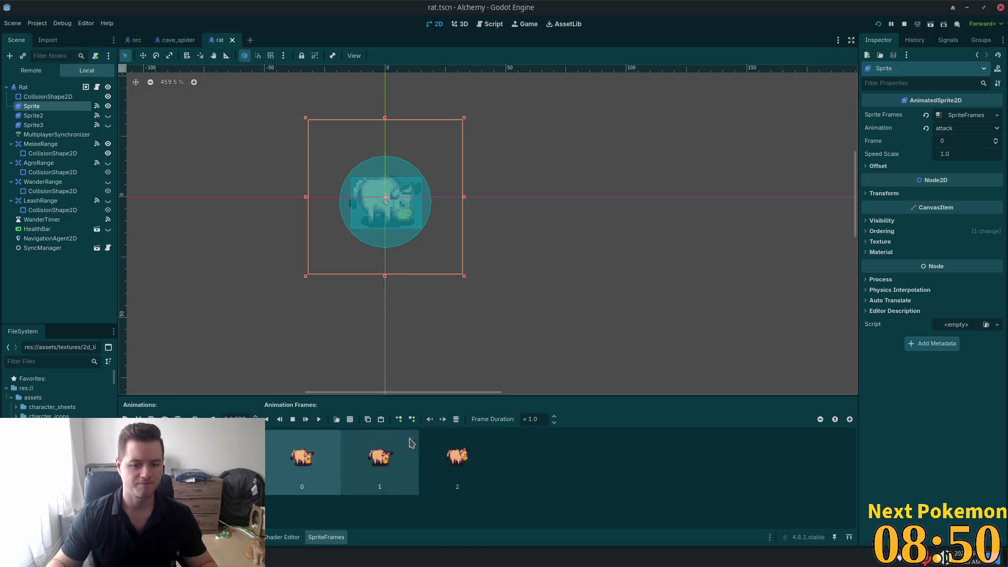
Duplicate the walk animation and rename the copy to run.
key(Down)
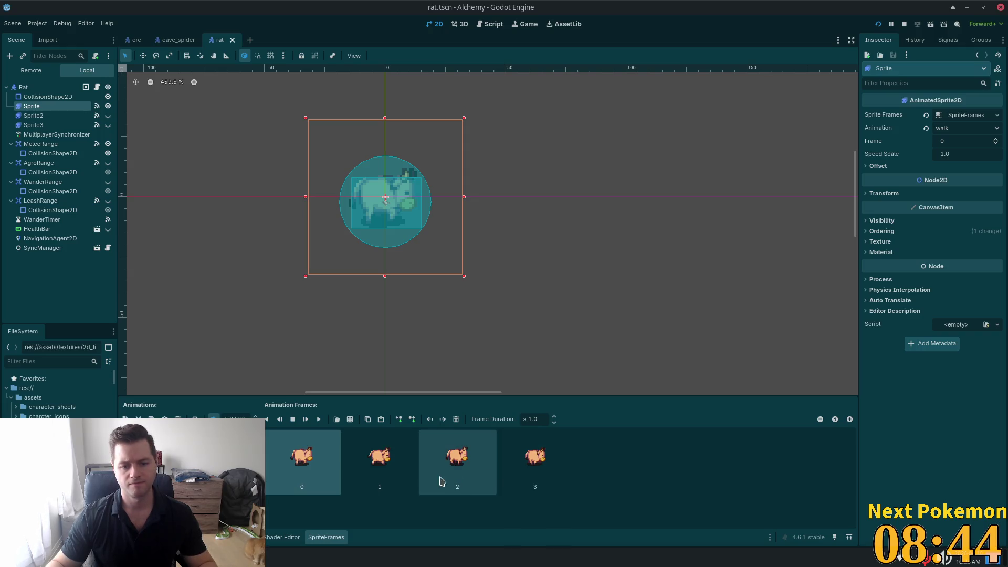
key(ctrl+a)
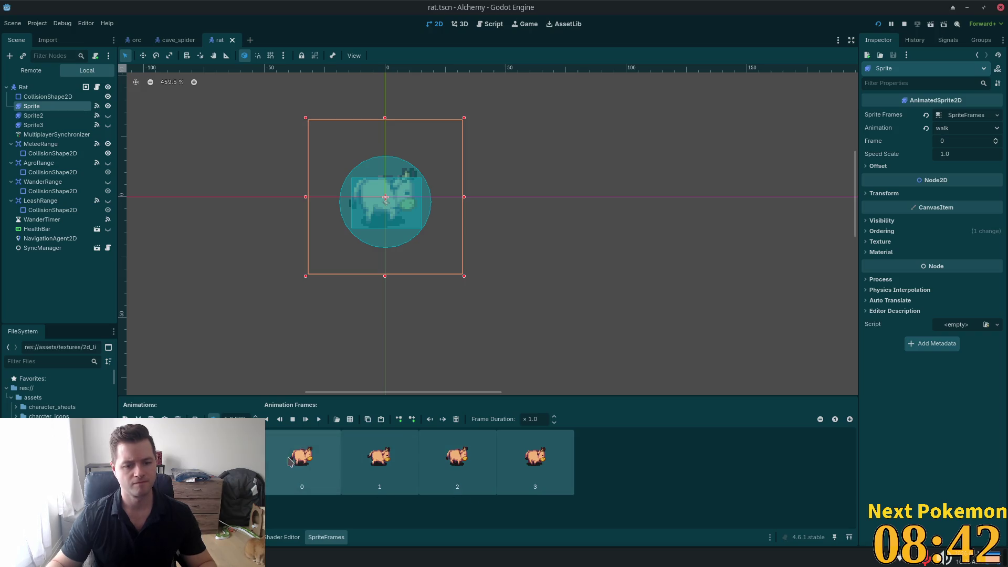
right_click(305, 457)
key(Escape)
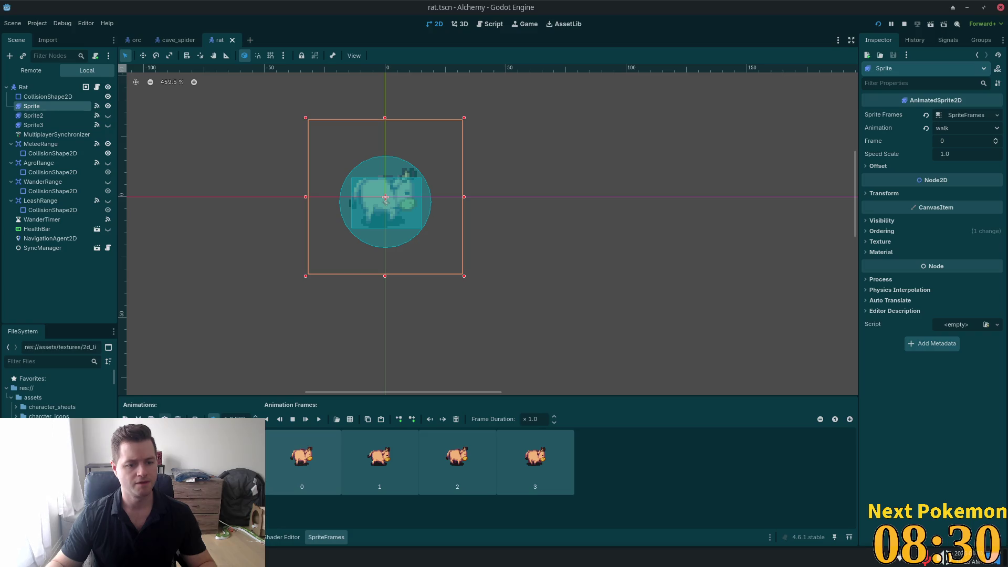
key(Return)
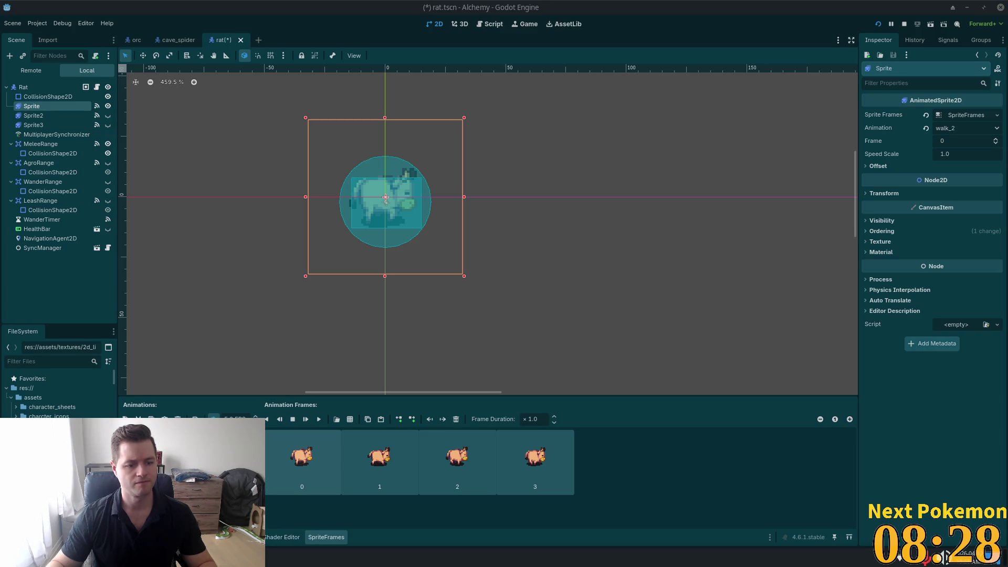
text(run)
key(Return)
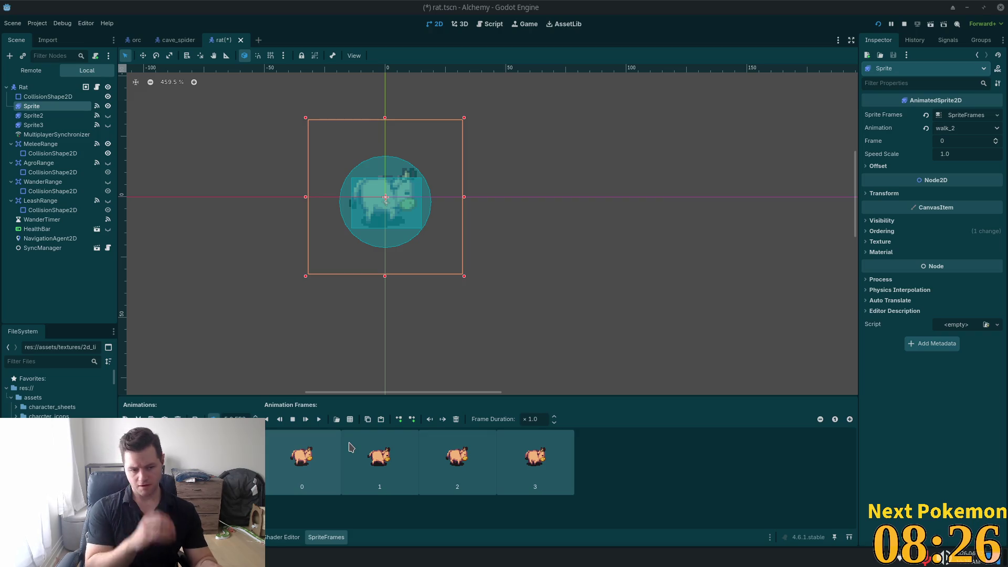
Create run_down and run_up as copies of walk_down and walk_up.
click(151, 444)
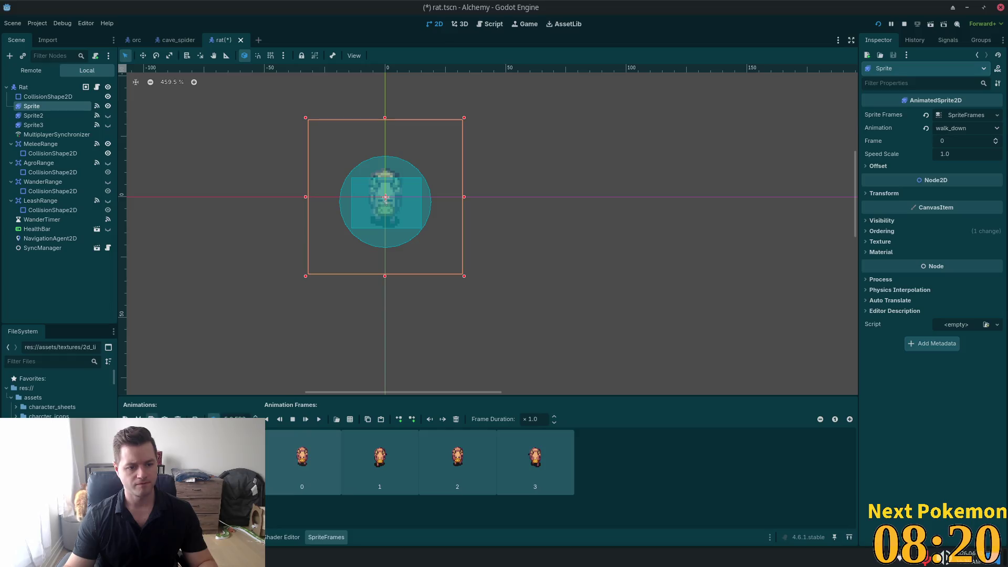
key(Return)
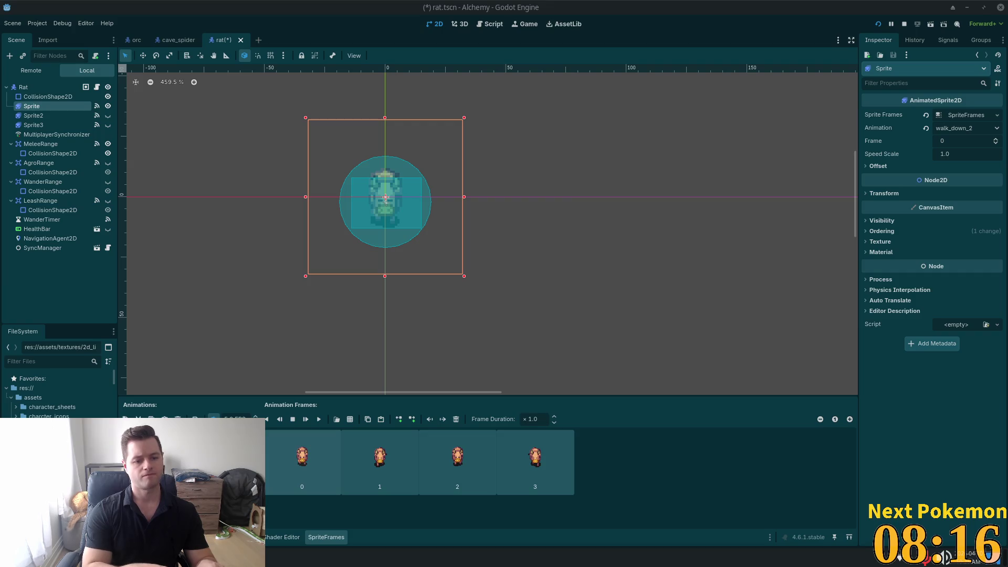
click(157, 462)
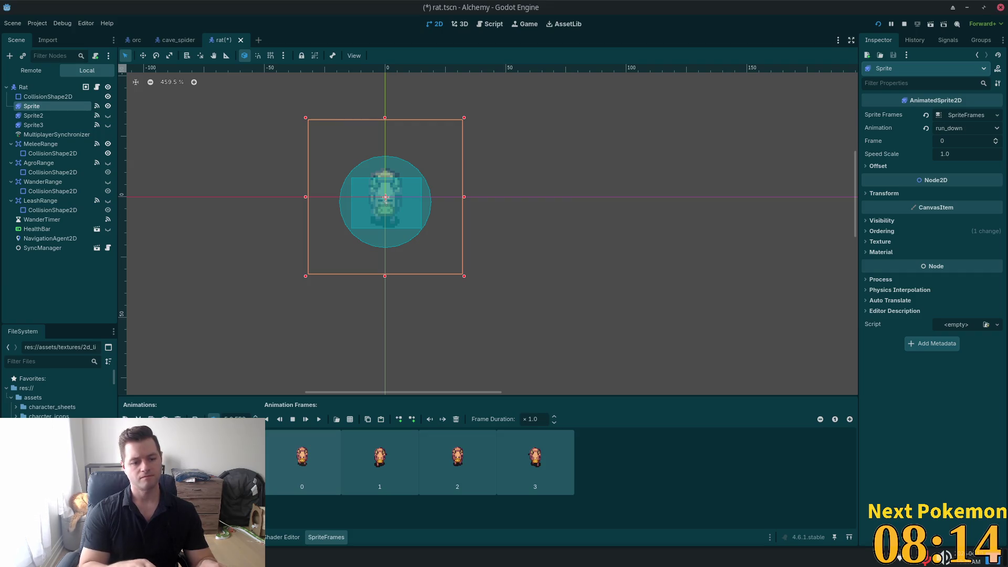
click(158, 504)
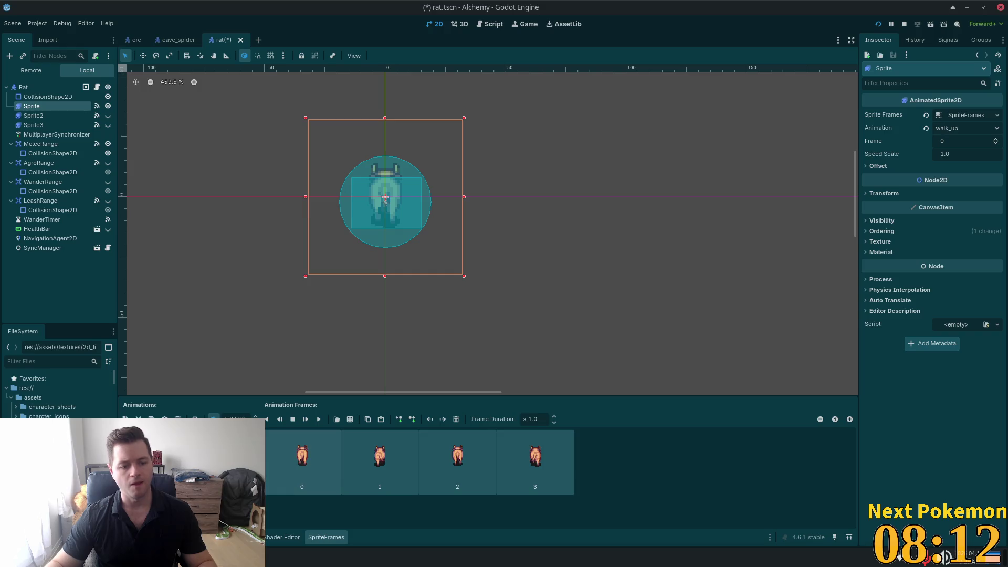
click(164, 419)
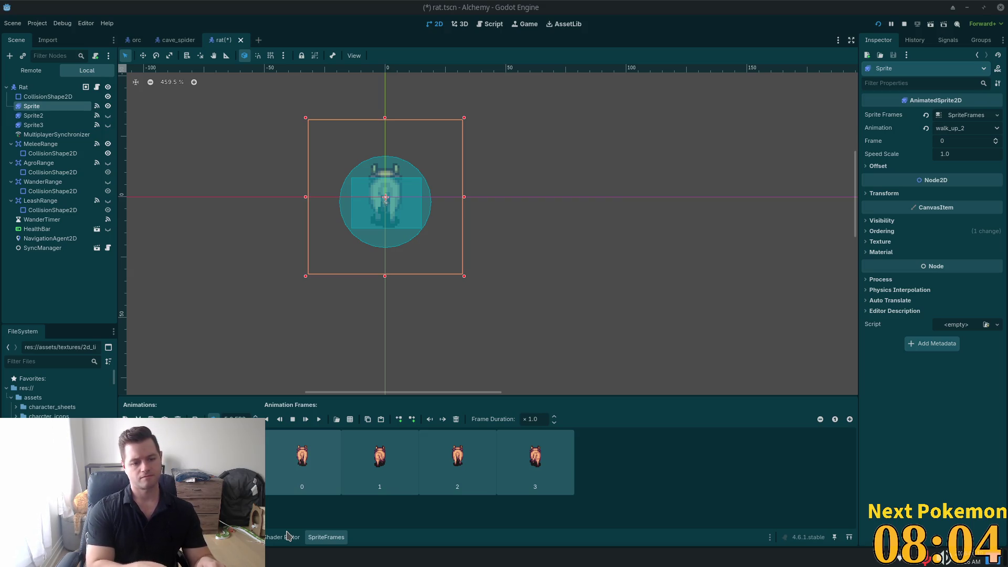
click(157, 462)
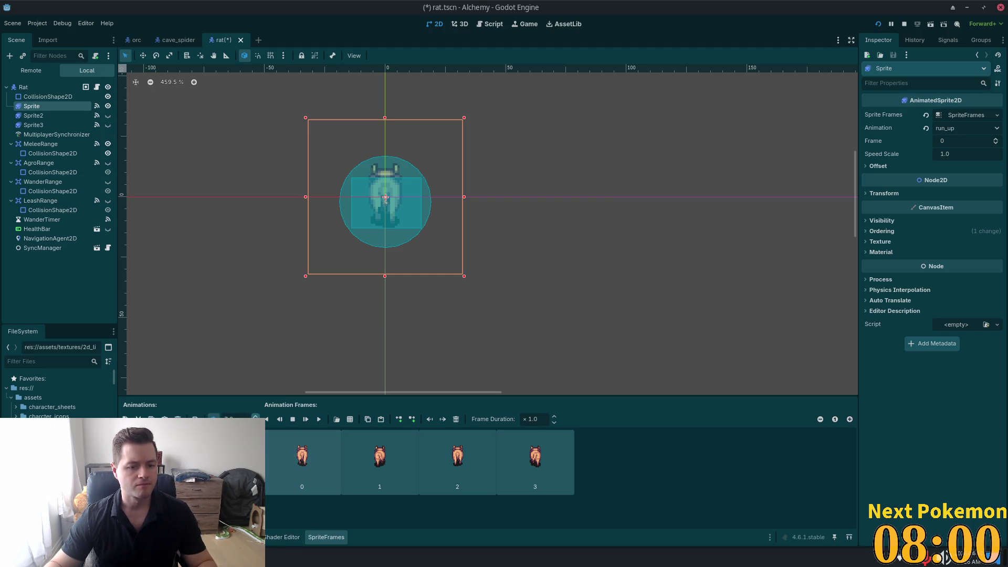
Preview the run animation's bull frames and save rat.tscn.
click(158, 451)
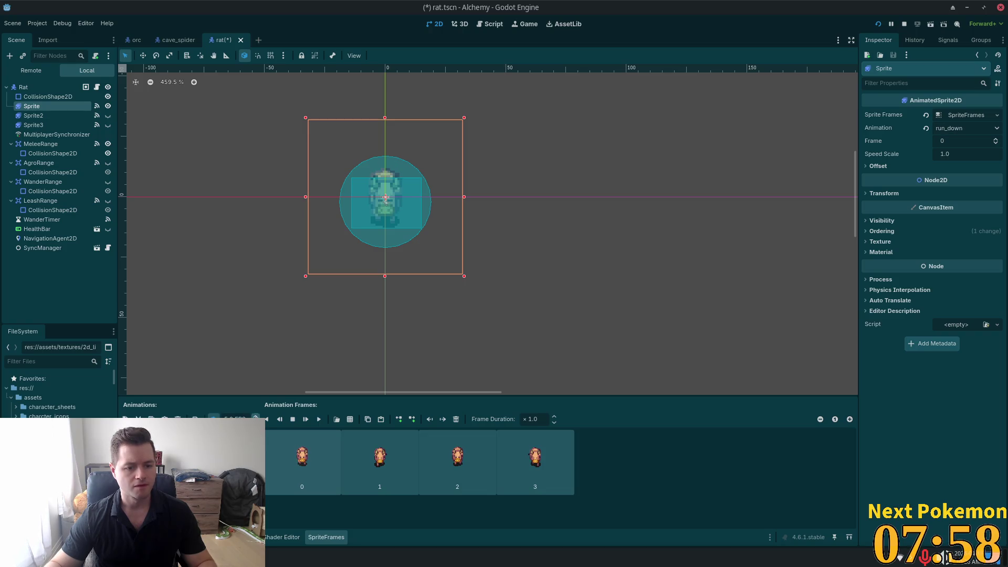
key(Up)
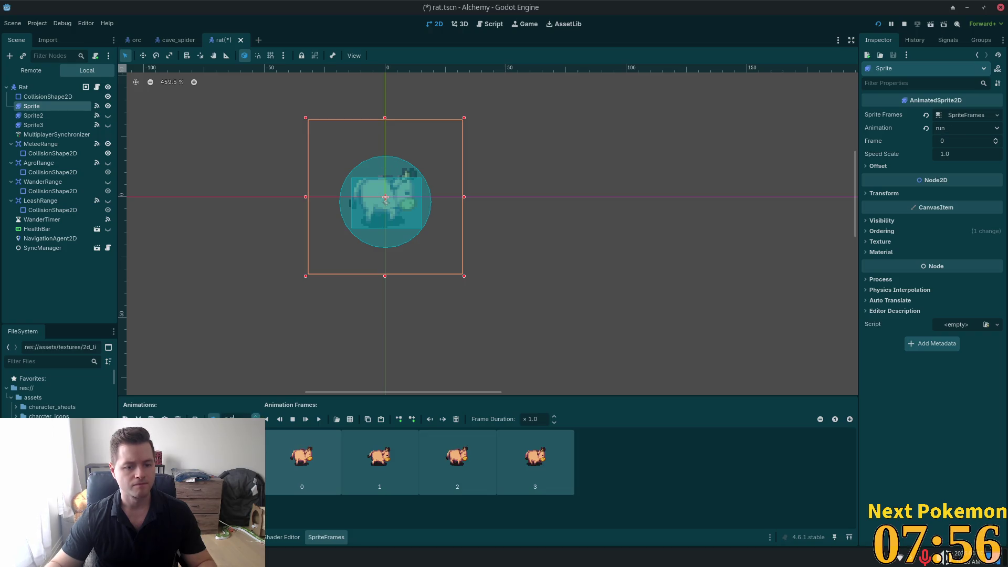
click(319, 423)
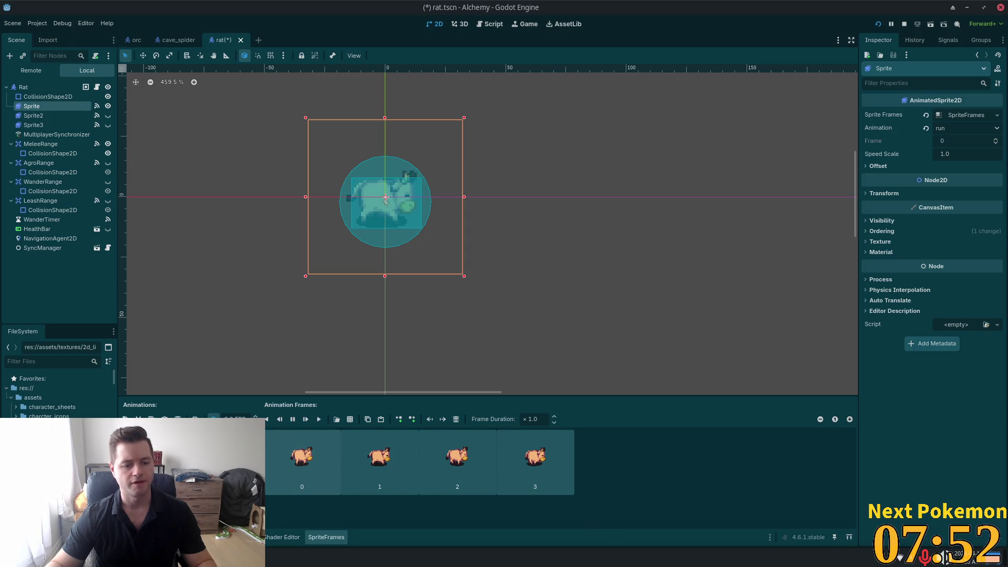
key(Up)
key(ctrl+s)
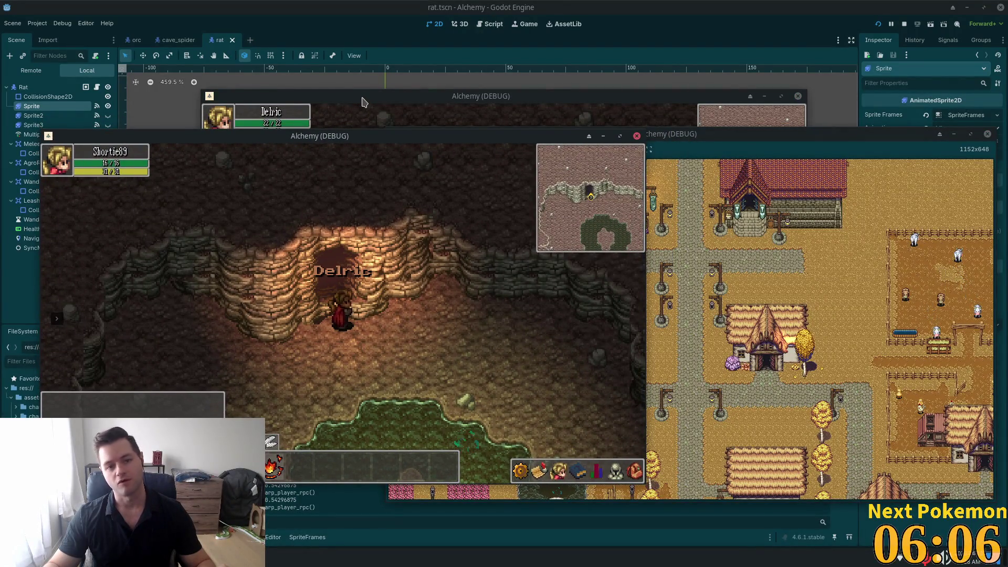
Arrange the two Alchemy (DEBUG) windows side by side, one at the left in front.
mouse_move(364, 100)
mouse_down()
mouse_move(535, 109)
mouse_move(544, 135)
mouse_up()
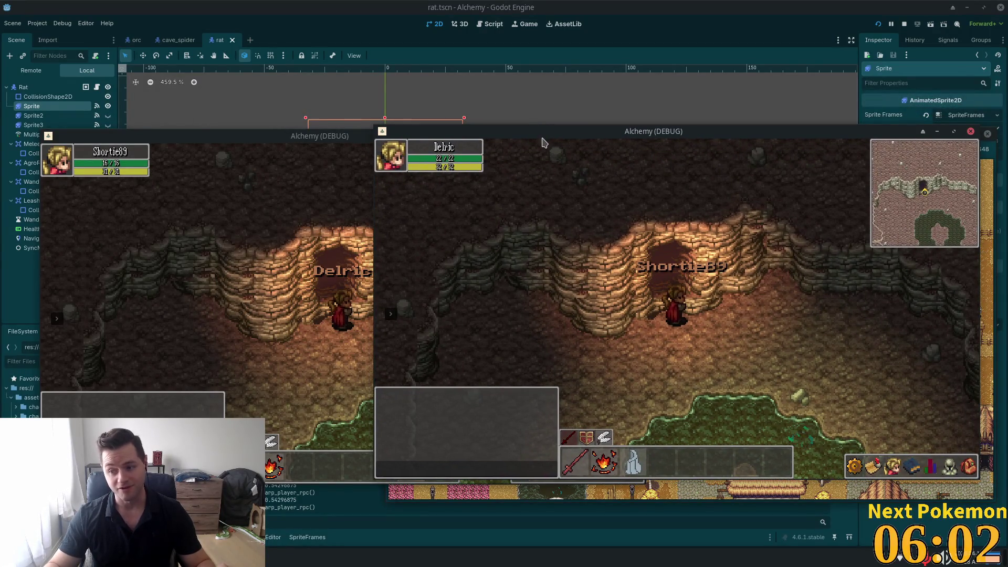
mouse_move(335, 139)
mouse_down()
mouse_move(305, 154)
mouse_move(305, 176)
mouse_up()
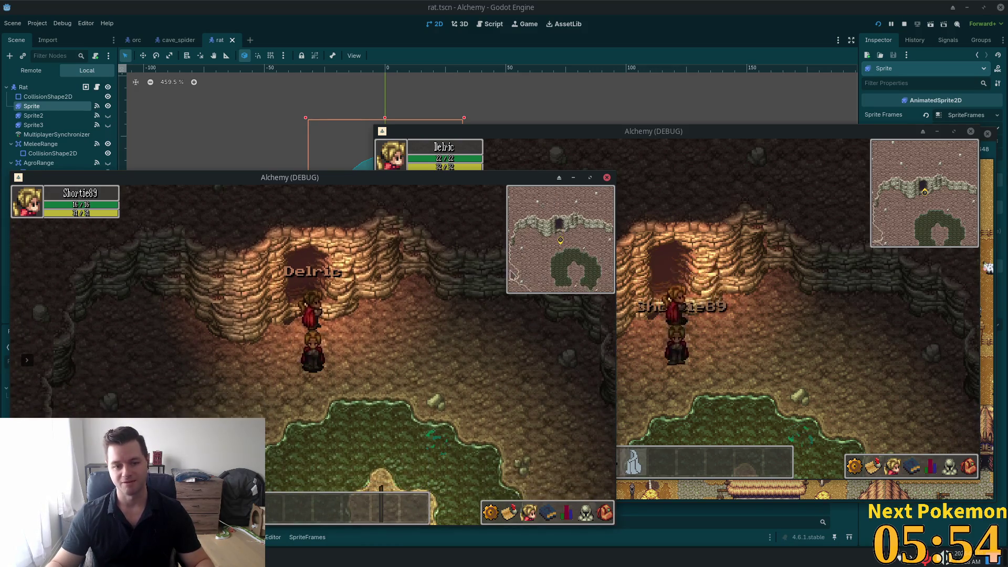
In the right game window, walk into Ouros Caves and north-east past the bulls and bats.
click(764, 289)
key(a)
key(w)
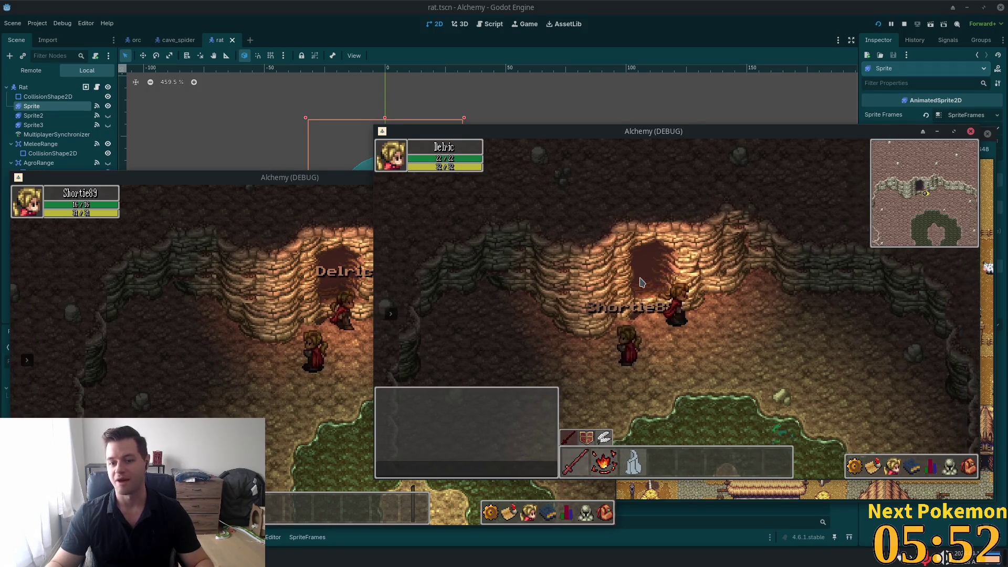
key(a)
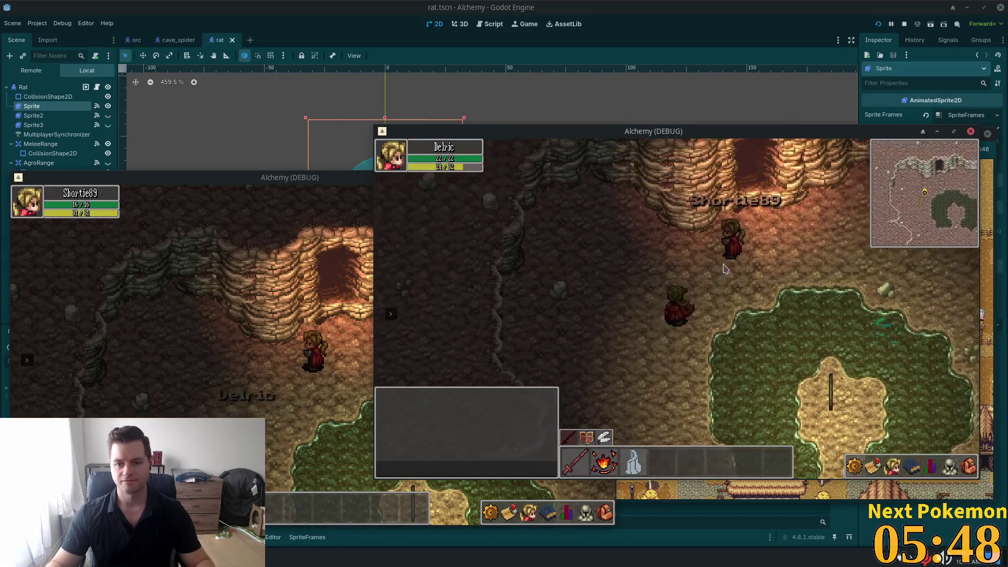
key(d)
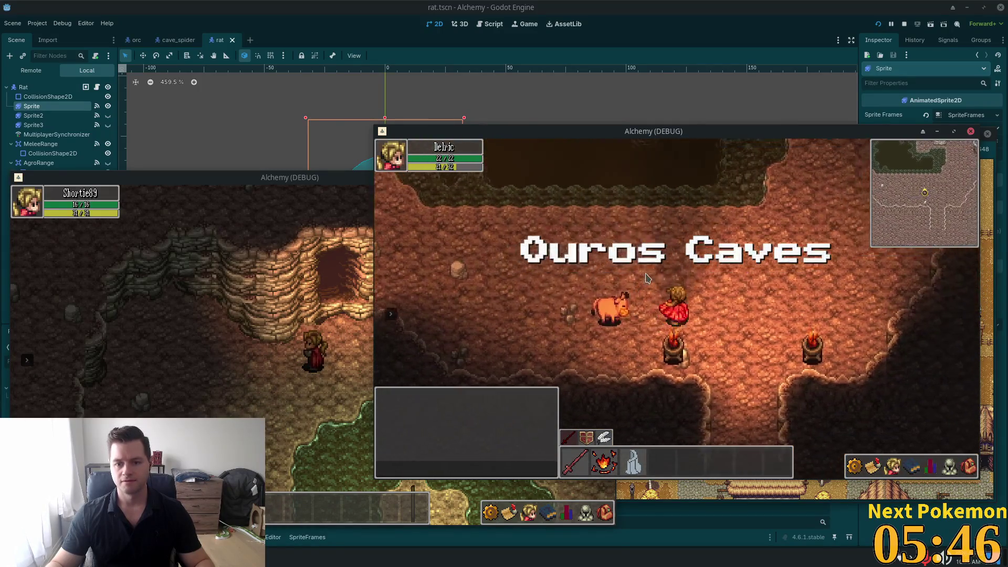
key(d)
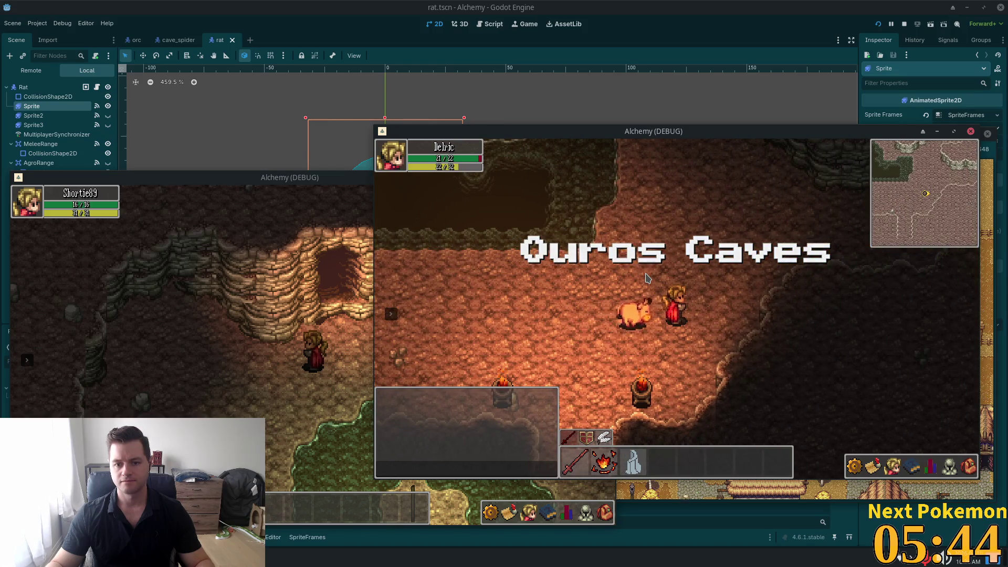
key(w)
key(d)
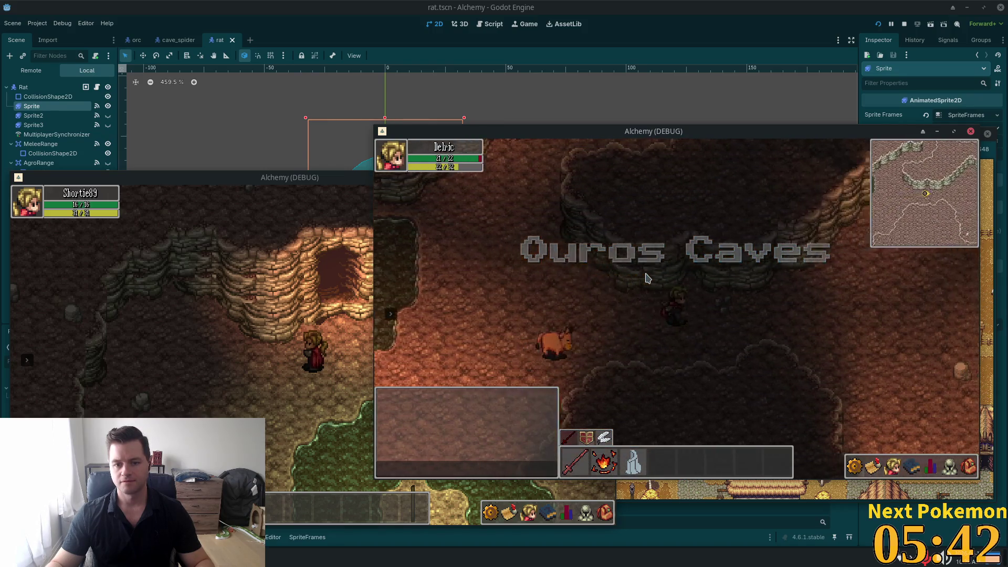
key(d)
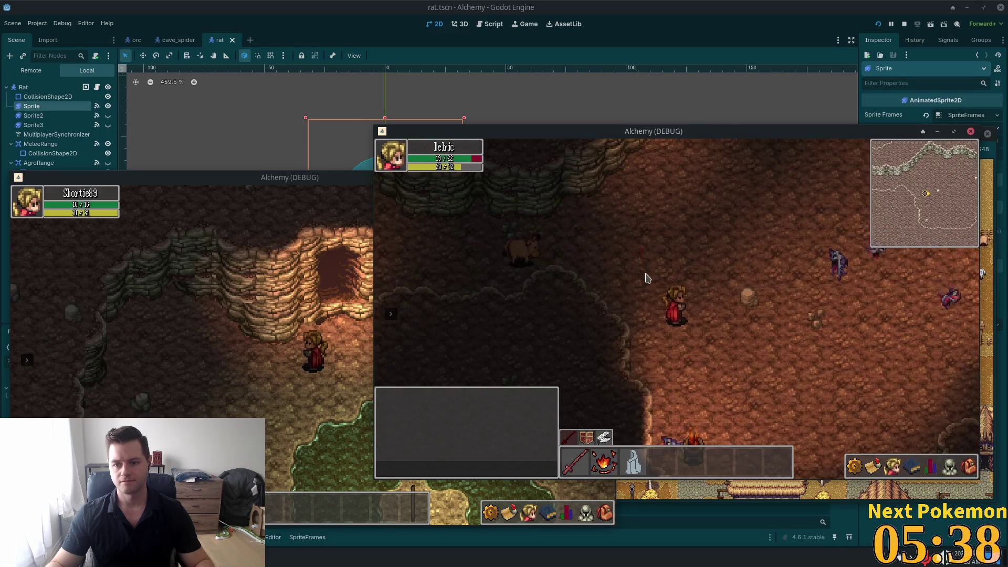
key(w)
key(d)
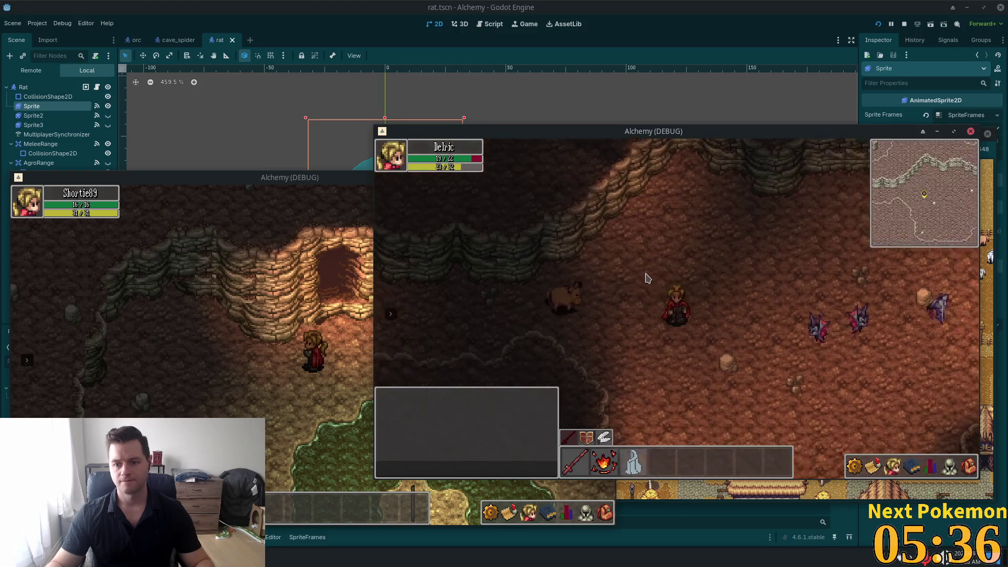
key(w)
key(d)
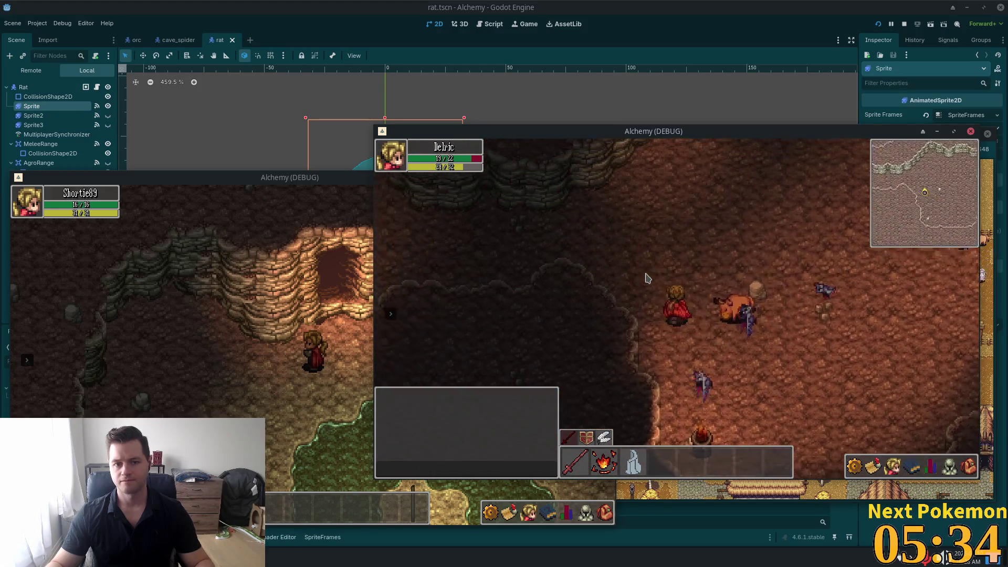
key(w)
key(d)
key(d)
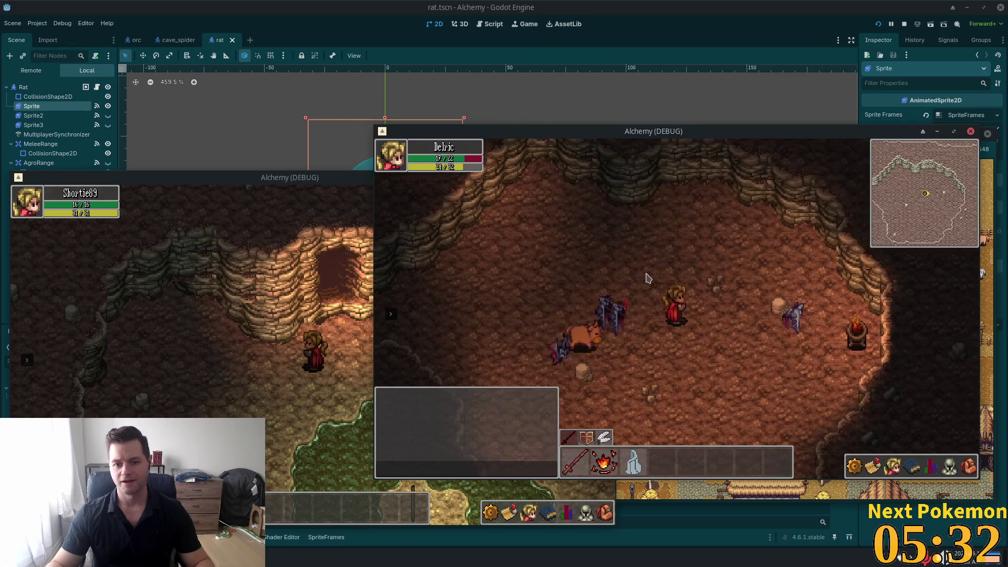
Double back west, then work upward through the cave alongside the bull.
key(a)
key(a)
key(s)
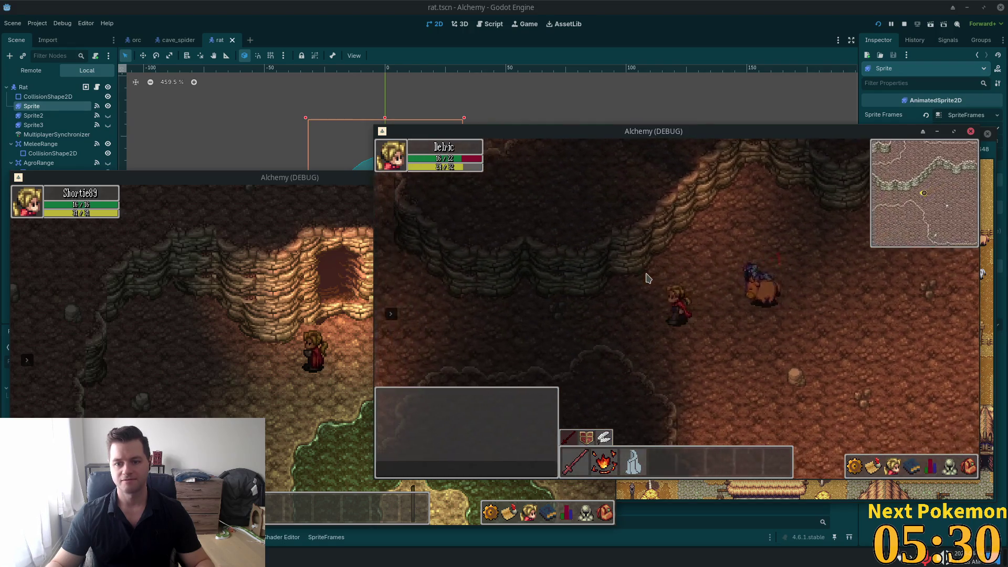
key(a)
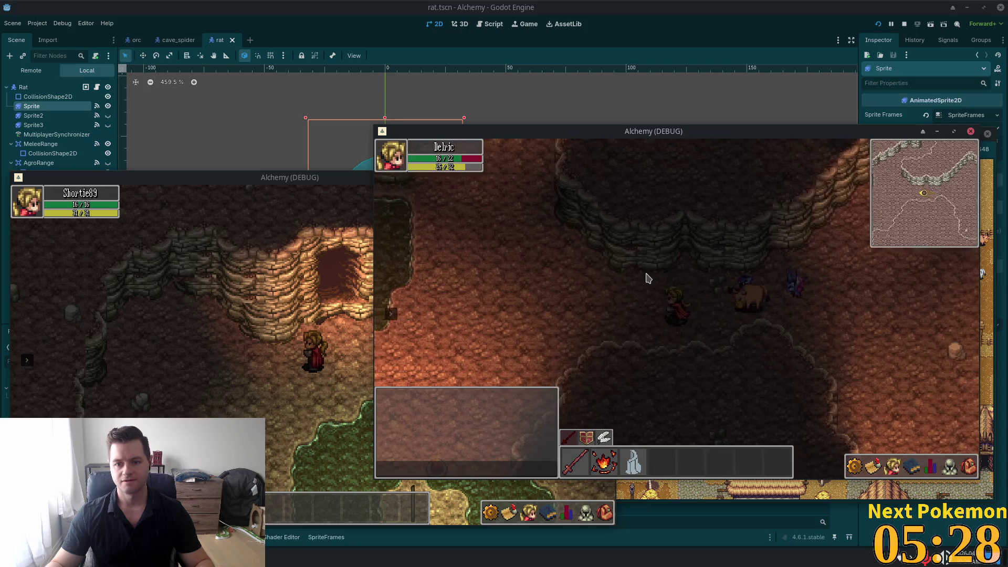
key(a)
key(a)
key(s)
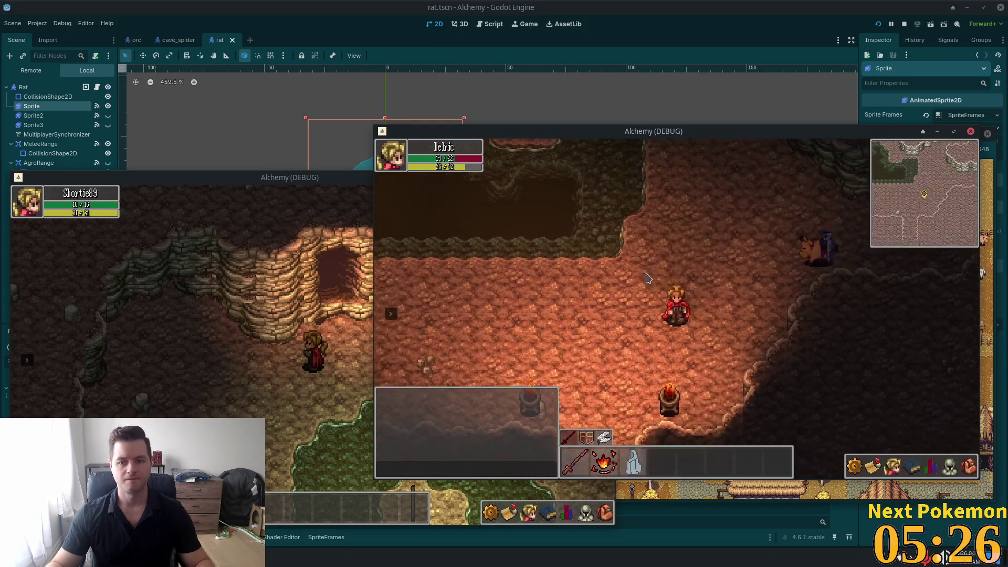
key(a)
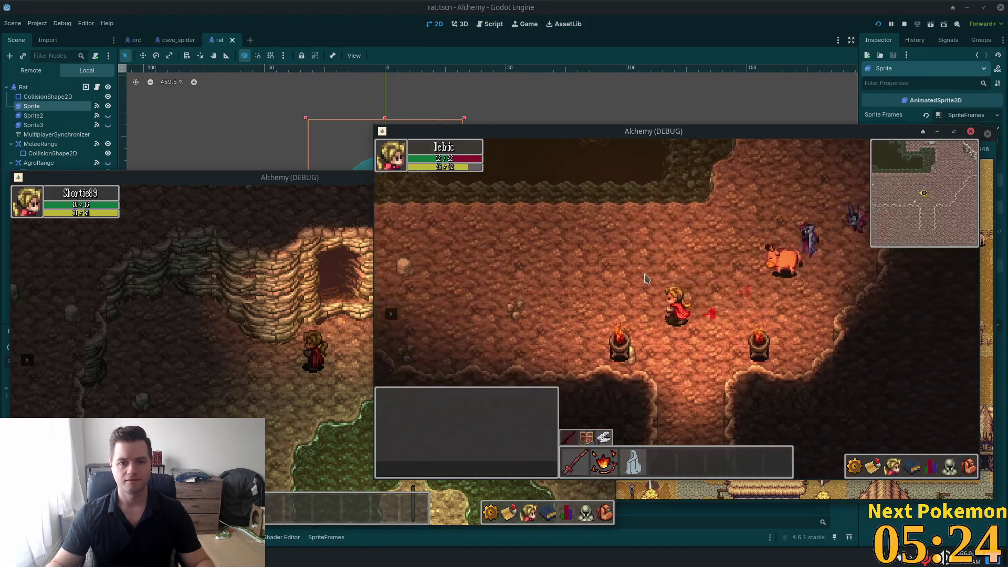
key(w+d)
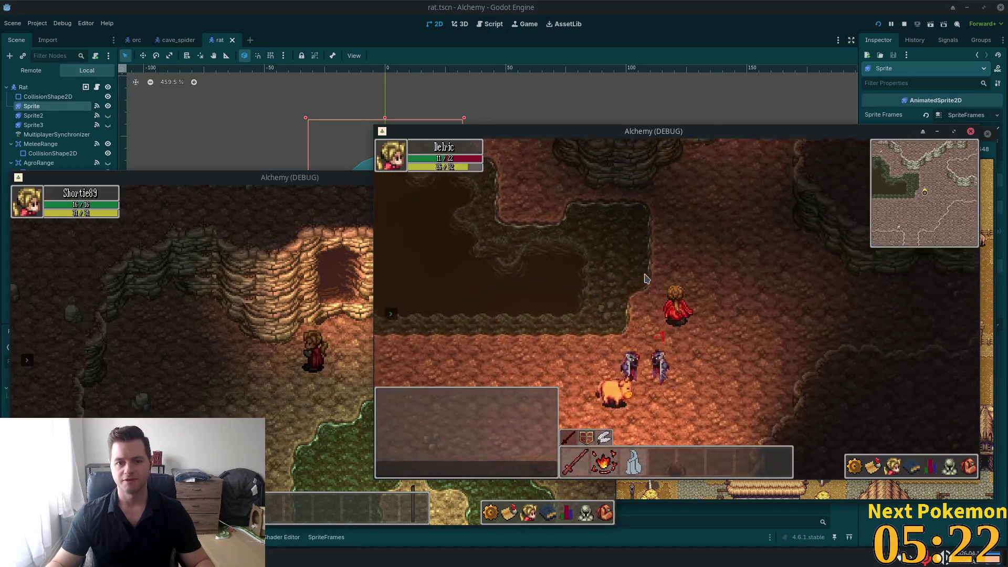
key(w)
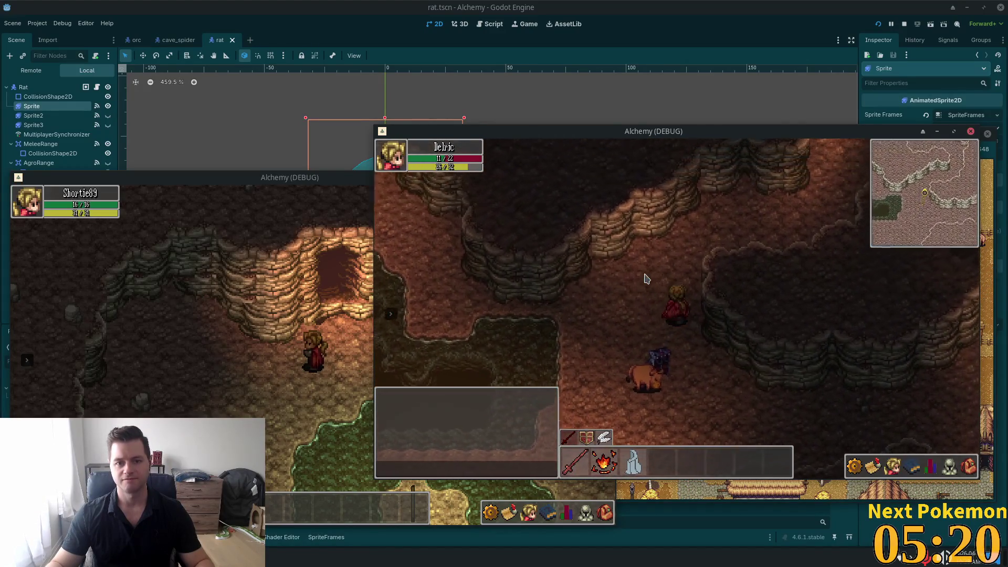
key(w)
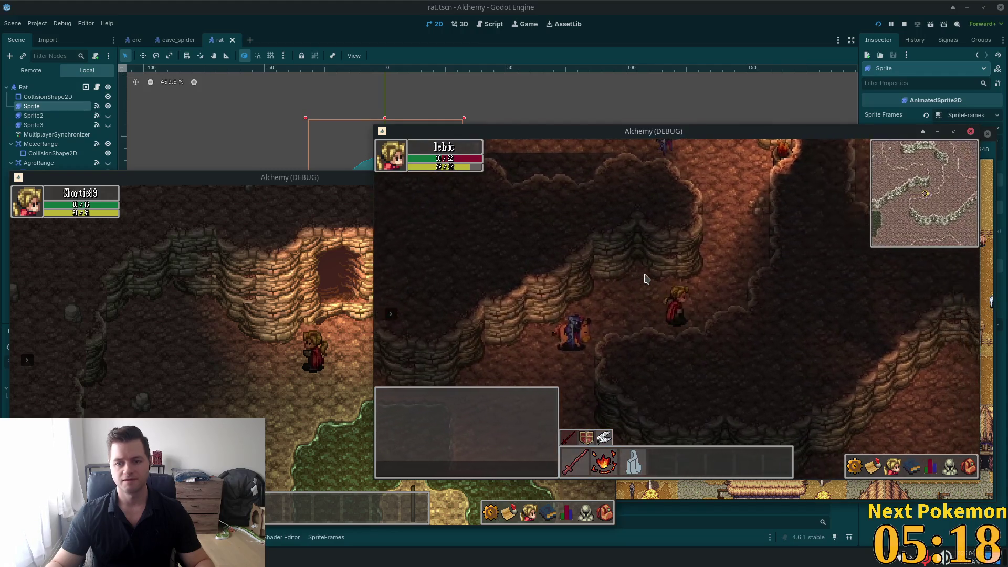
key(w+d)
key(a)
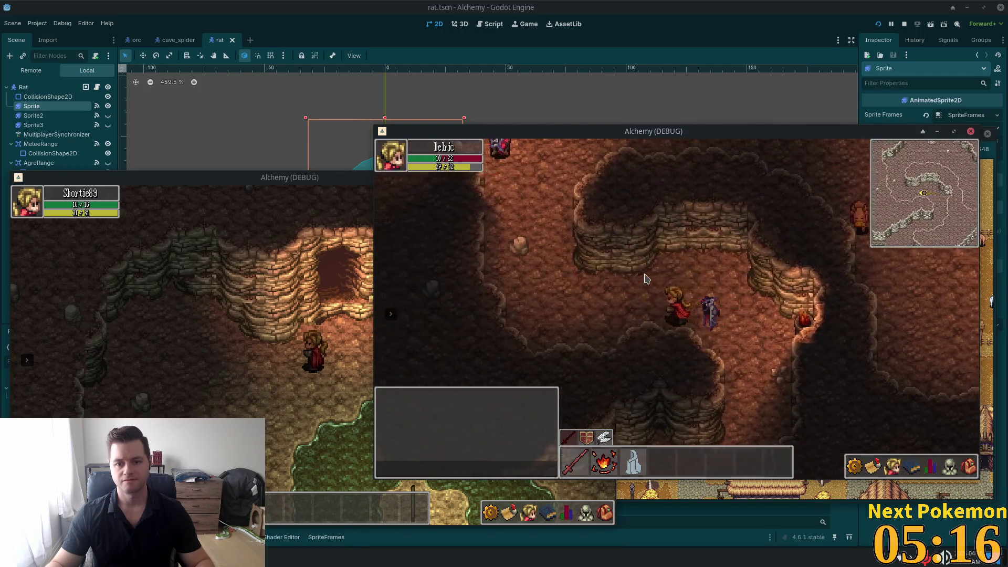
key(w+a)
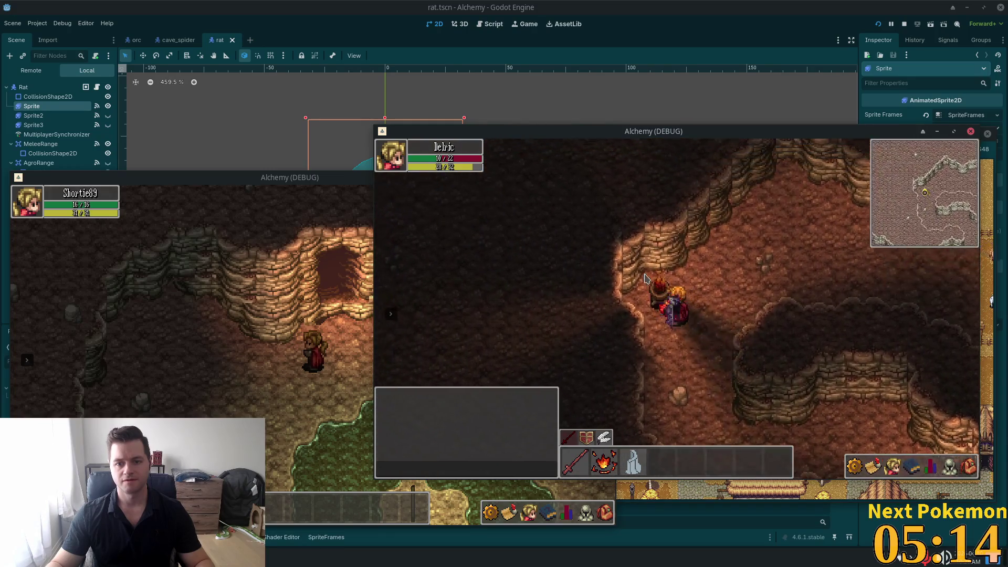
key(w+d)
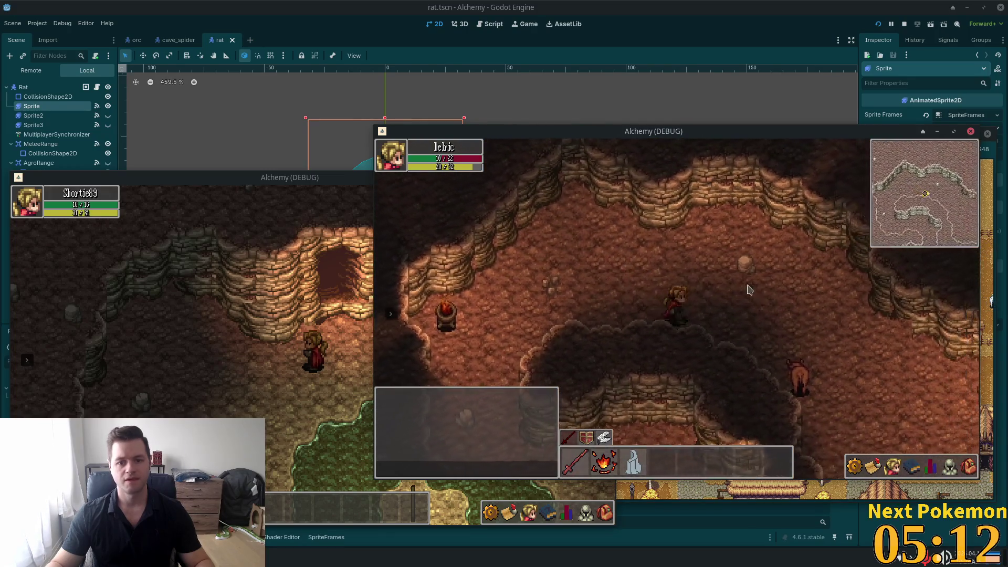
Weave past the bulls and pots and walk out of the cave into Ouros Well.
key(s+d)
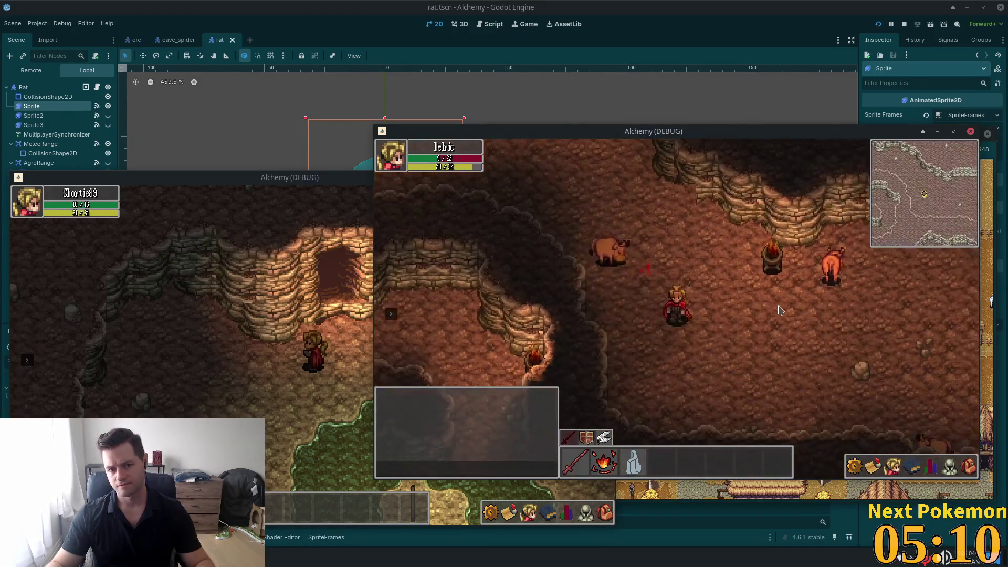
key(d)
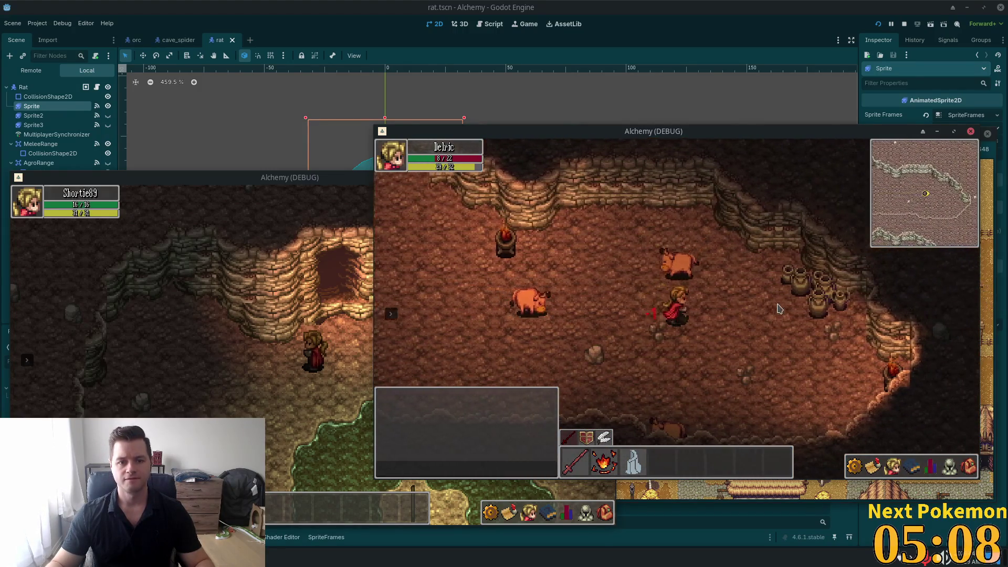
key(s+d)
key(a)
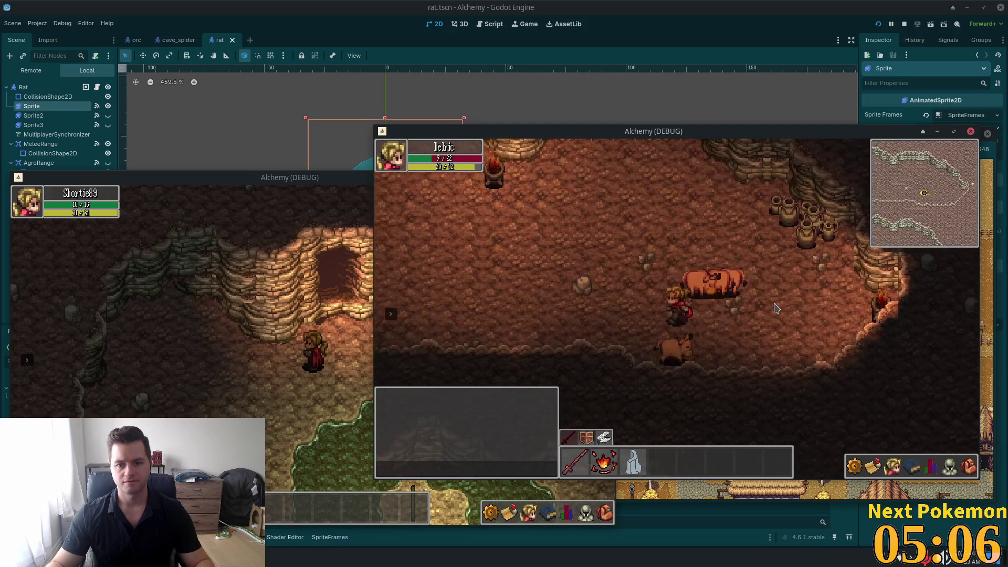
key(a)
key(w+d)
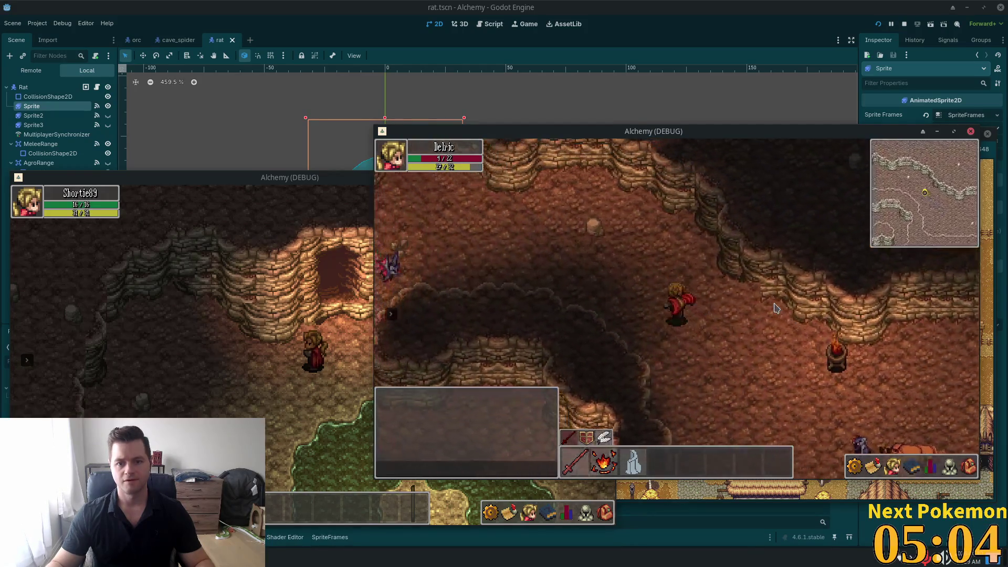
key(s)
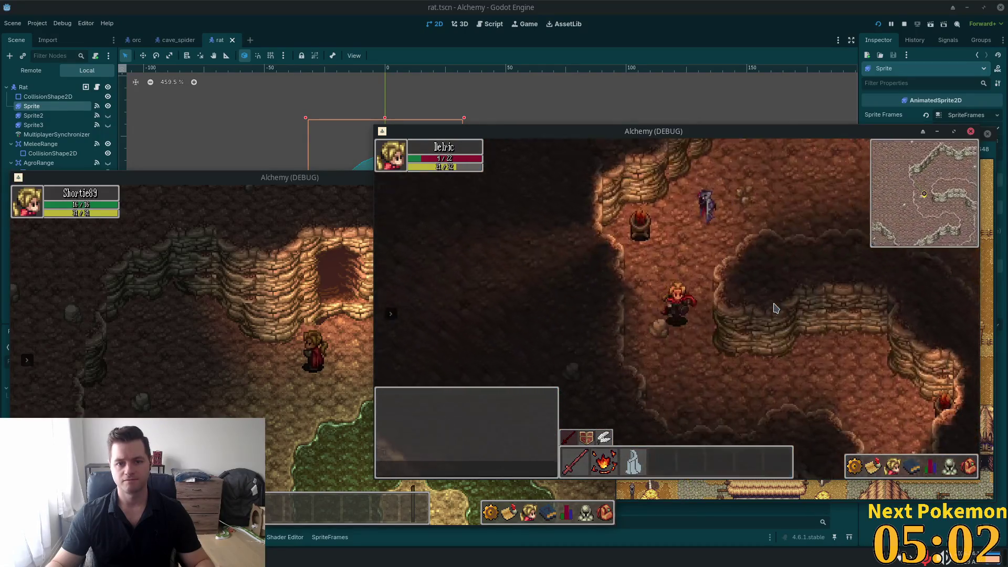
key(w+d)
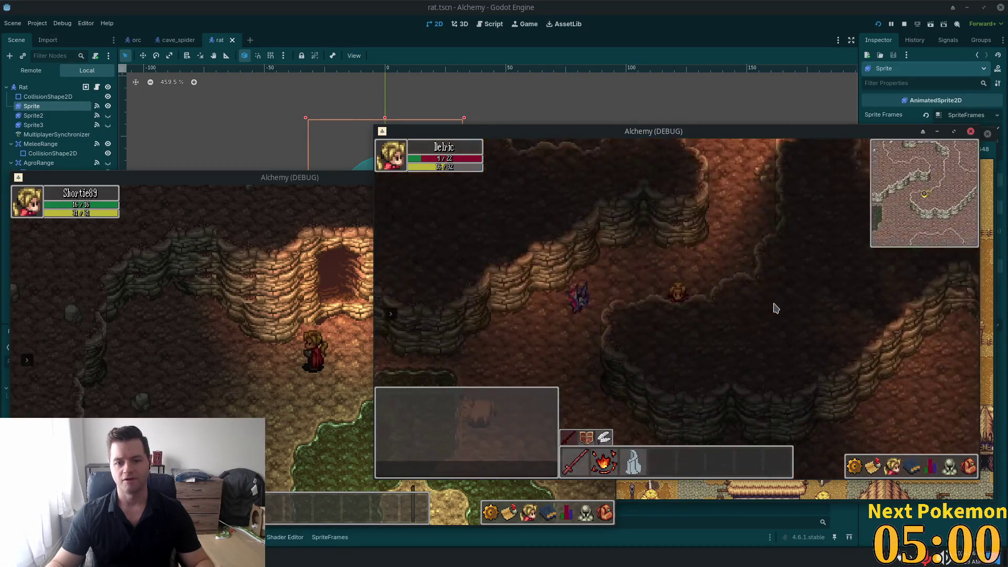
key(s)
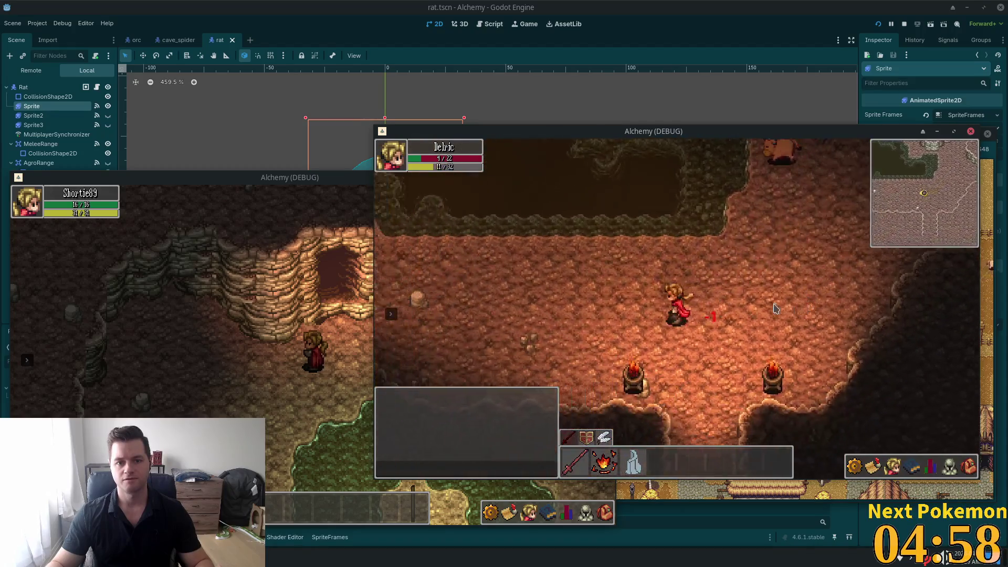
key(s)
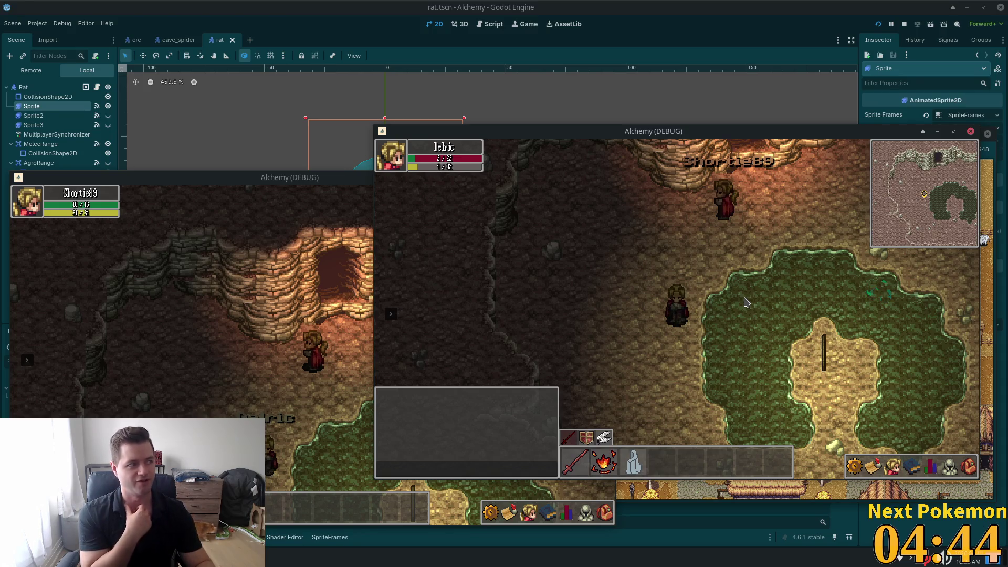
Walk from the cave through the sandy clearing into Ouros village and east along the road.
key(s)
key(d)
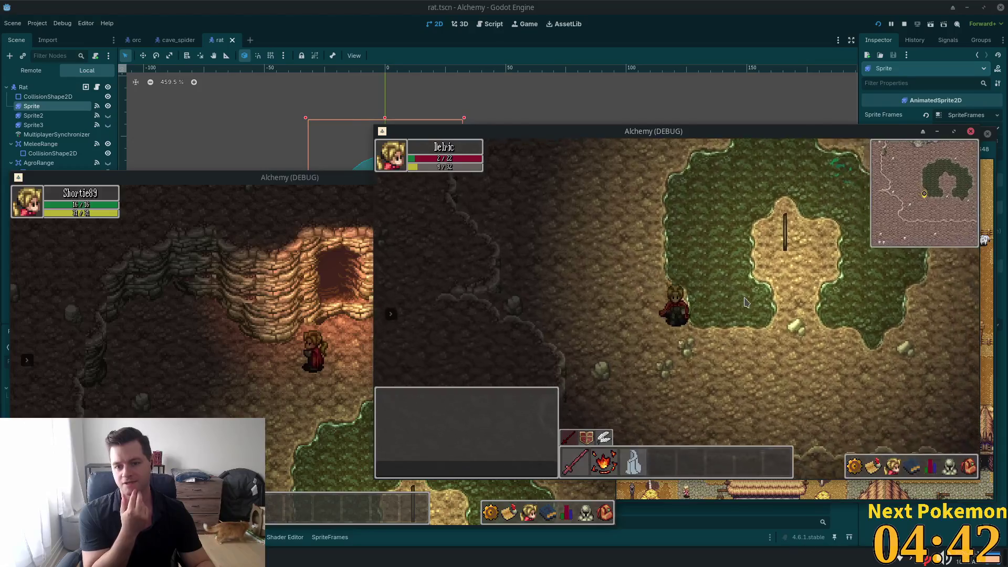
key(w)
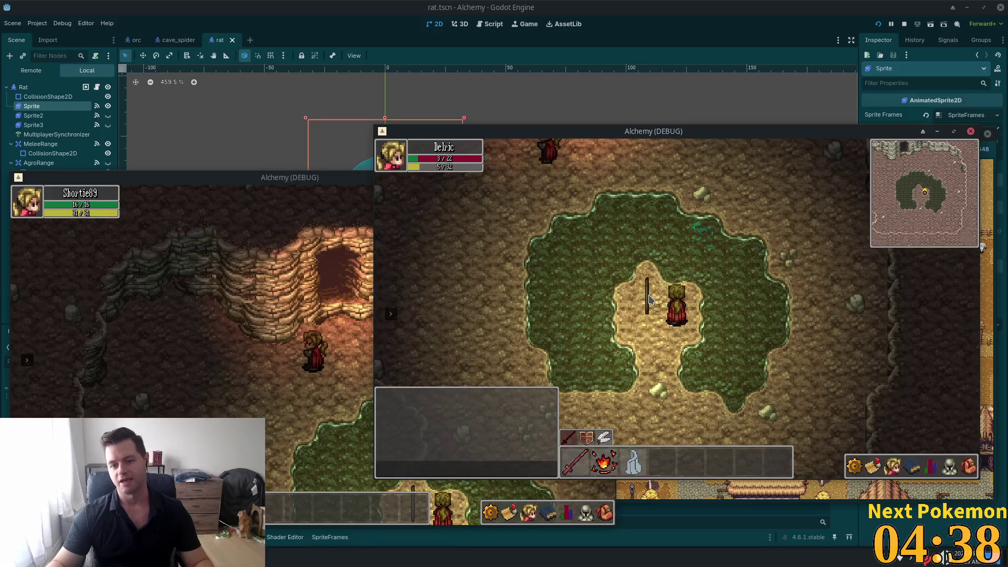
key(a)
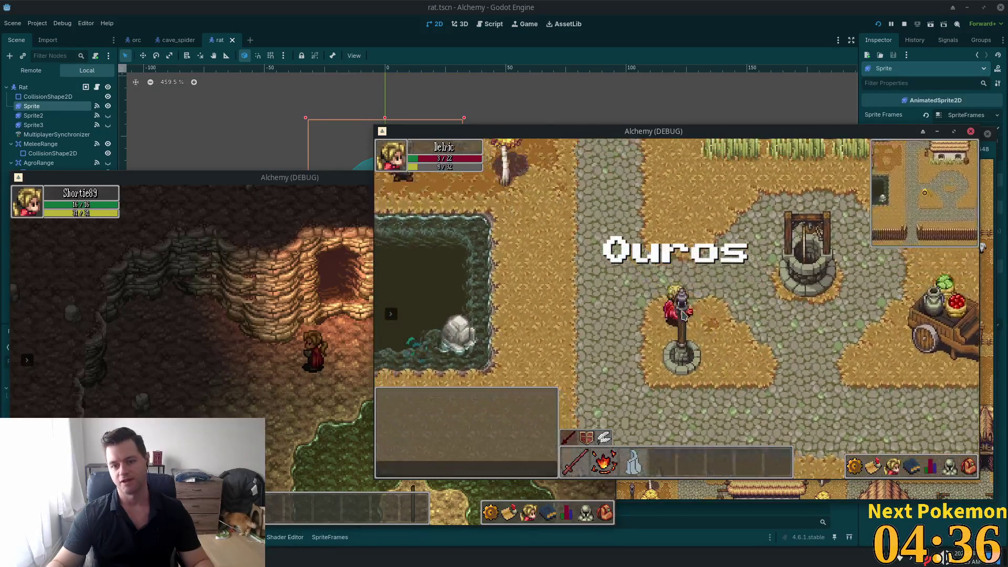
key(w)
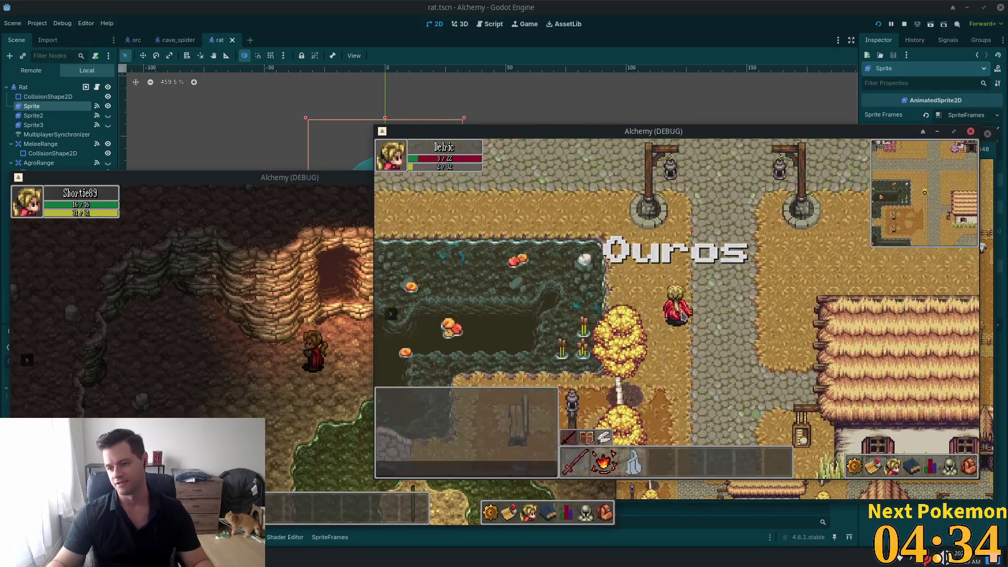
key(w)
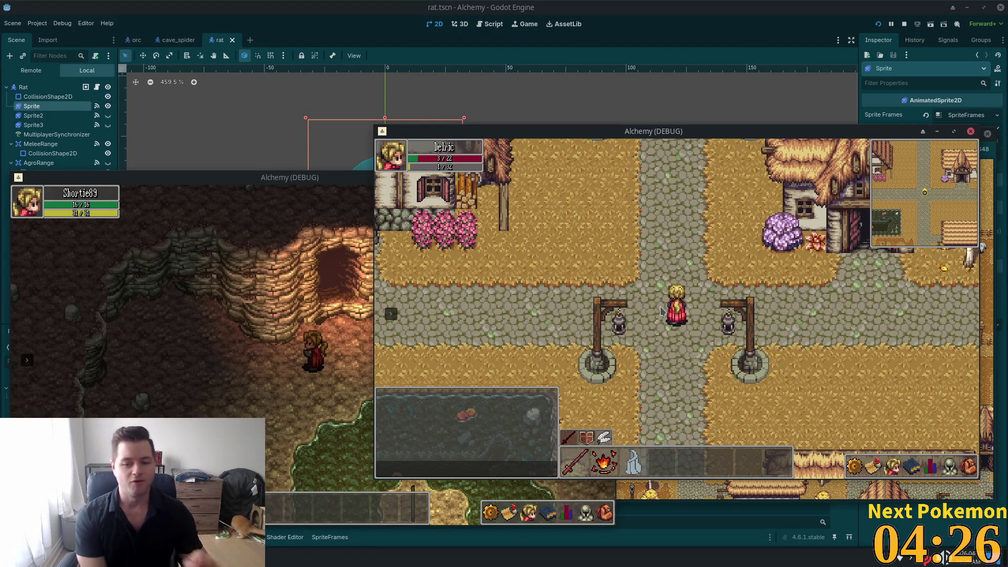
key(d)
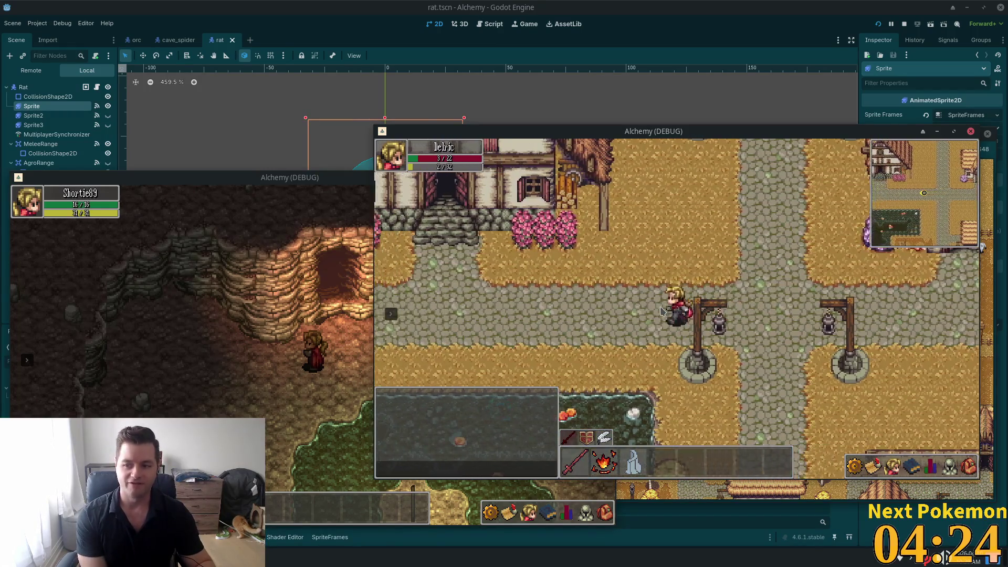
Enter the house, visit the staircase and table, then leave onto the road.
key(a)
key(w)
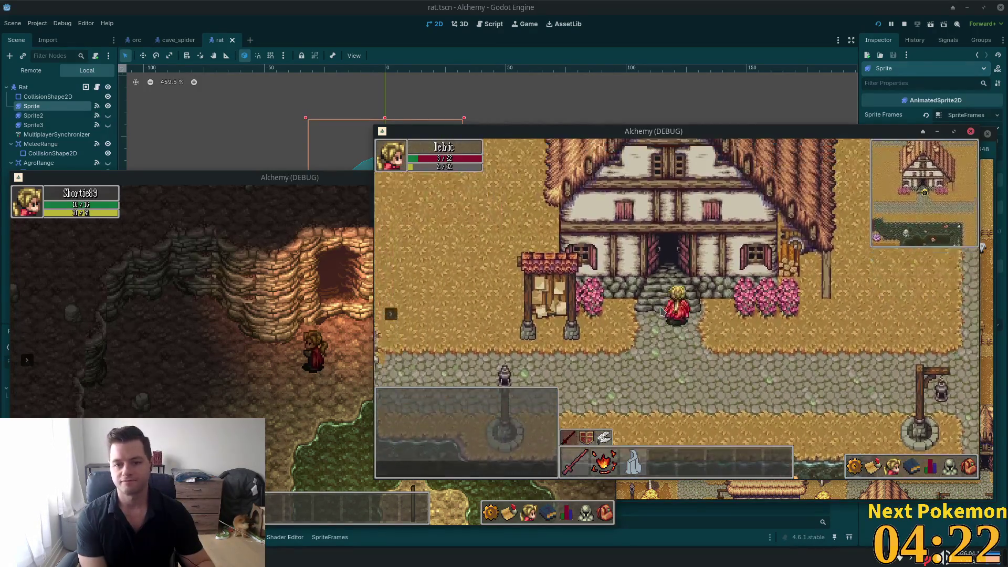
key(w)
key(a)
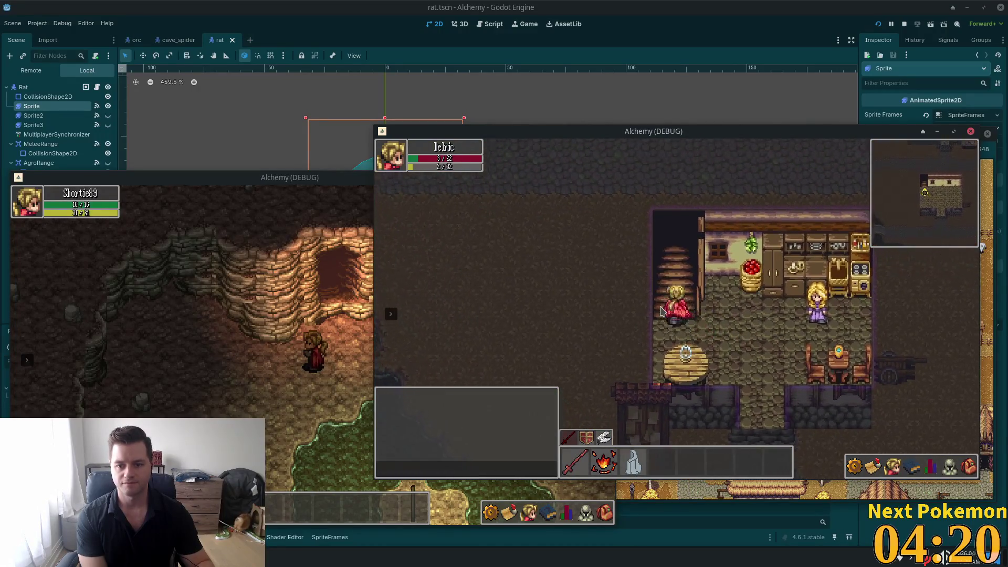
key(s)
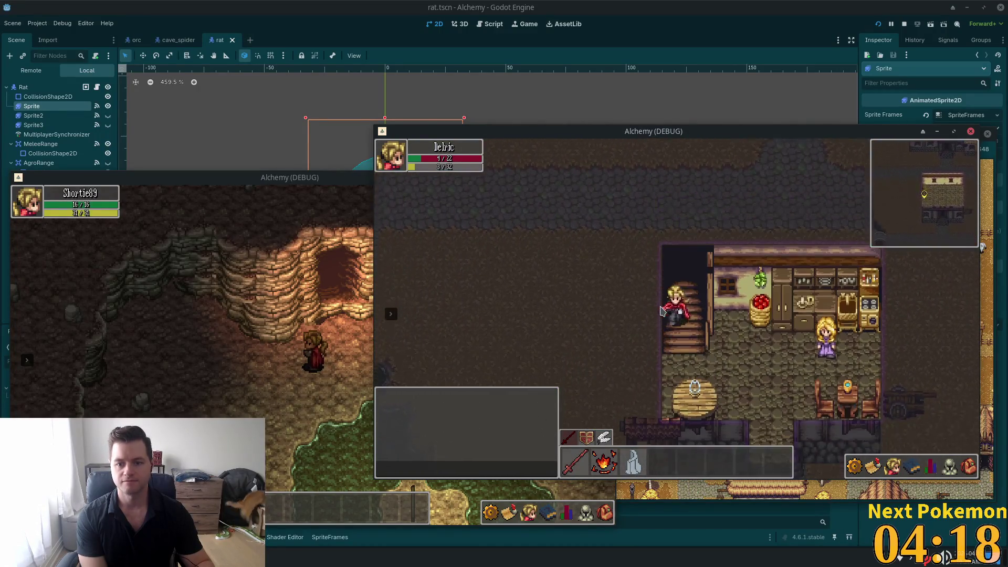
key(s)
Head west over the stone bridge to the farm, then back through town north into Etheros Forest.
key(a)
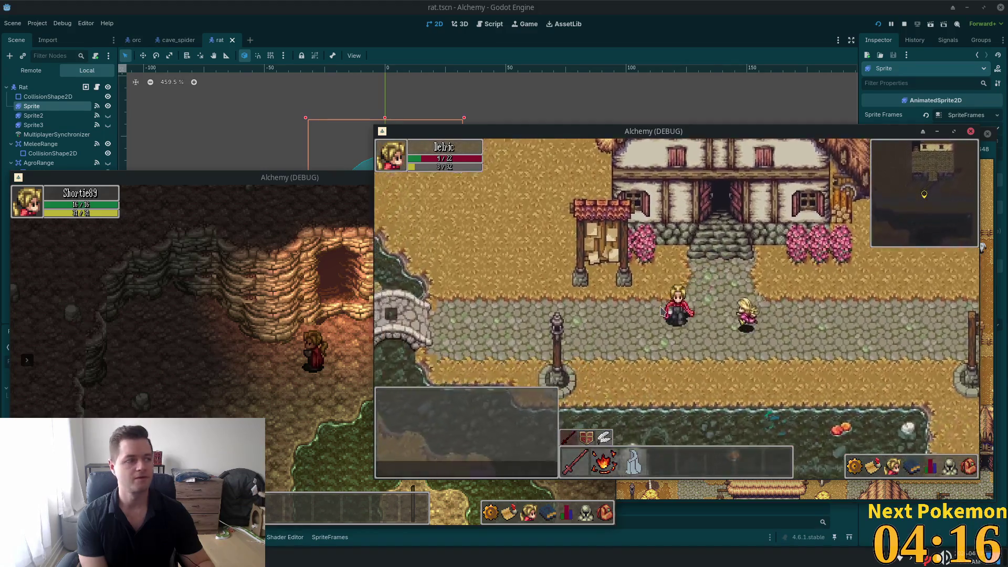
key(a)
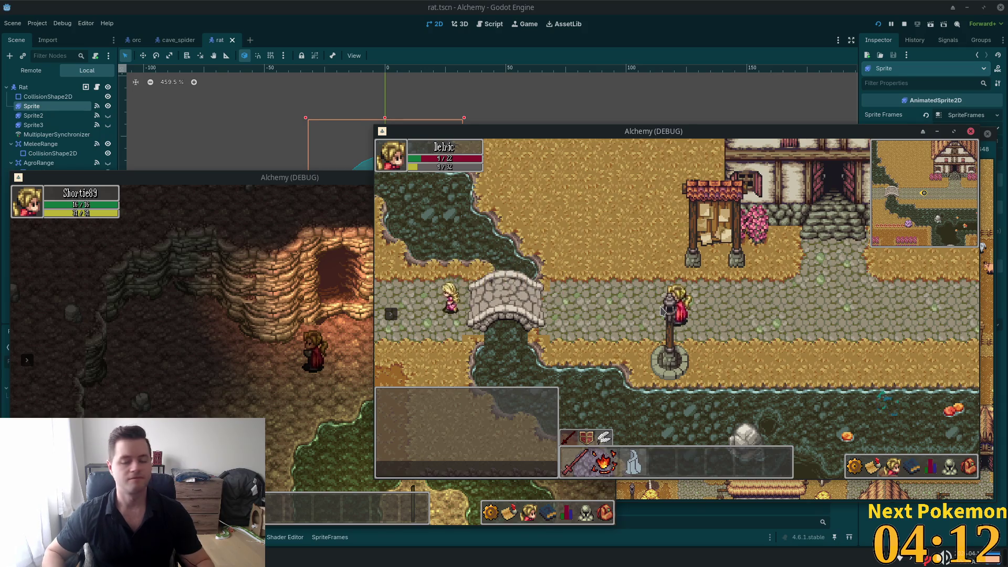
key(a)
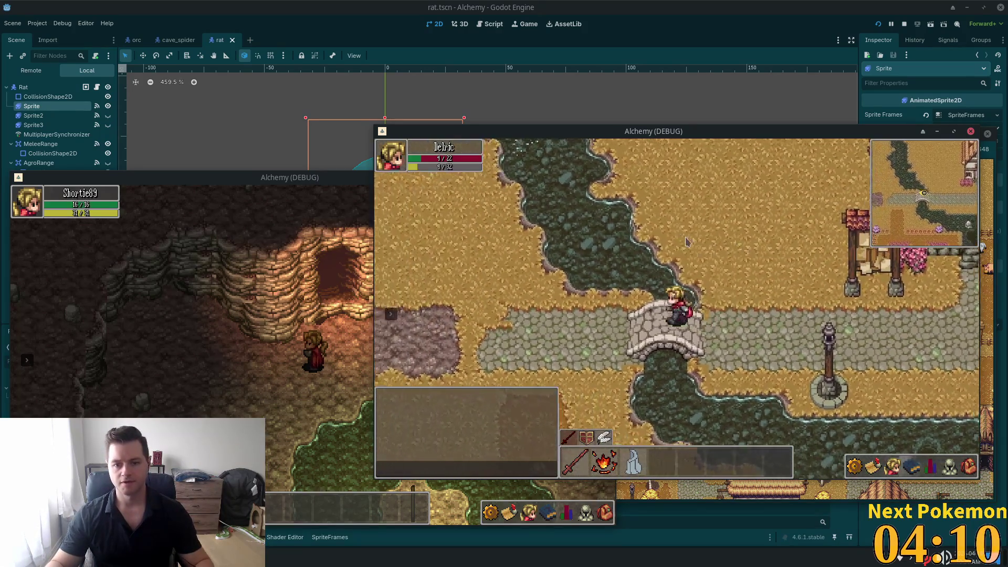
key(s)
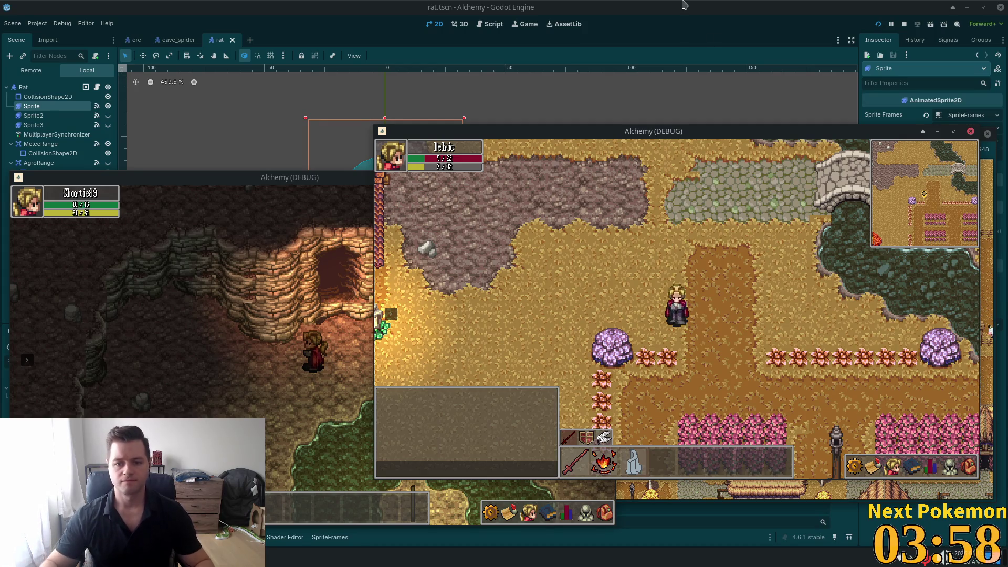
key(Up)
key(Right)
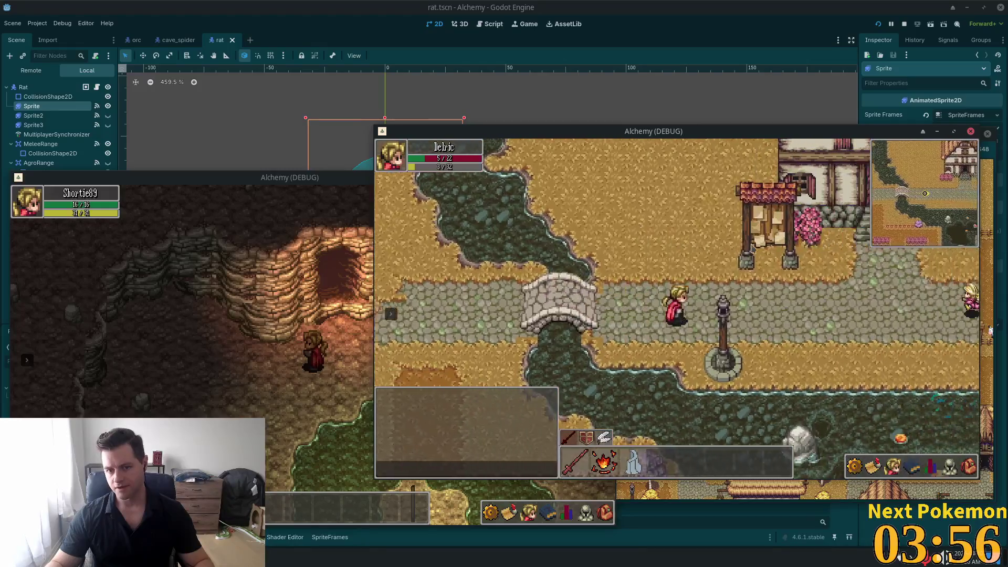
key(Up)
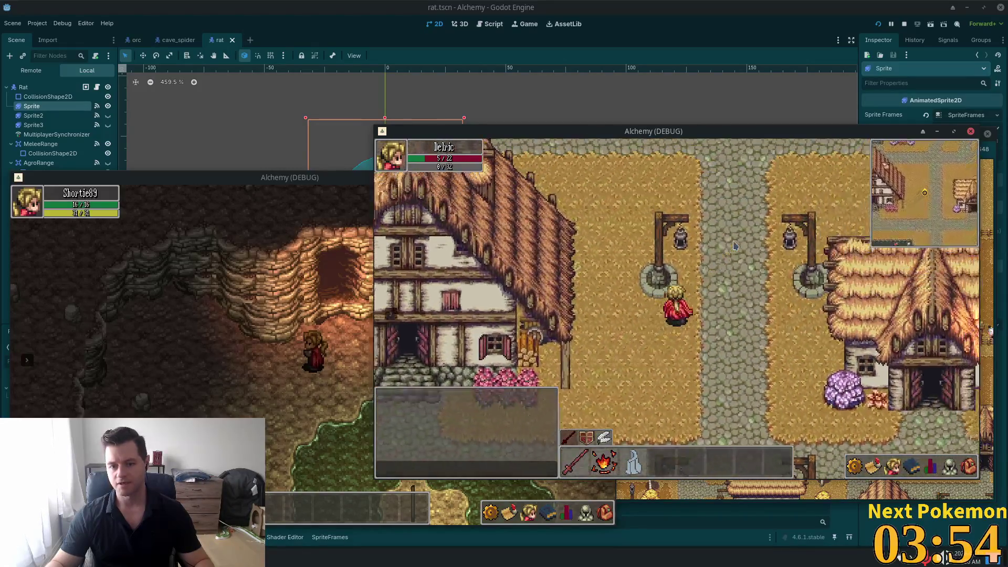
key(Up)
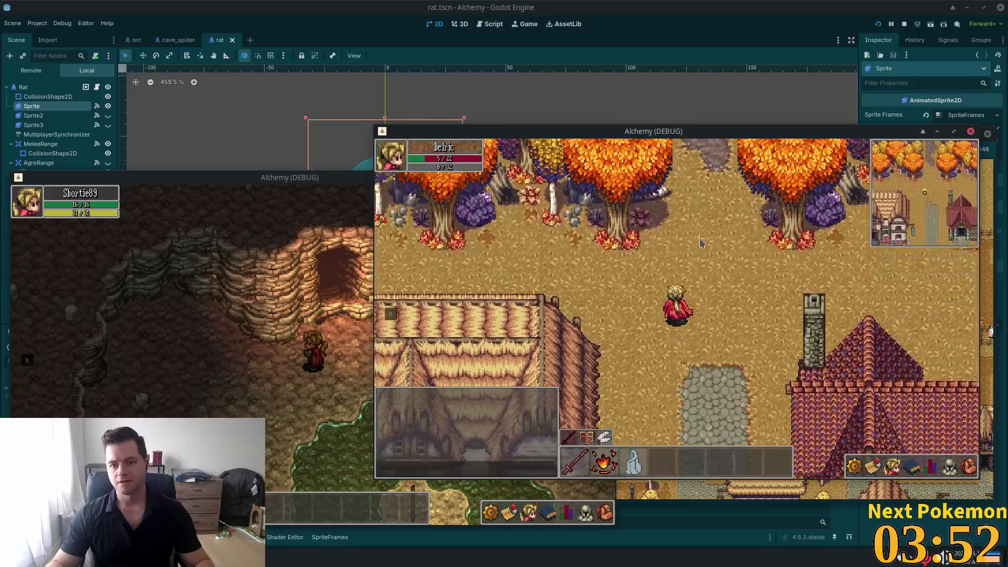
key(Up)
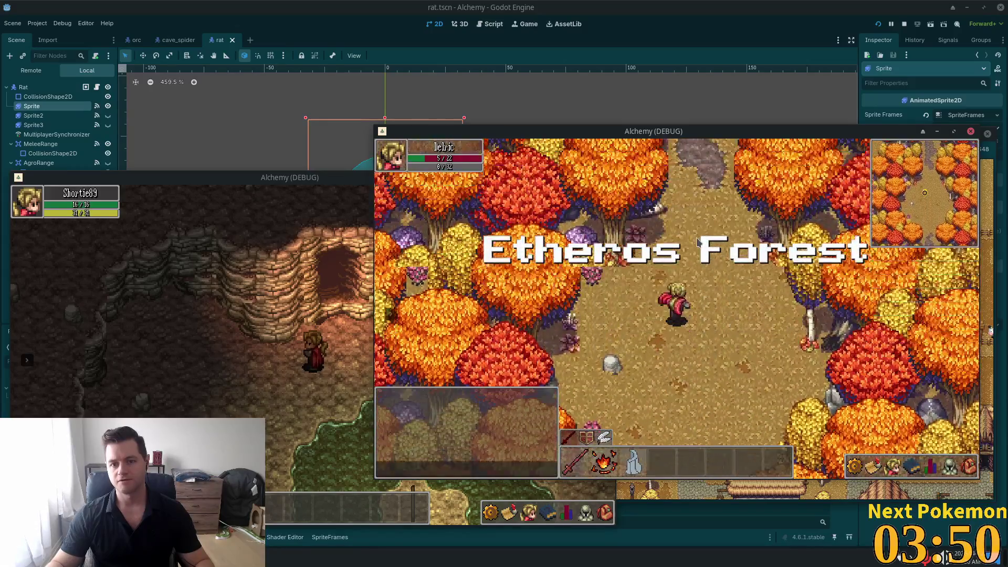
Walk east and north-east across the autumn clearing past the mushroom enemies.
key(Up)
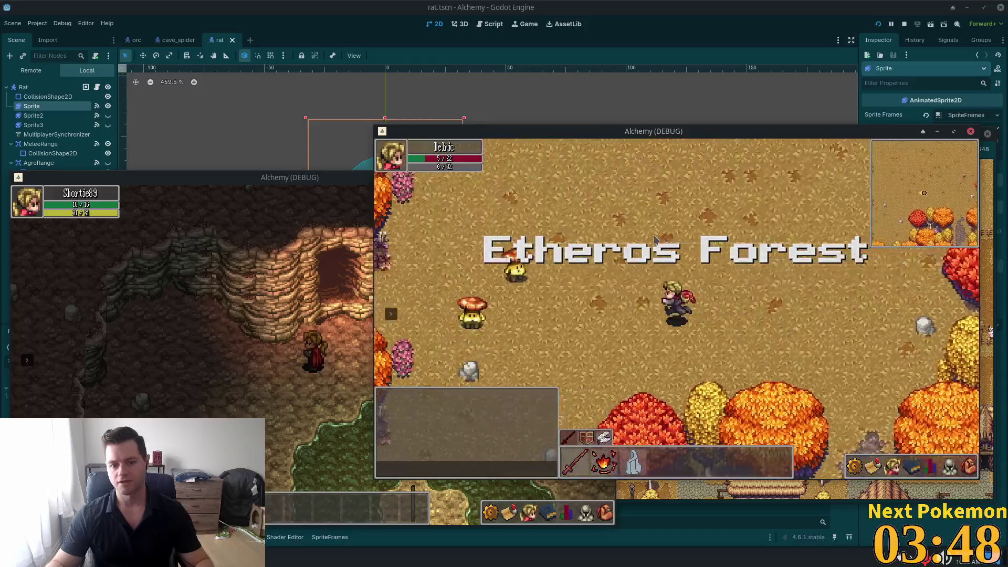
key(Right)
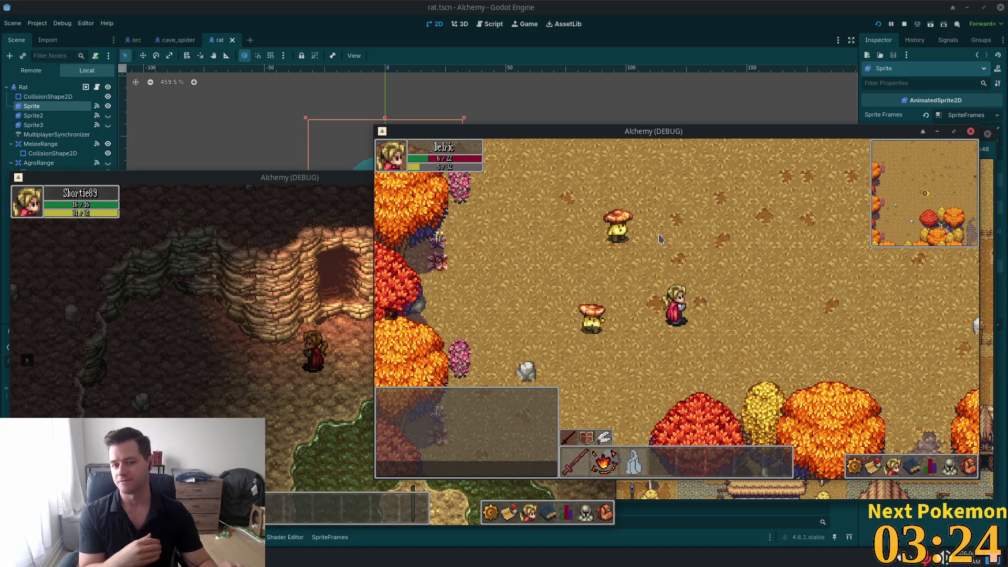
key(d)
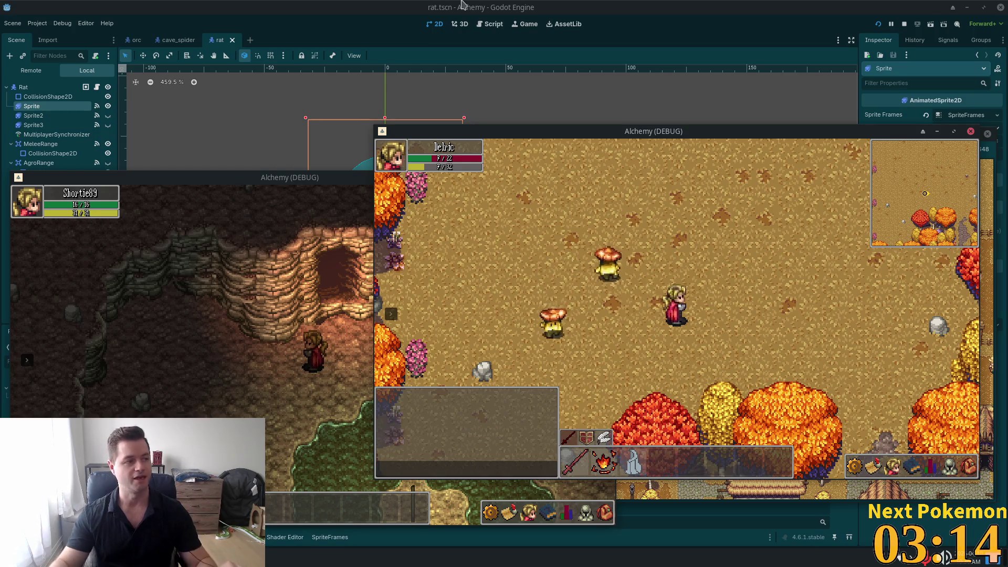
key(w)
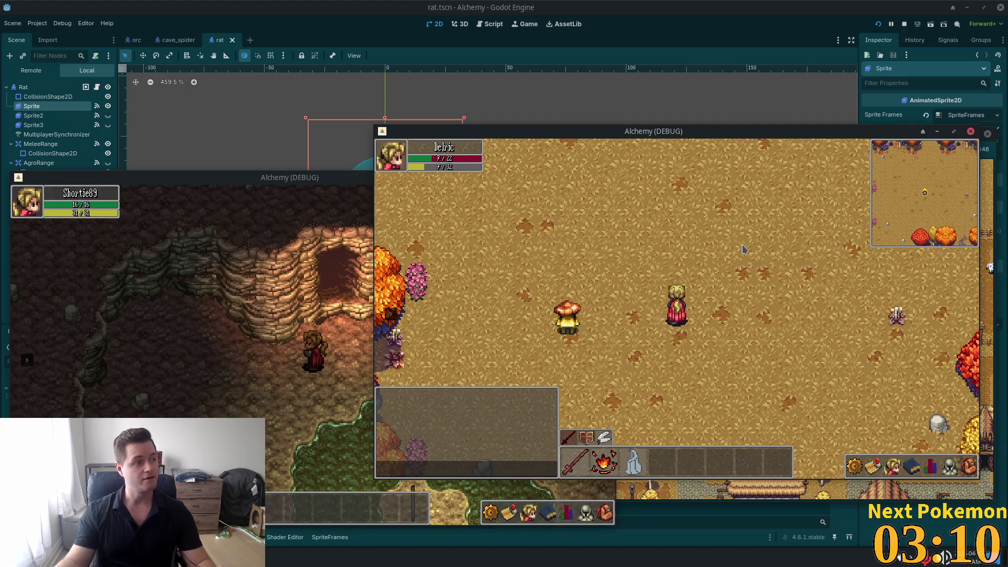
key(d)
key(w)
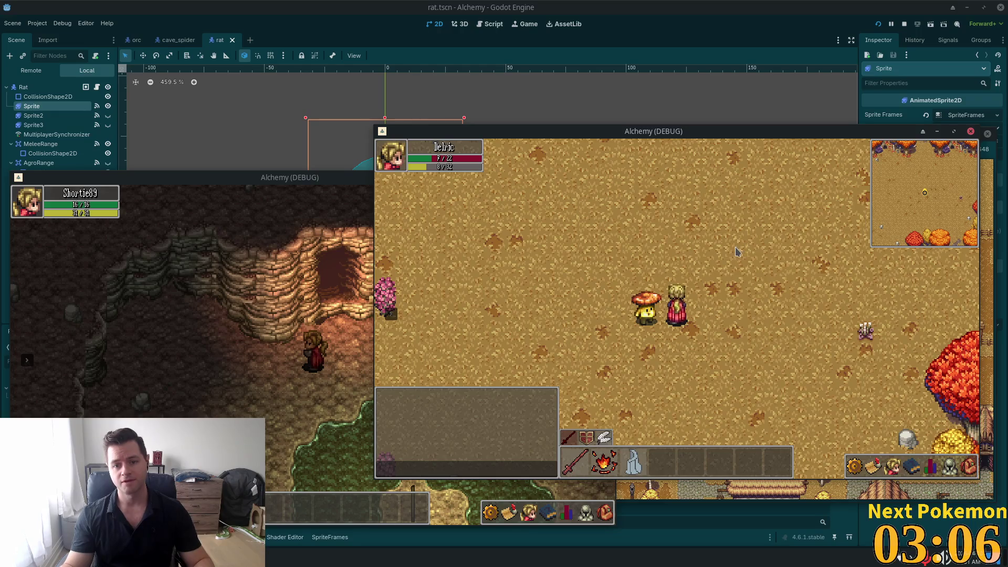
key(d)
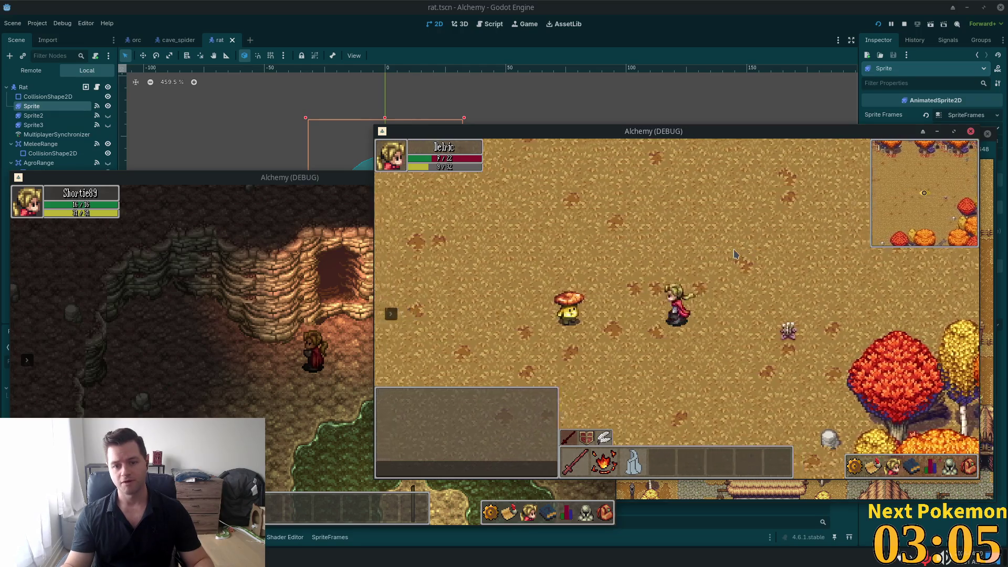
key(d)
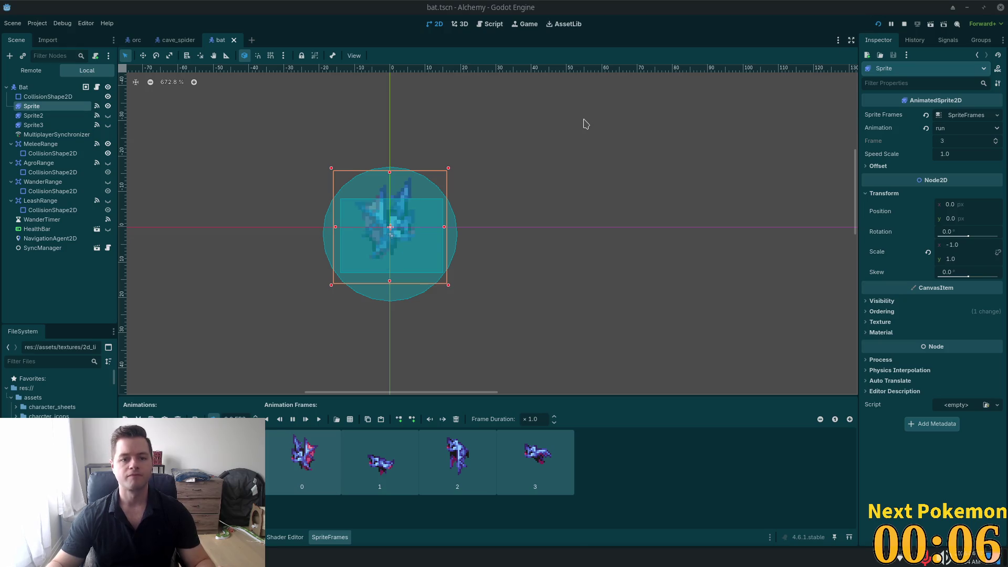
Relaunch the game with F5 and cancel the accidental Save dialog.
key(F5)
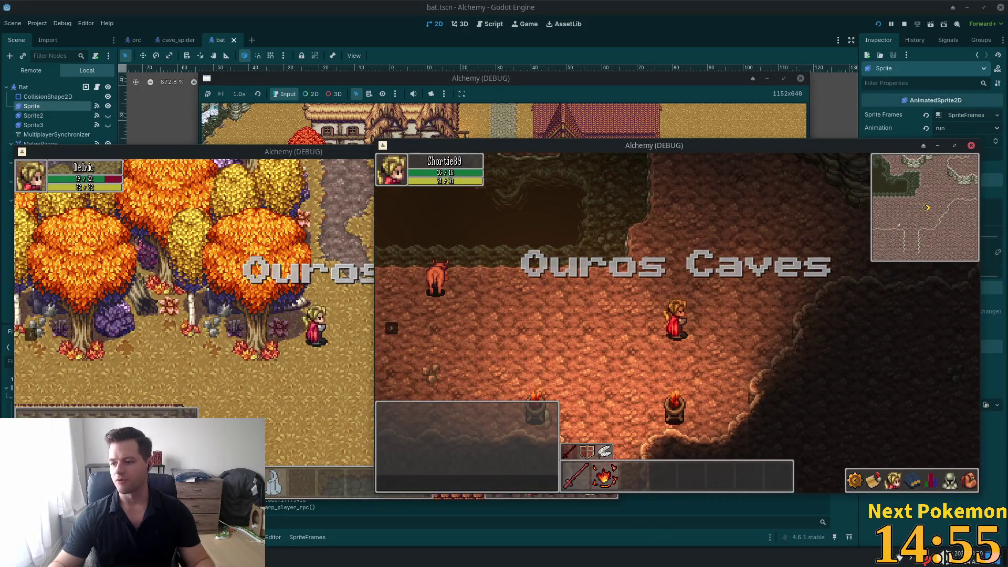
key(ctrl+s)
click(679, 463)
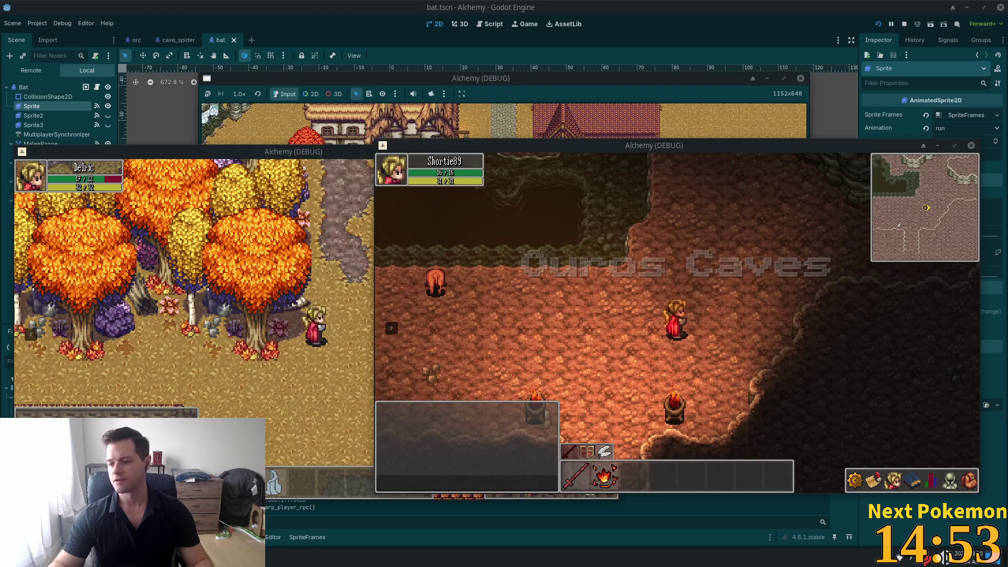
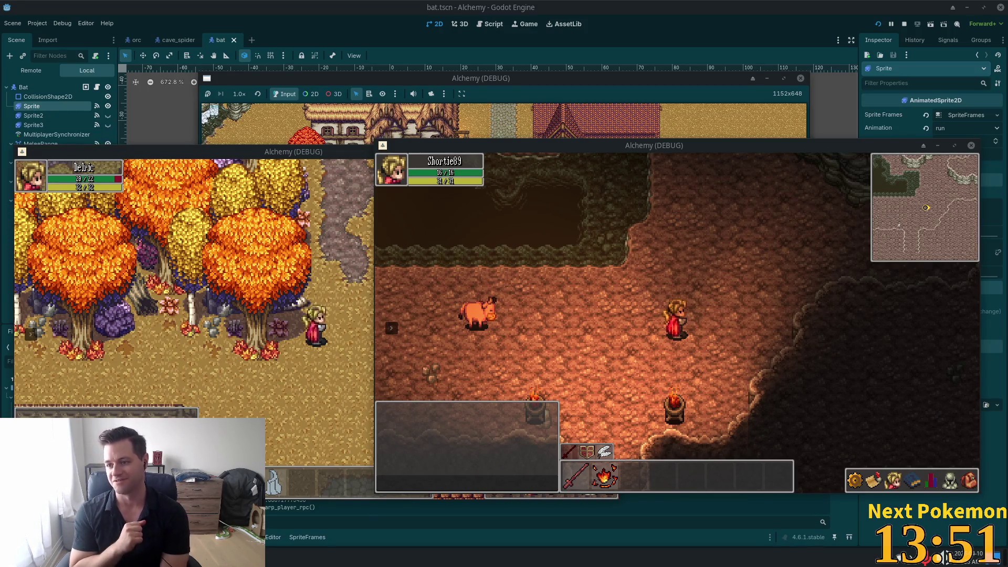
Walk the test character north and west through the cave, weaving past the roaming enemies.
click(649, 361)
key(w)
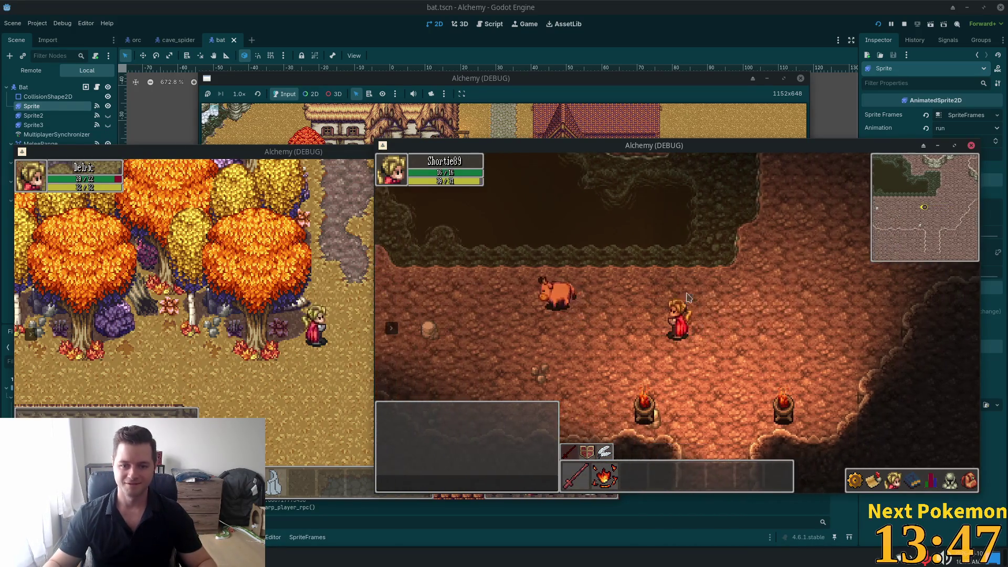
key(w)
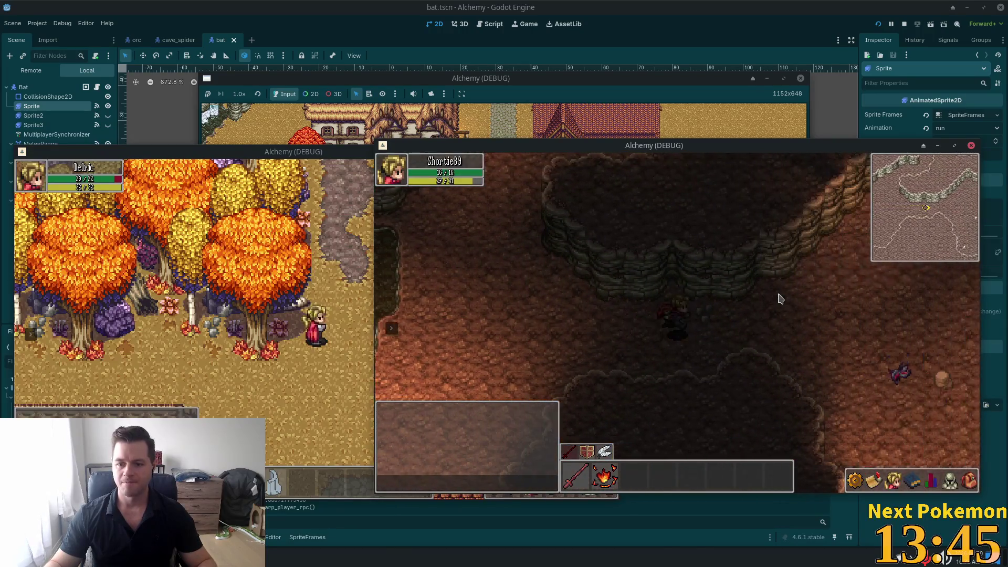
key(w)
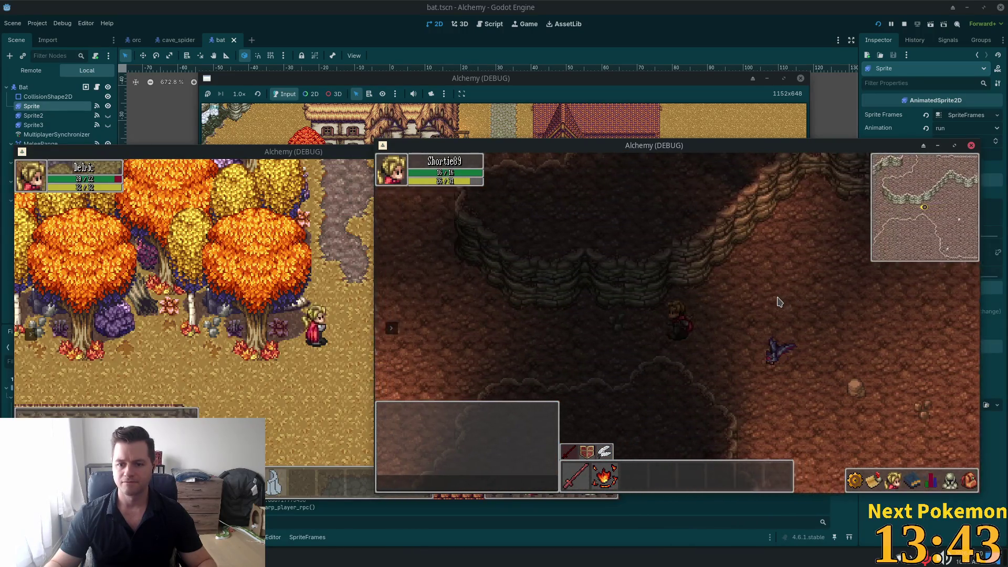
key(a)
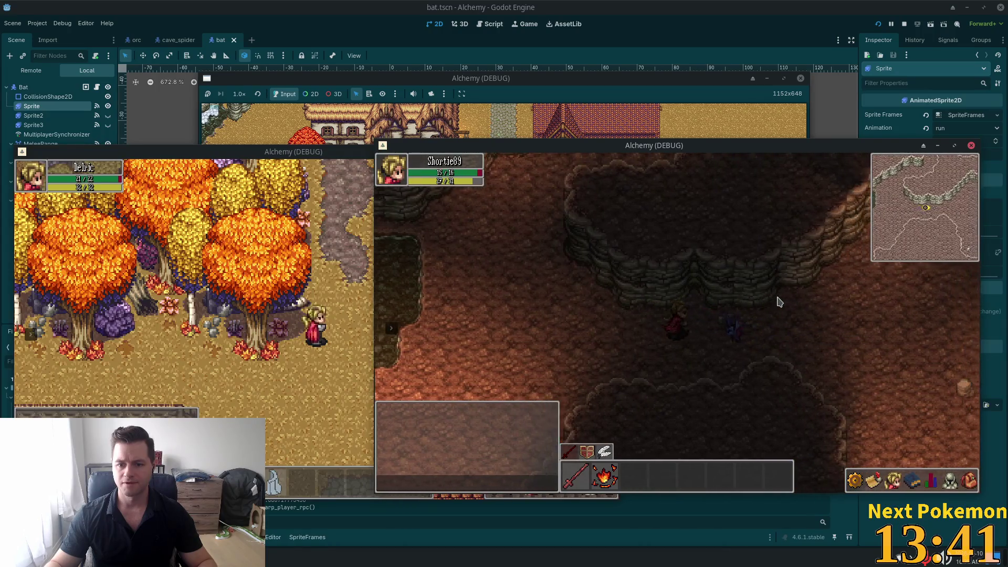
key(s)
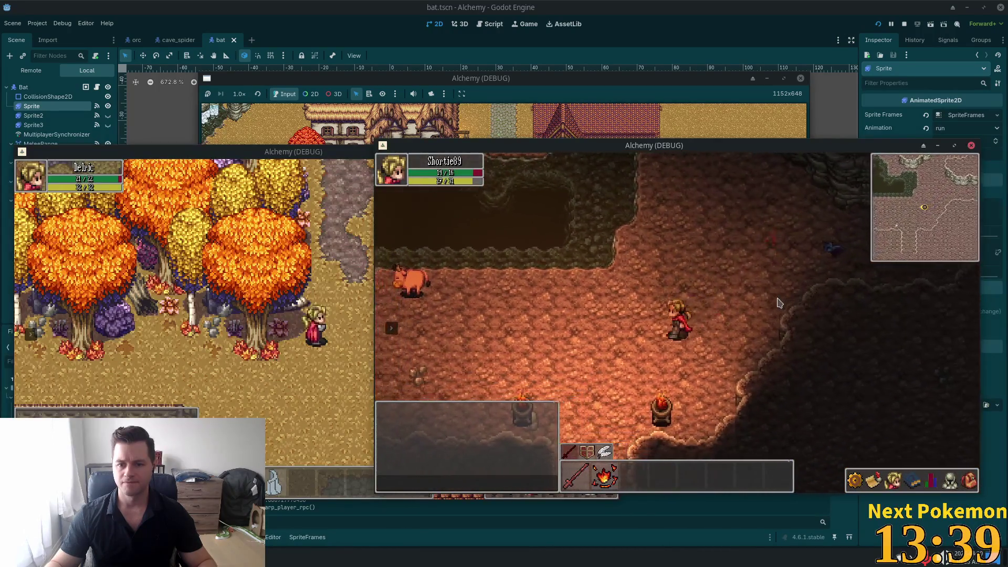
key(a)
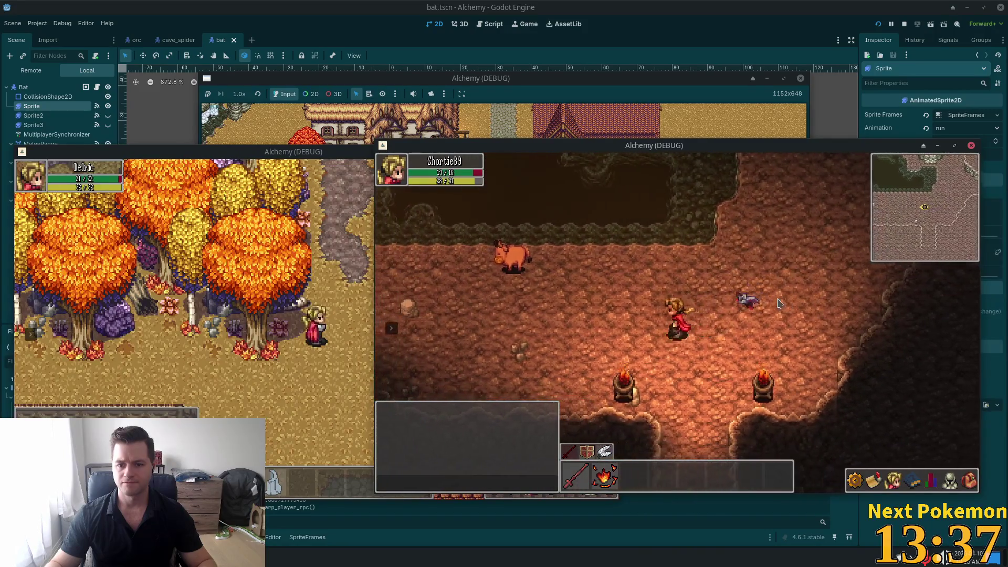
key(a)
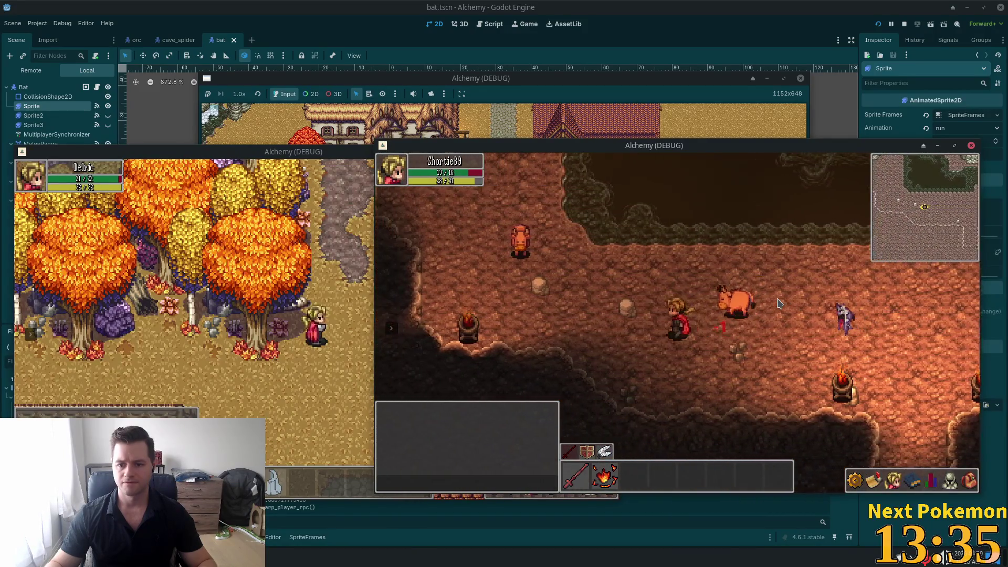
key(a)
key(a)
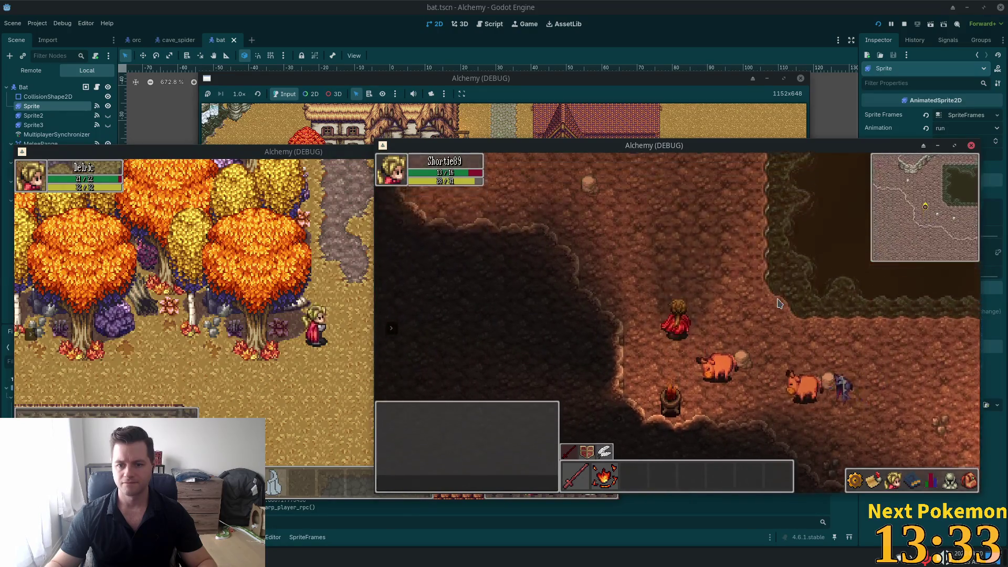
key(a)
key(w)
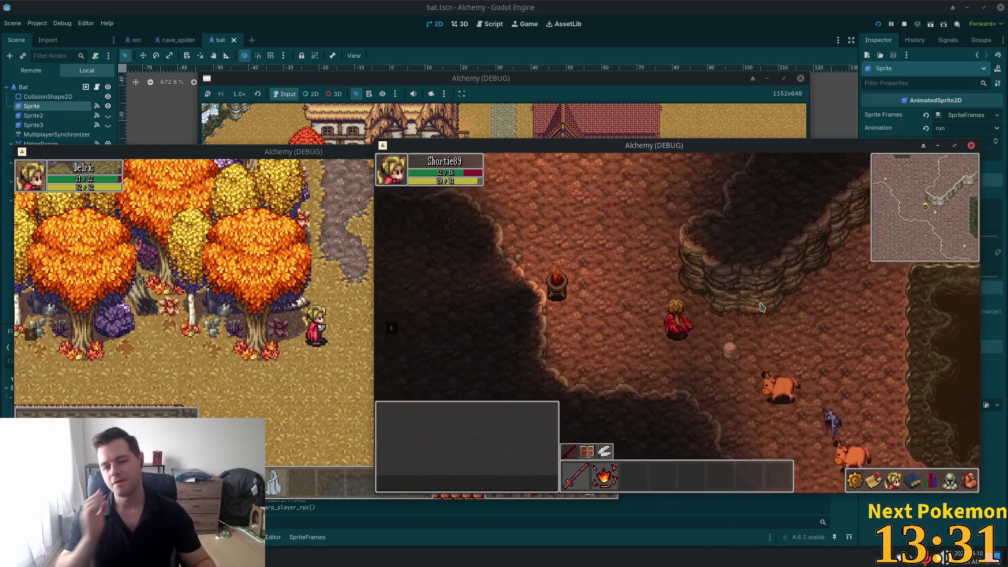
key(w)
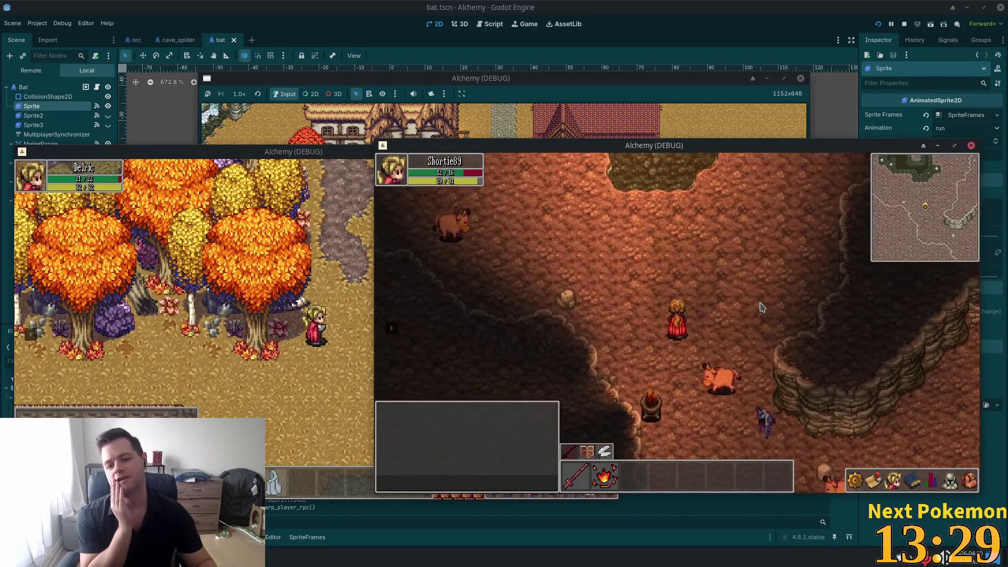
key(w)
key(a)
key(w)
key(d)
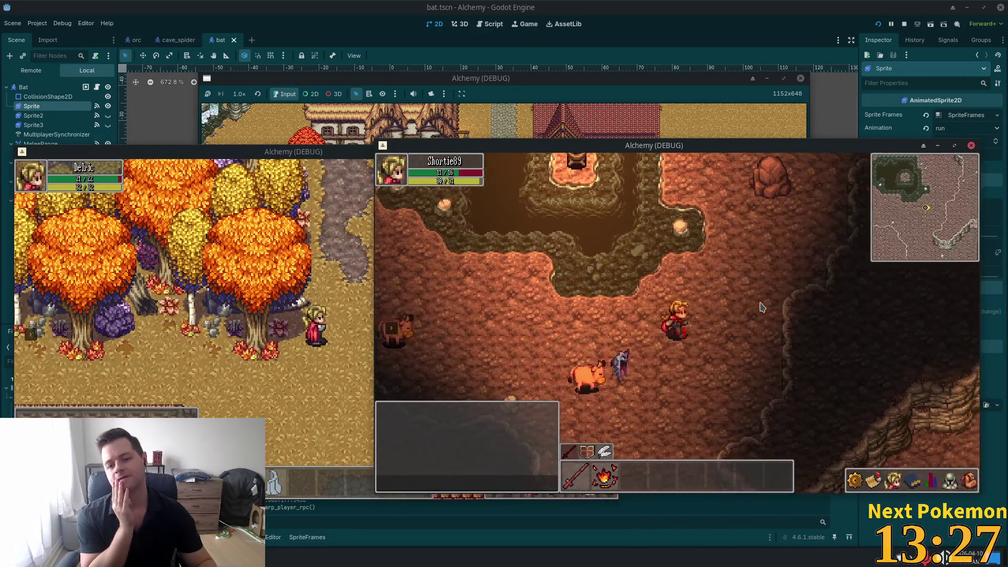
key(w)
key(d)
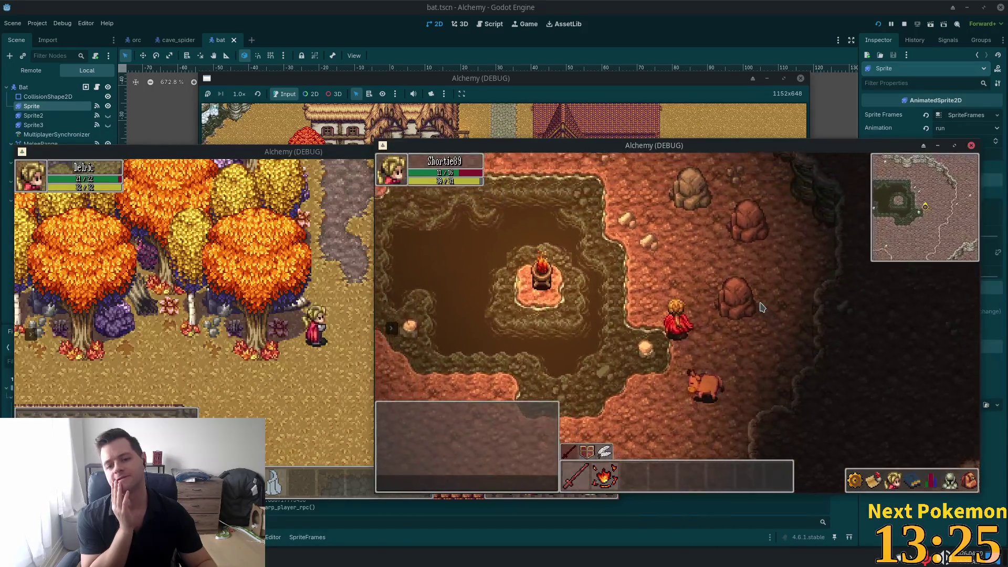
key(w)
key(a)
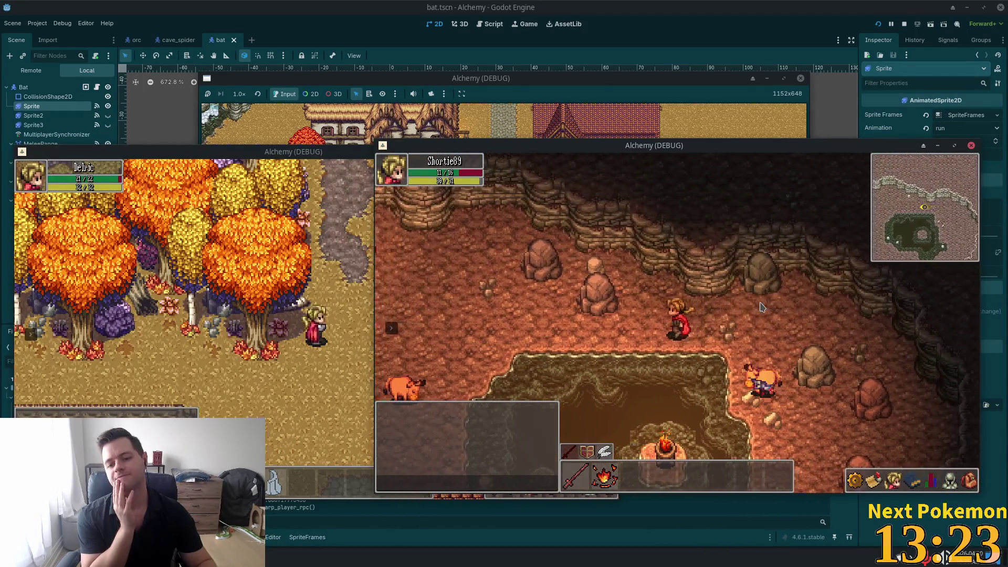
Circle the pit and head south-east past the torches into Ouros Well, then switch to the Pokémon panel.
key(a)
key(s)
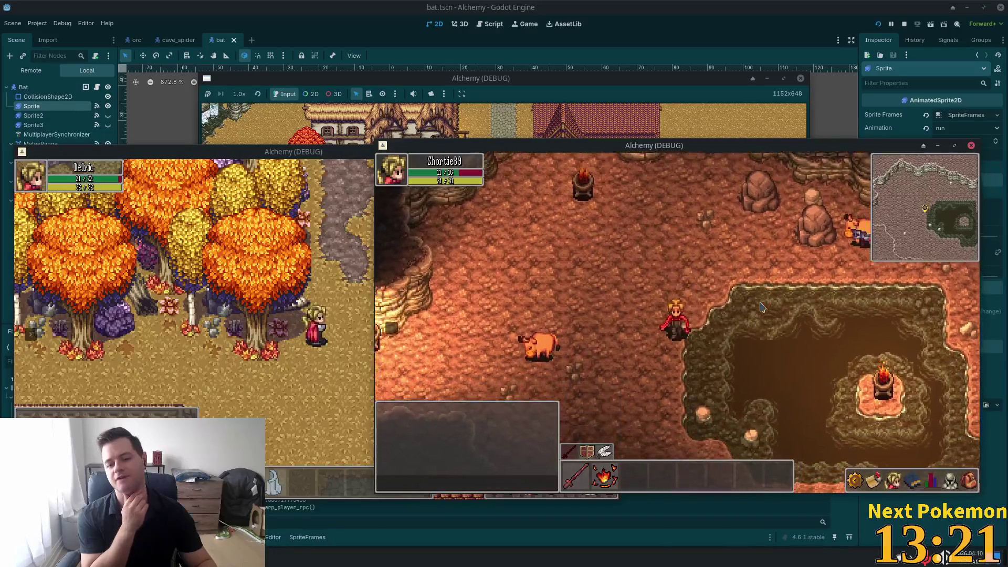
key(a)
key(s)
key(d)
key(s)
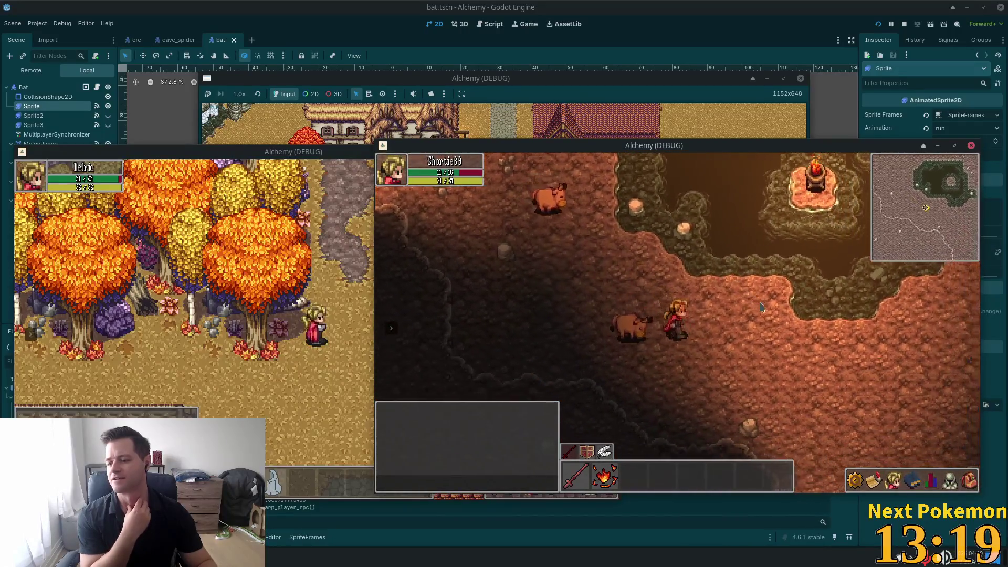
key(d)
key(s)
key(d)
key(s)
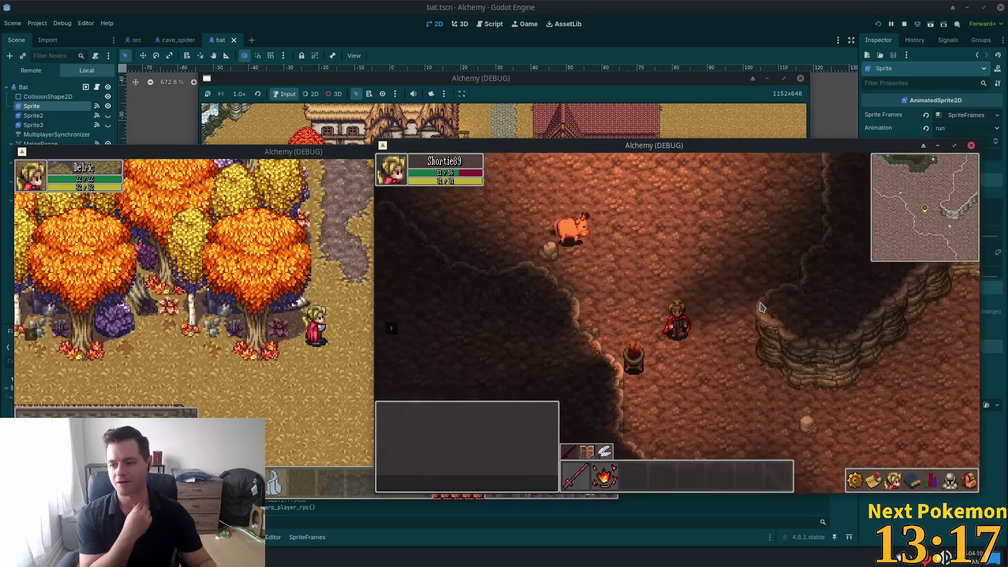
key(d)
key(s)
key(d)
key(s)
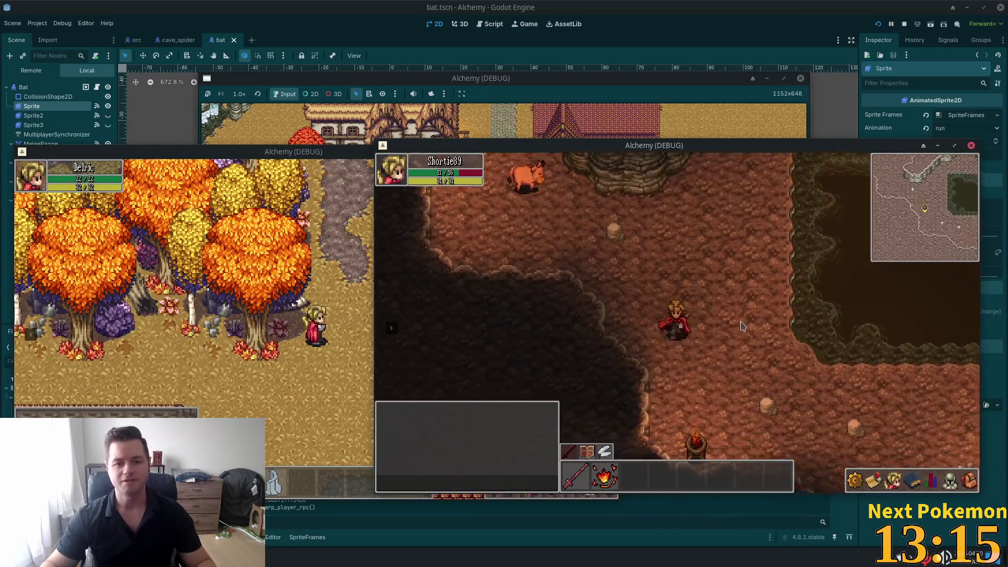
key(d)
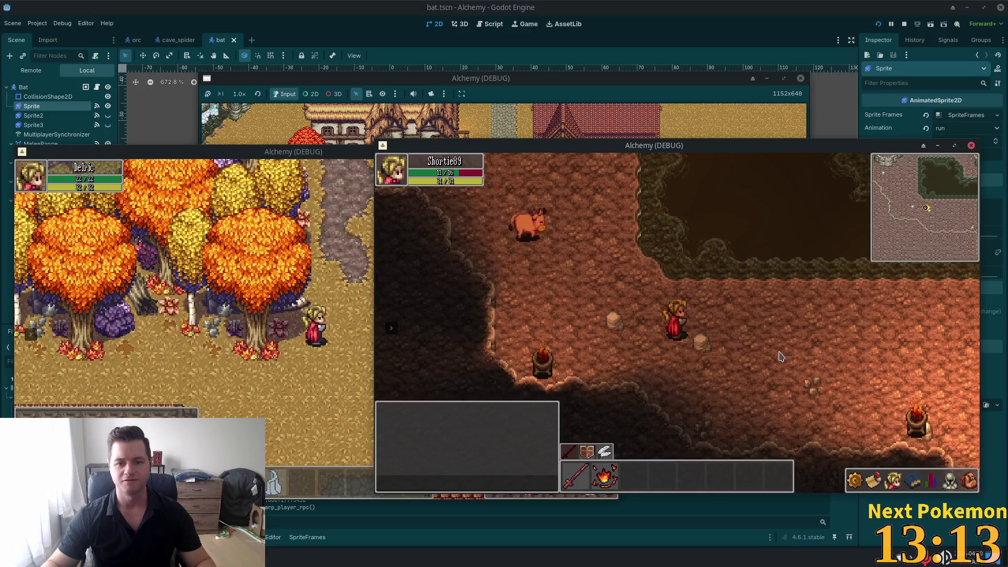
key(d)
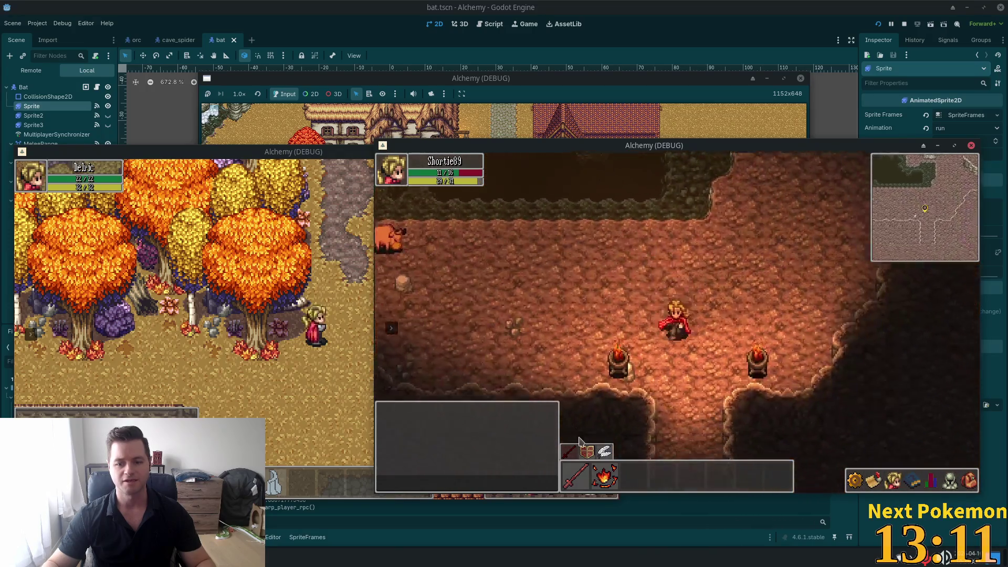
key(s)
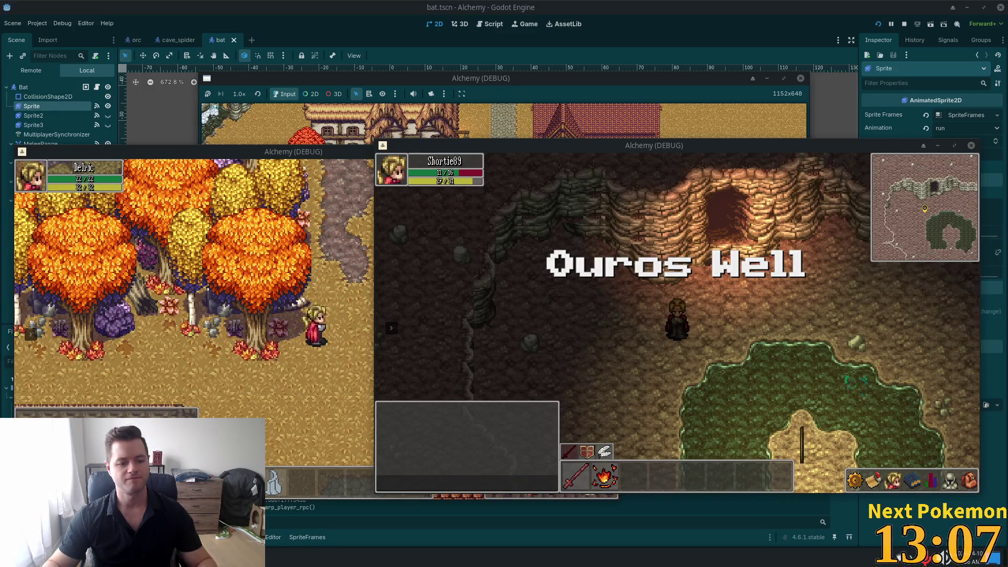
key(alt+Tab)
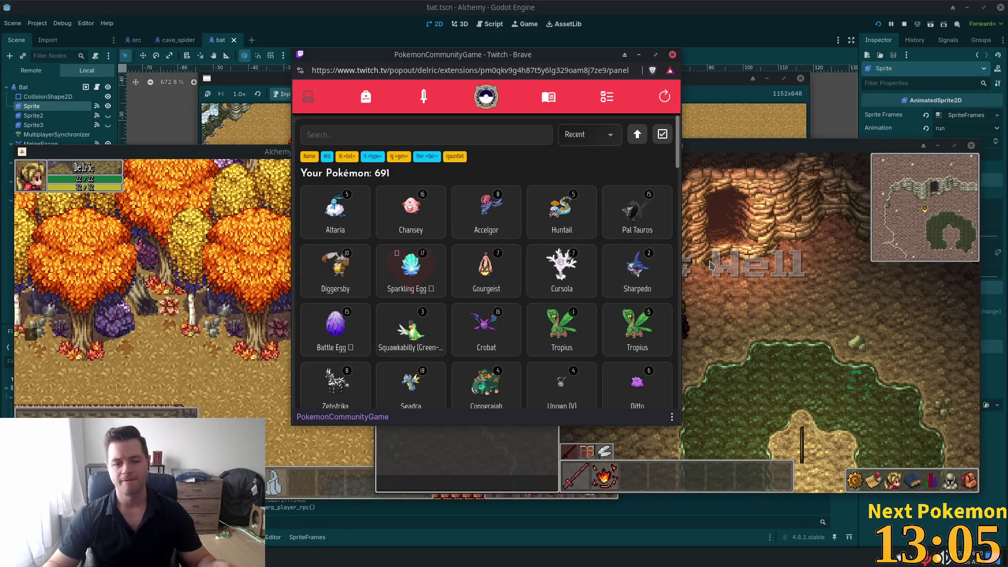
Browse the collection, dismissing a removed-Pokémon notice and viewing Sudowoodo's details.
click(516, 134)
click(531, 274)
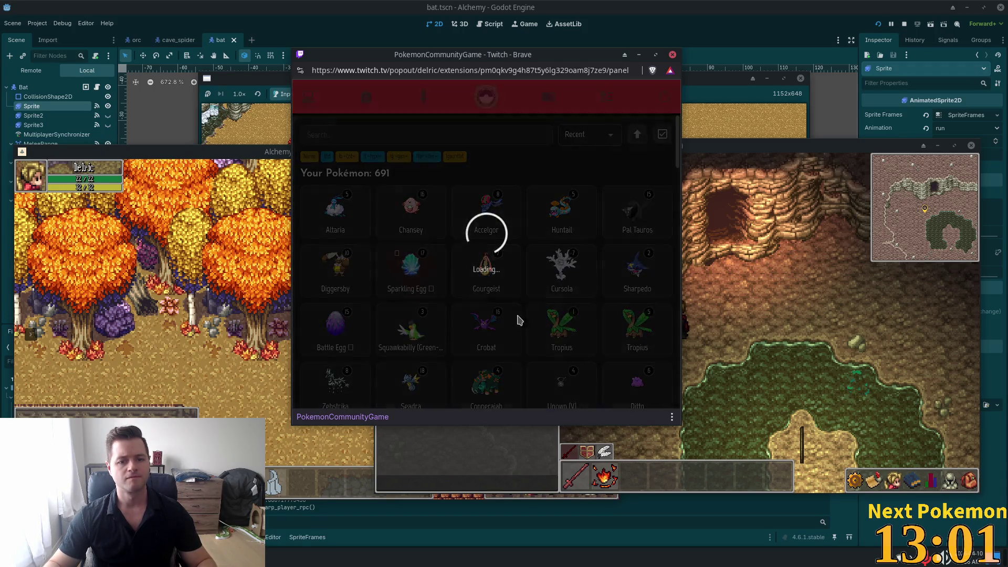
click(527, 266)
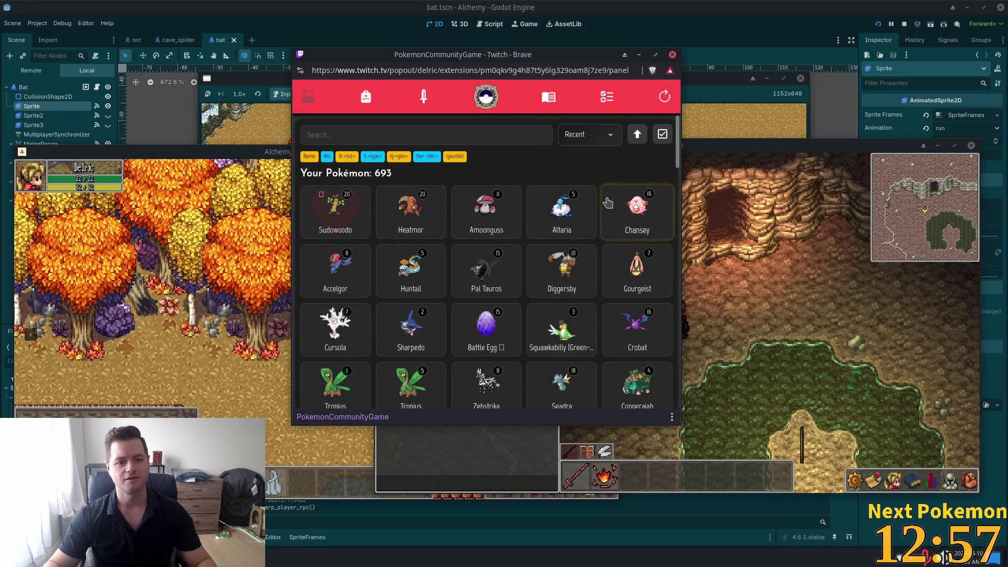
click(339, 217)
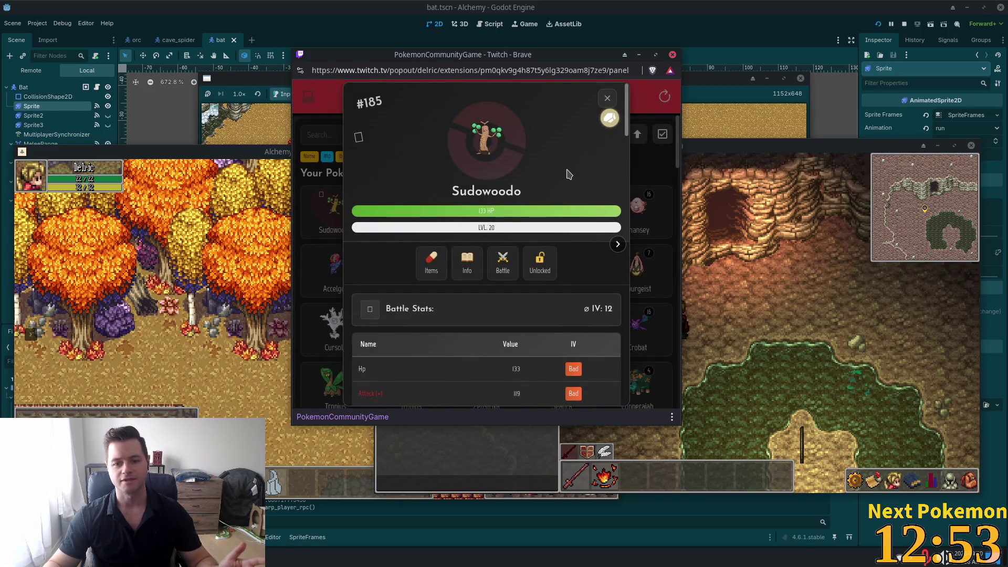
scroll(567, 173, down, 8)
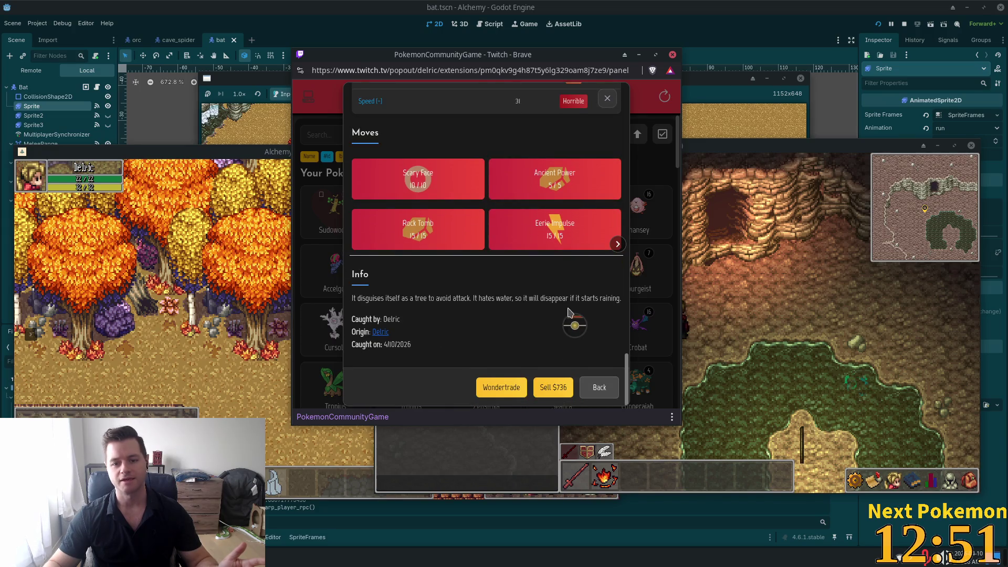
click(607, 98)
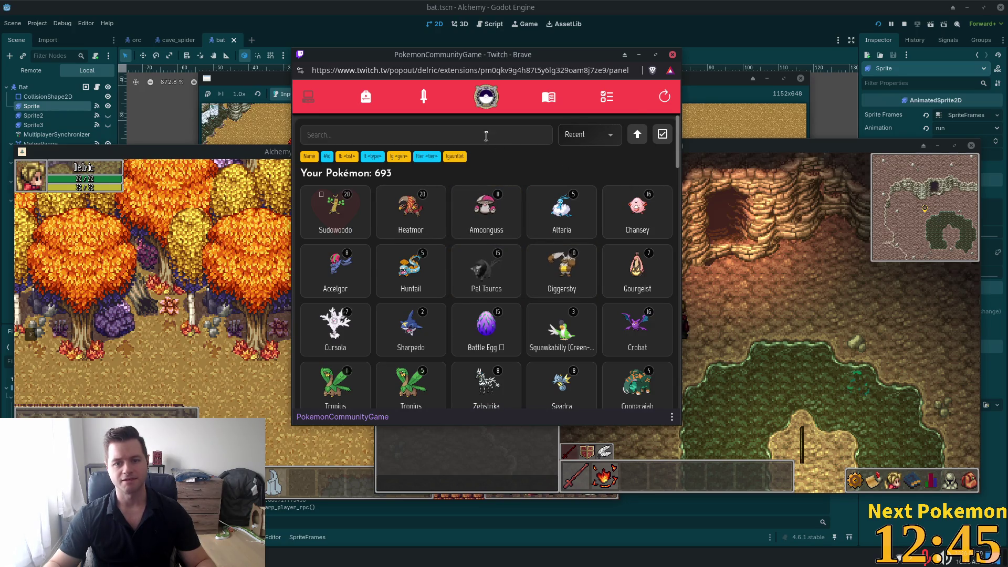
Review the Battle Egg's details, then look at Sudowoodo's once more.
click(493, 321)
scroll(488, 310, down, 6)
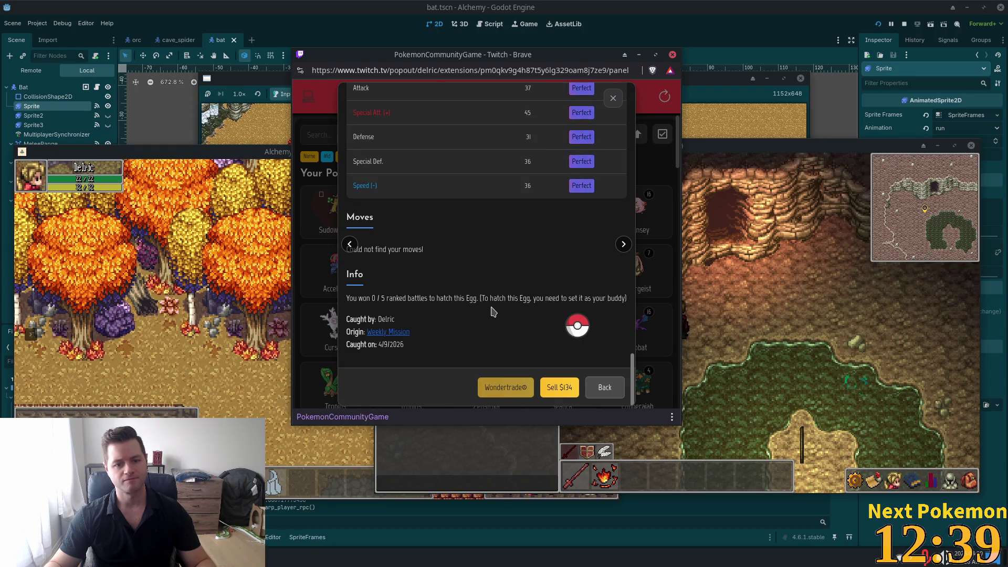
scroll(493, 305, up, 6)
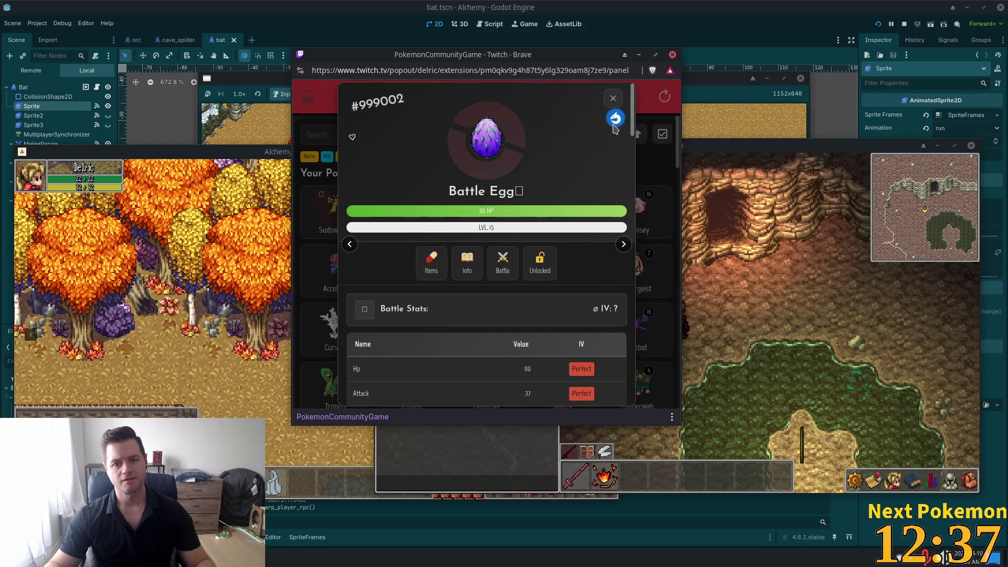
click(613, 98)
click(333, 215)
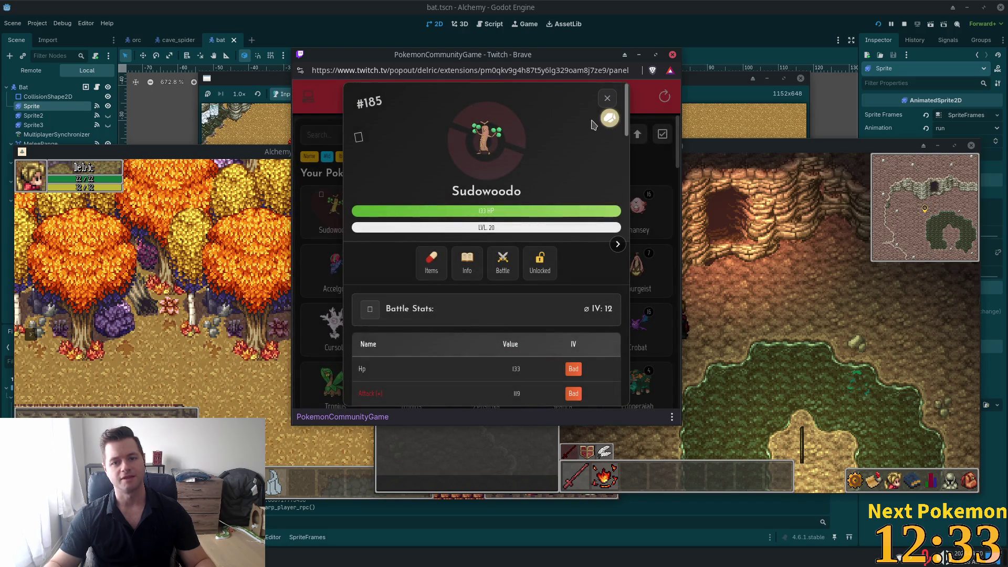
click(607, 98)
Reopen the Battle Egg and read its info section before closing the popup.
click(491, 317)
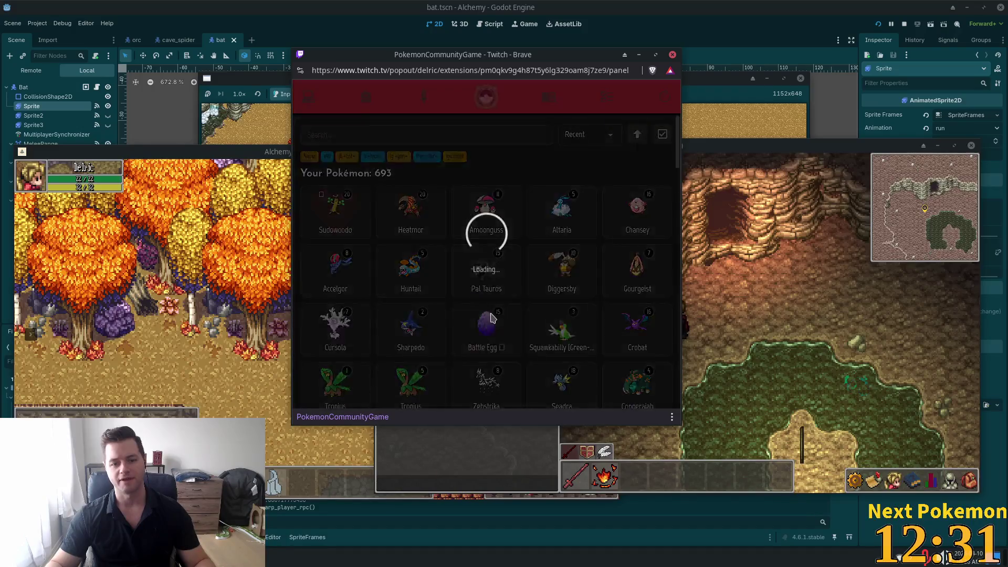
click(474, 257)
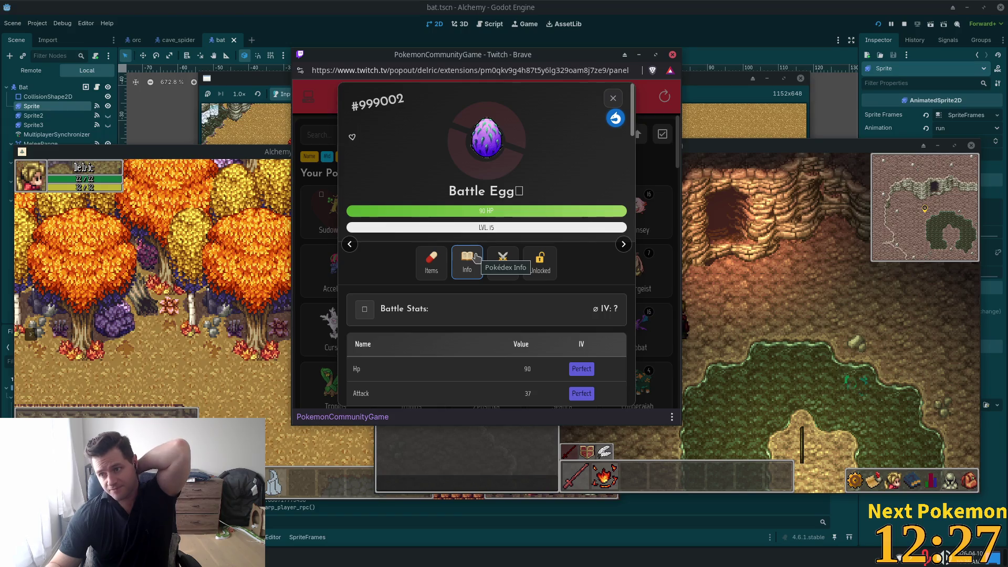
scroll(478, 278, down, 6)
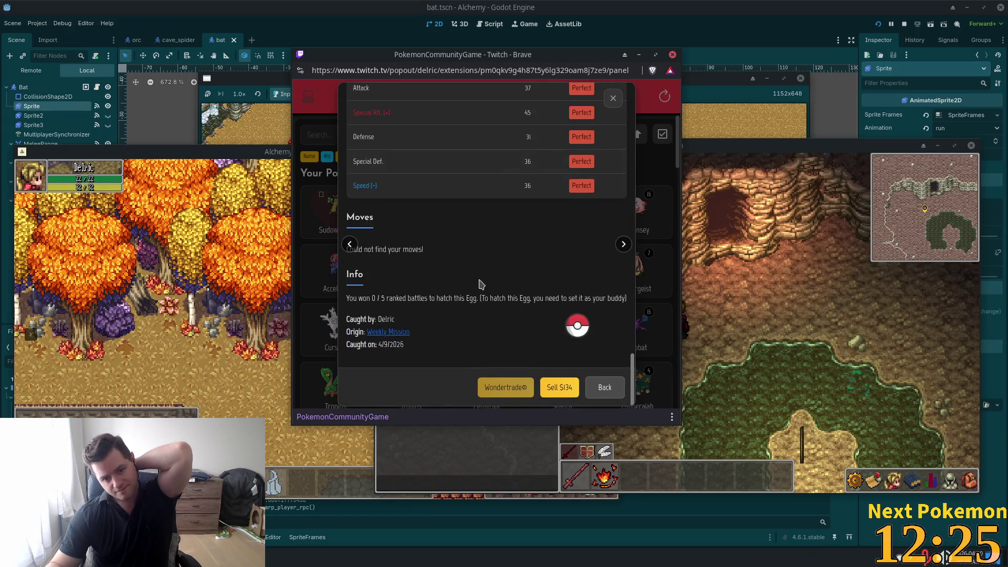
scroll(479, 283, up, 6)
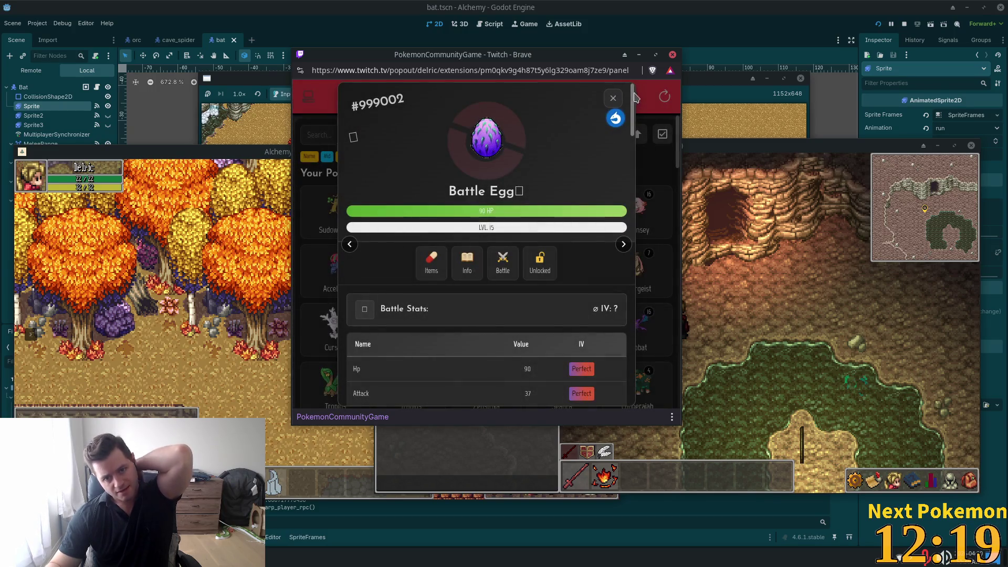
click(612, 98)
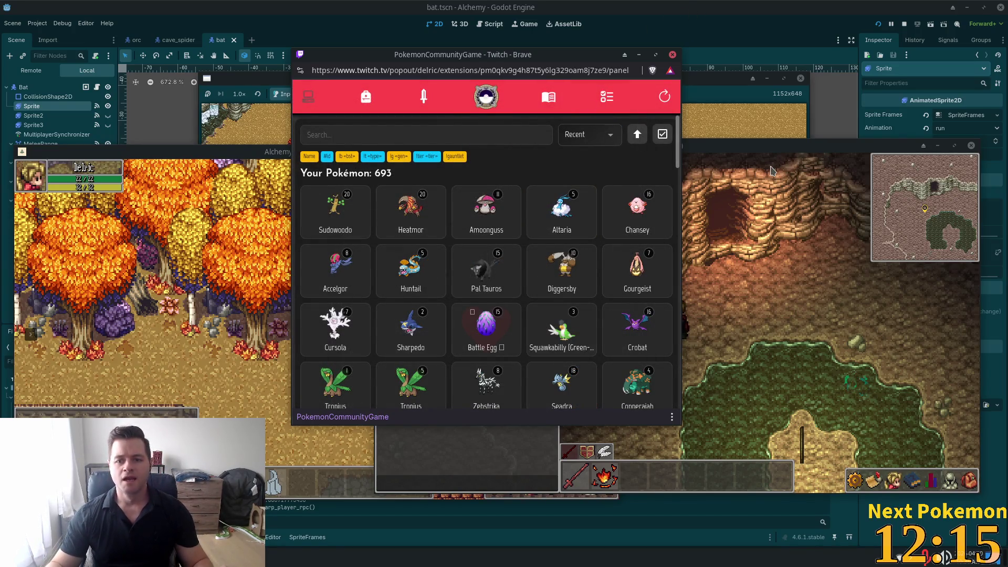
Raise both Alchemy debug windows and return to the Godot editor.
click(748, 170)
click(179, 209)
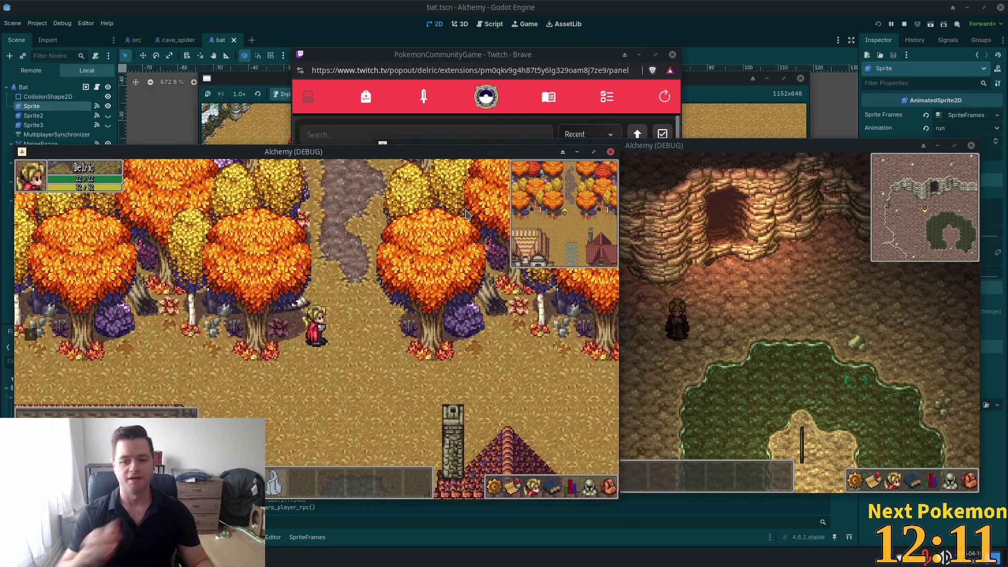
click(403, 6)
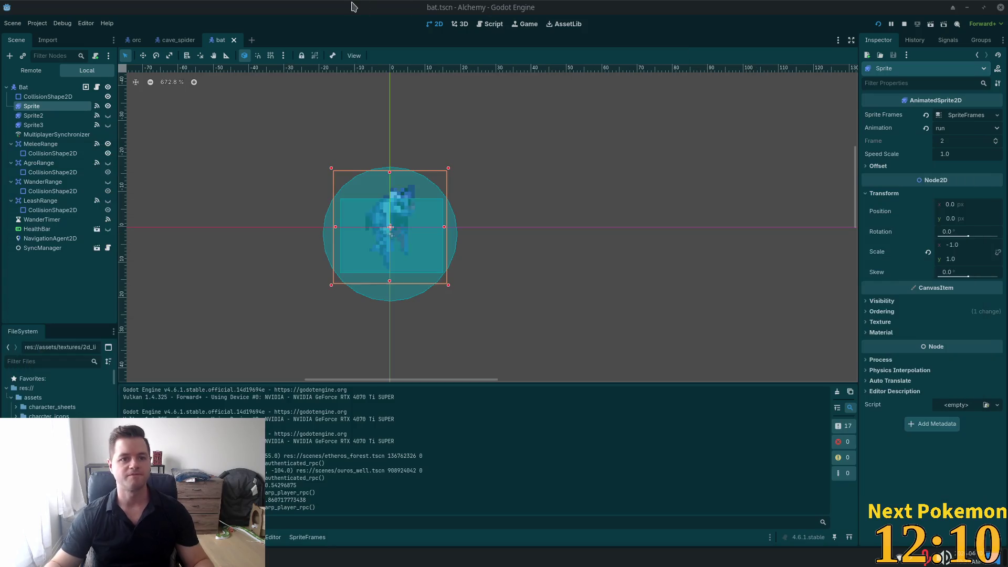
Close the bat scene, quick-open shroomer.tscn, and centre the mushroom sprite in the viewport.
click(235, 41)
key(shift+alt+o)
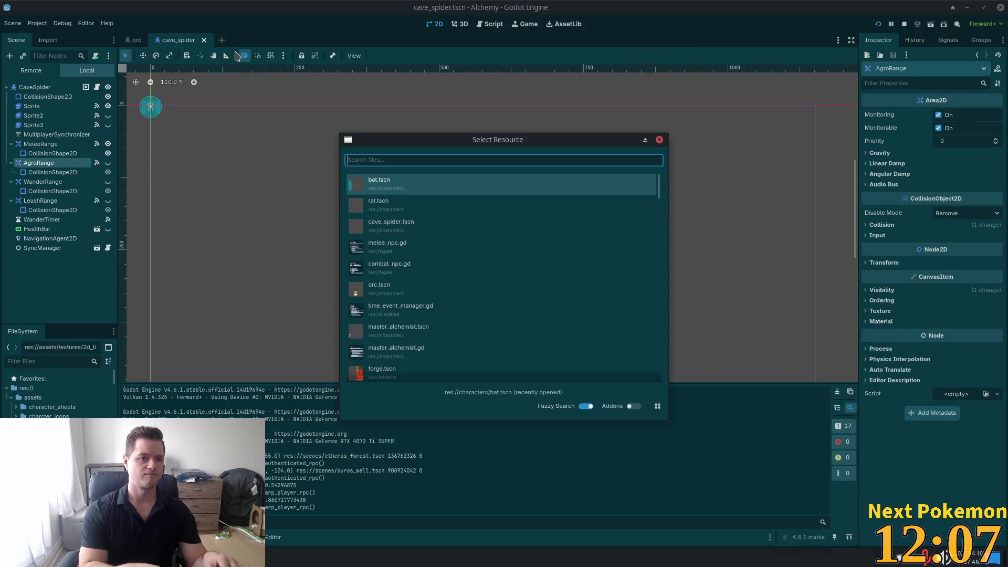
text(shor)
key(BackSpace)
key(BackSpace)
text(roomer)
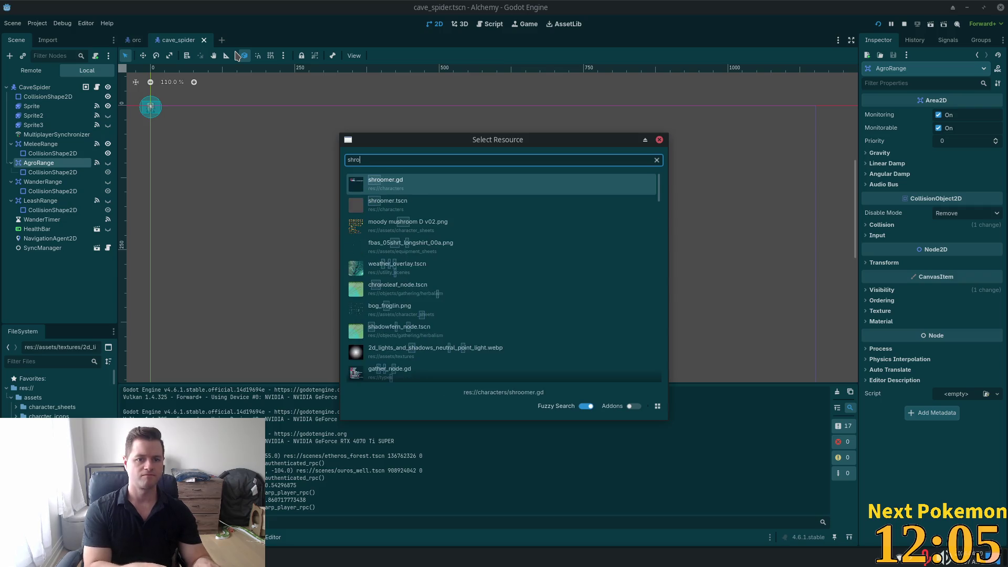
double_click(374, 208)
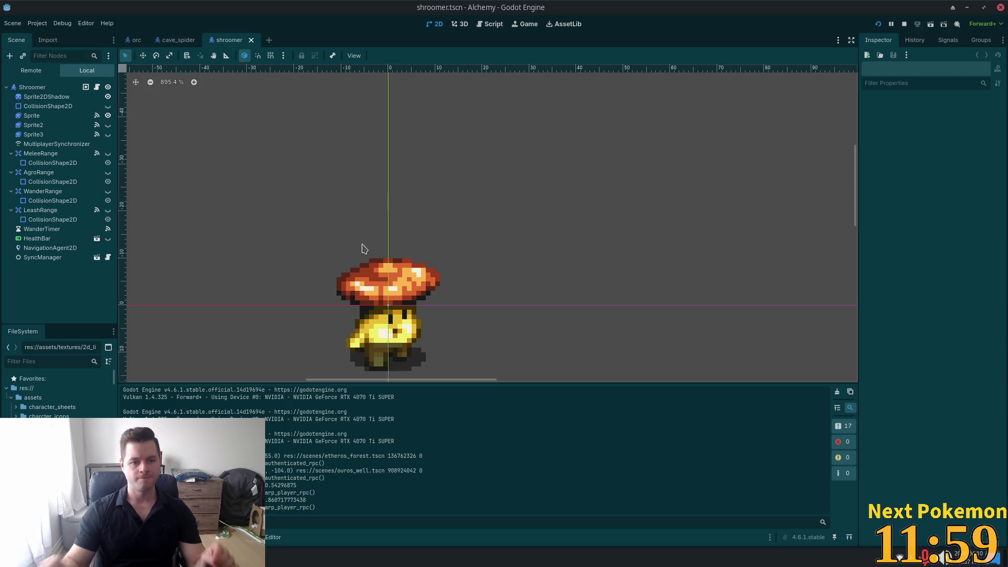
scroll(382, 325, down, 3)
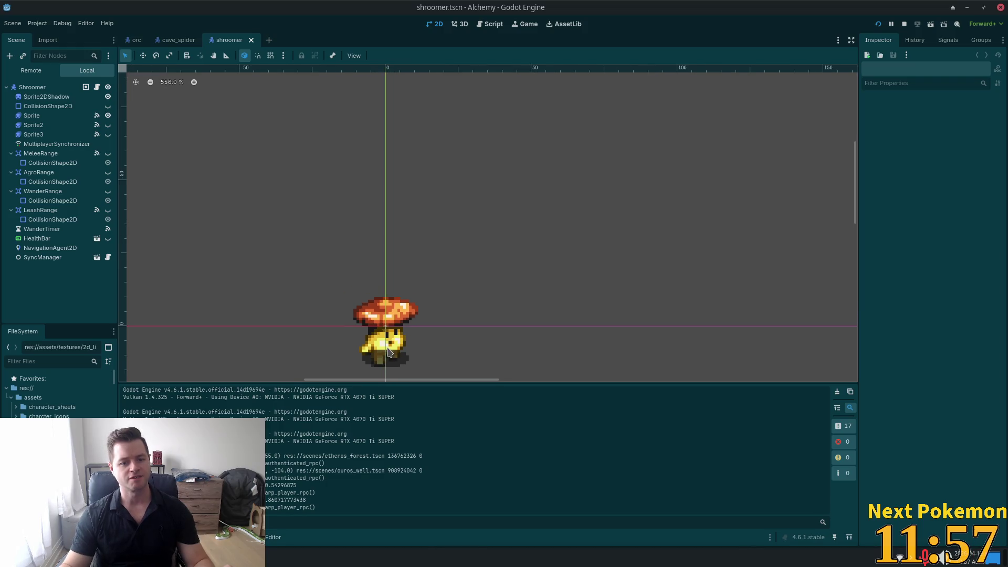
scroll(472, 360, up, 6)
mouse_move(465, 350)
mouse_down()
mouse_move(666, 130)
mouse_move(685, 281)
mouse_up()
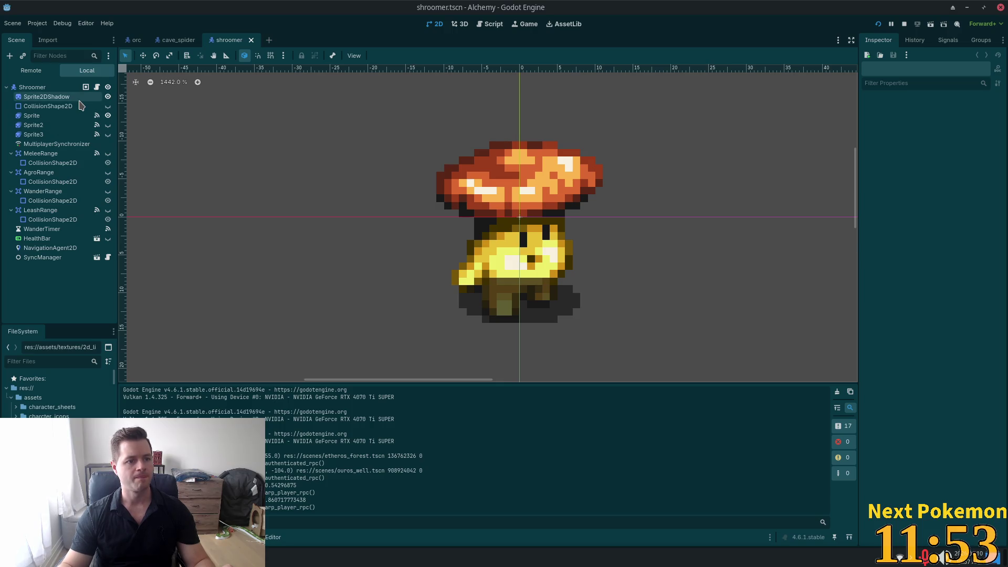
Enable Y Sort on the Sprite2DShadow node in the Ordering section.
click(48, 106)
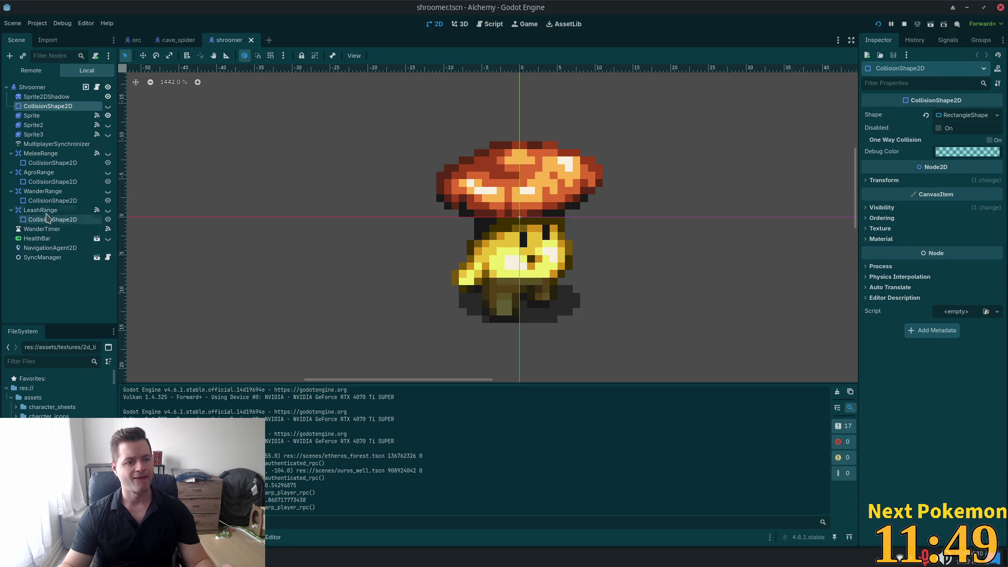
click(45, 97)
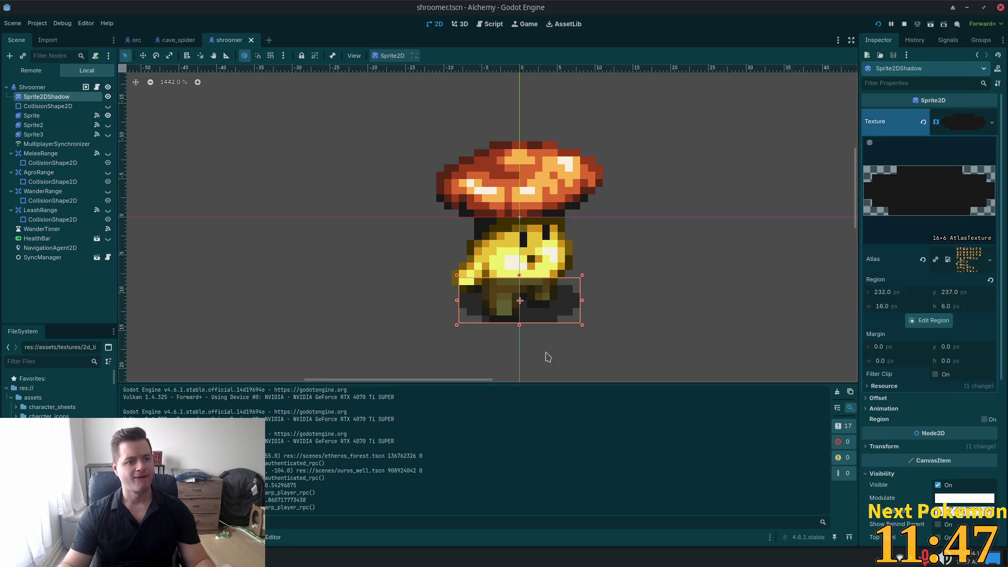
scroll(900, 439, down, 2)
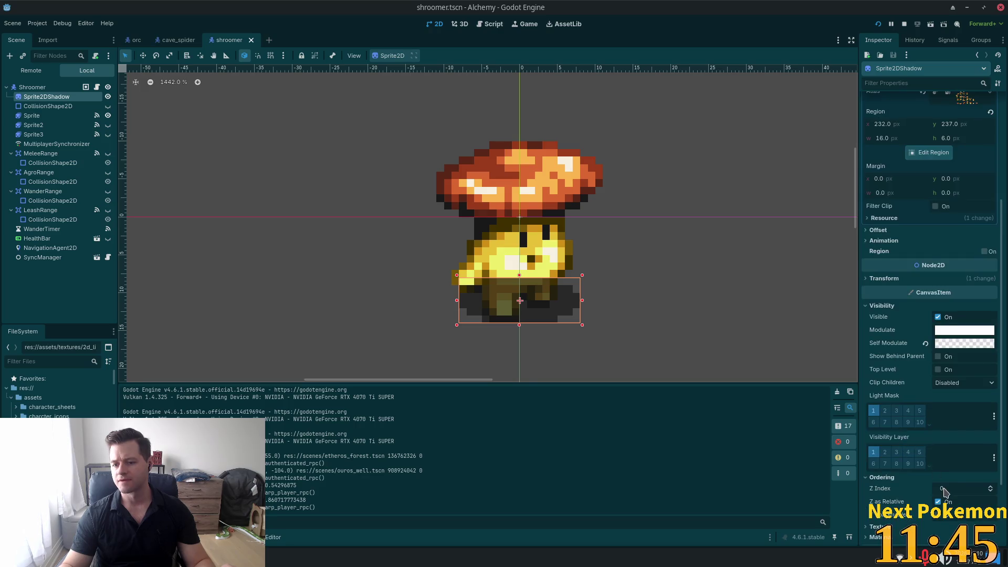
click(938, 422)
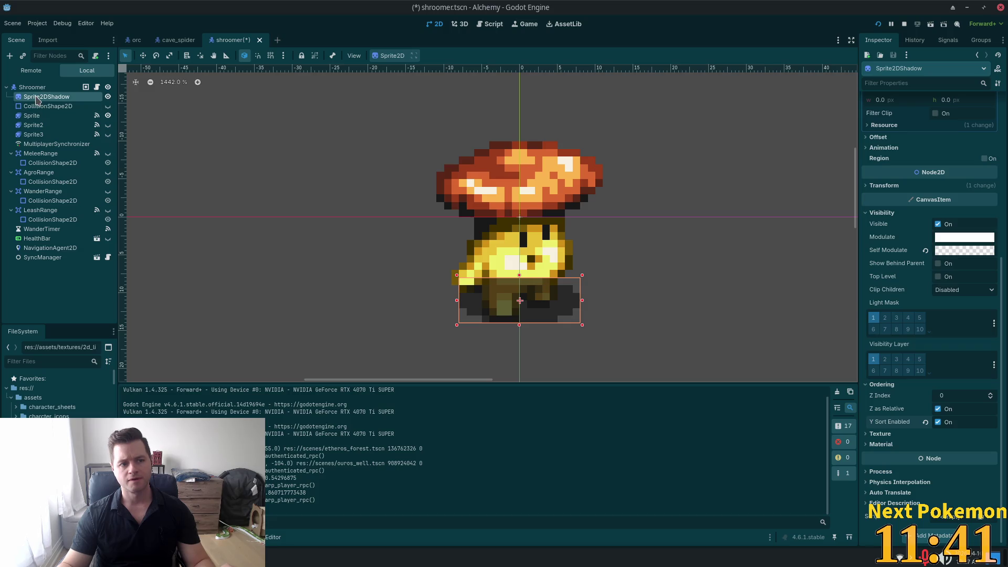
Check the main mushroom Sprite's animation and Ordering settings.
click(61, 125)
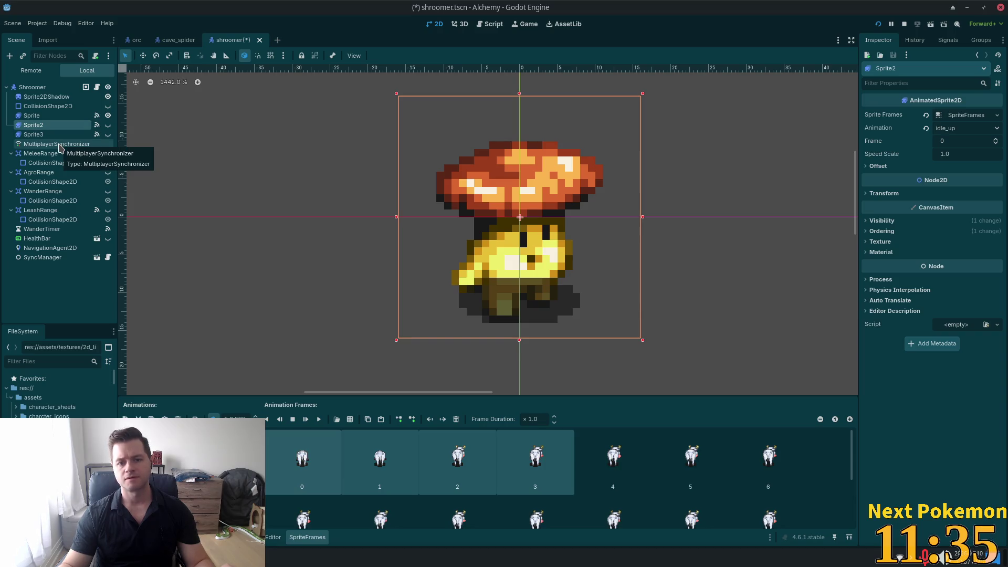
click(48, 106)
click(31, 116)
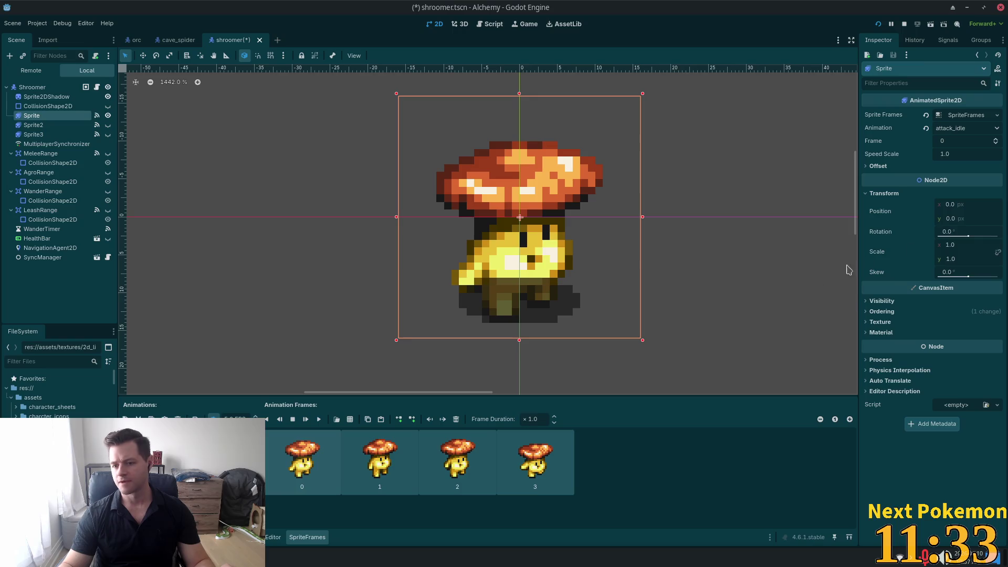
click(892, 312)
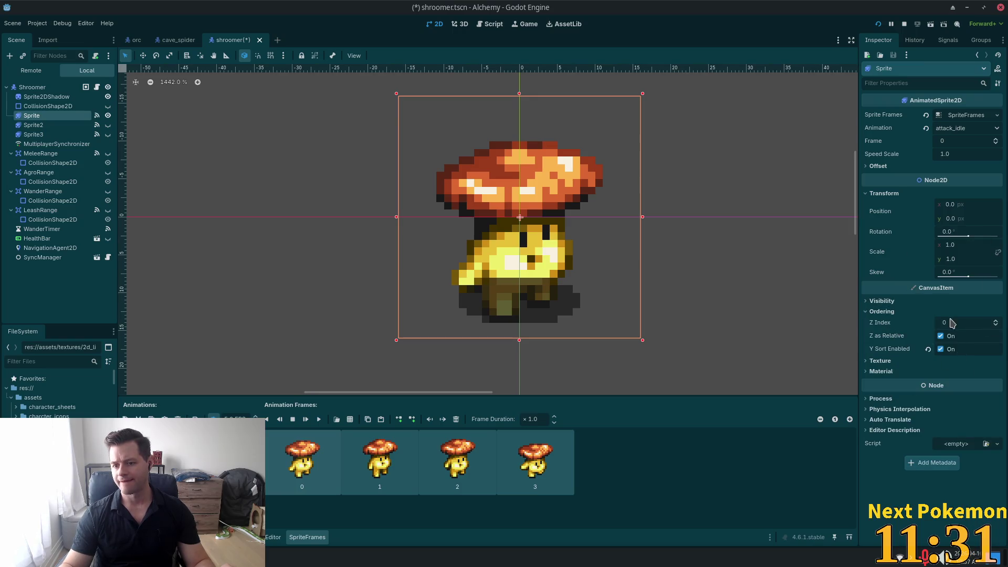
Inspect the shadow sprite's Offset and frame Animation sections.
click(47, 98)
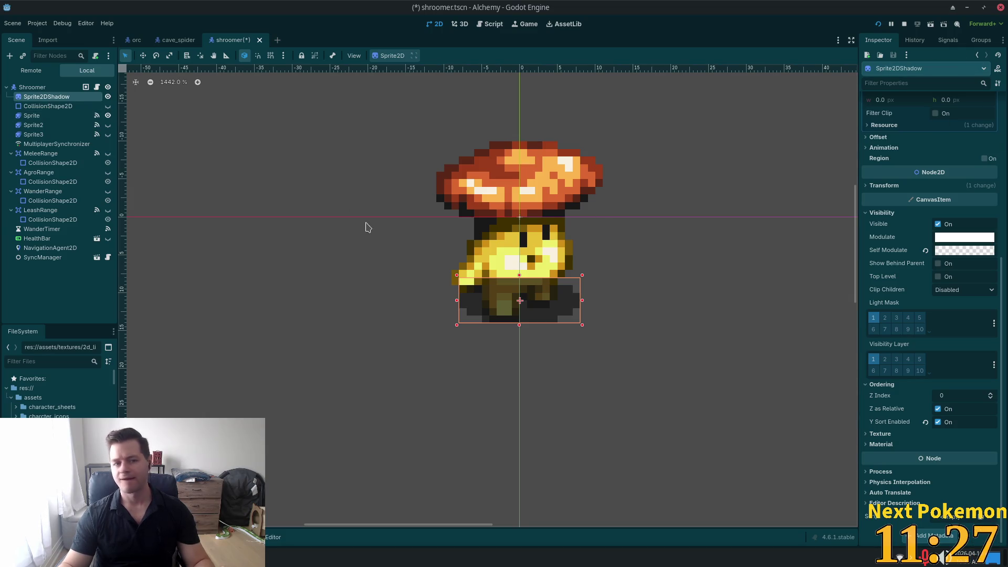
scroll(916, 291, up, 5)
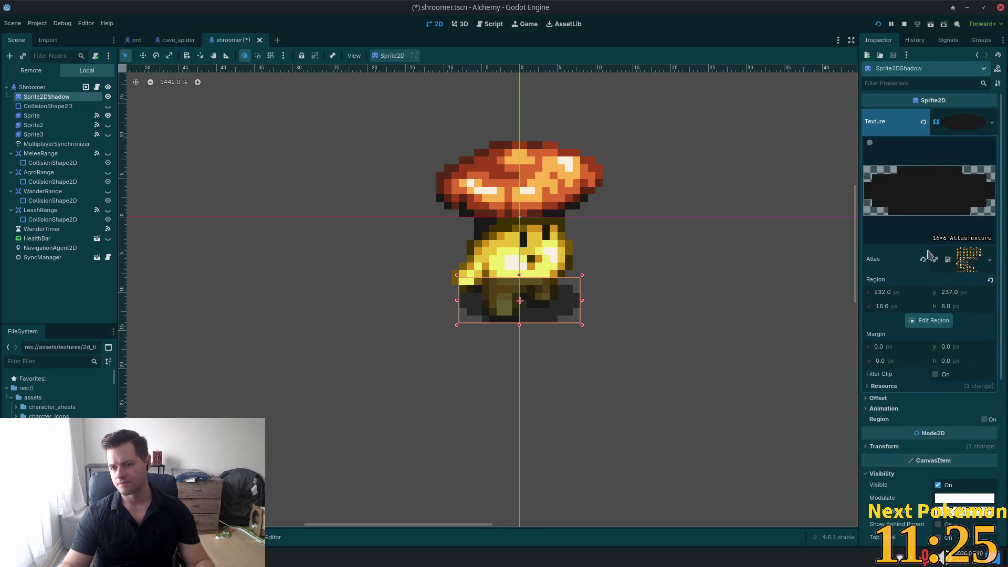
scroll(916, 291, down, 2)
click(892, 286)
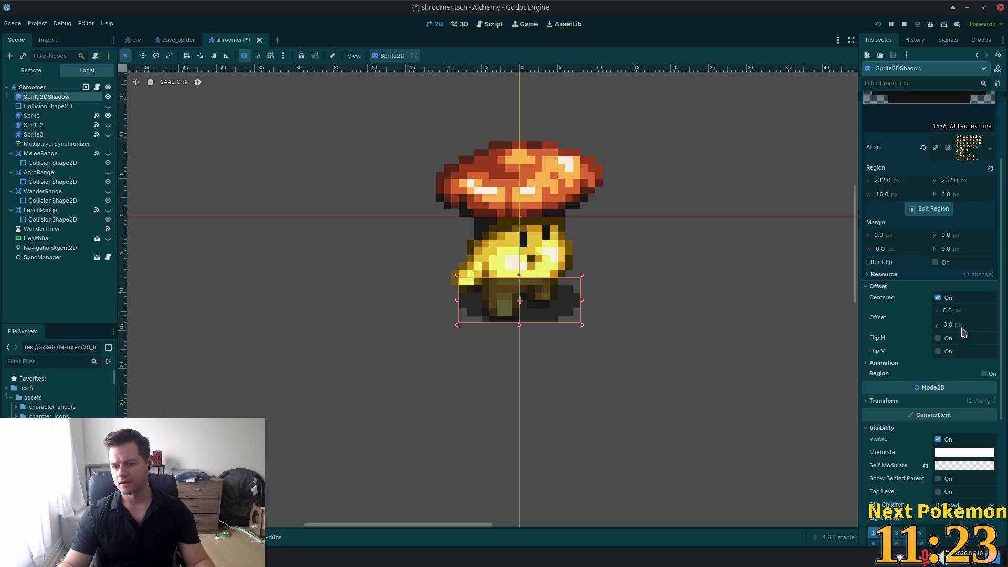
click(883, 363)
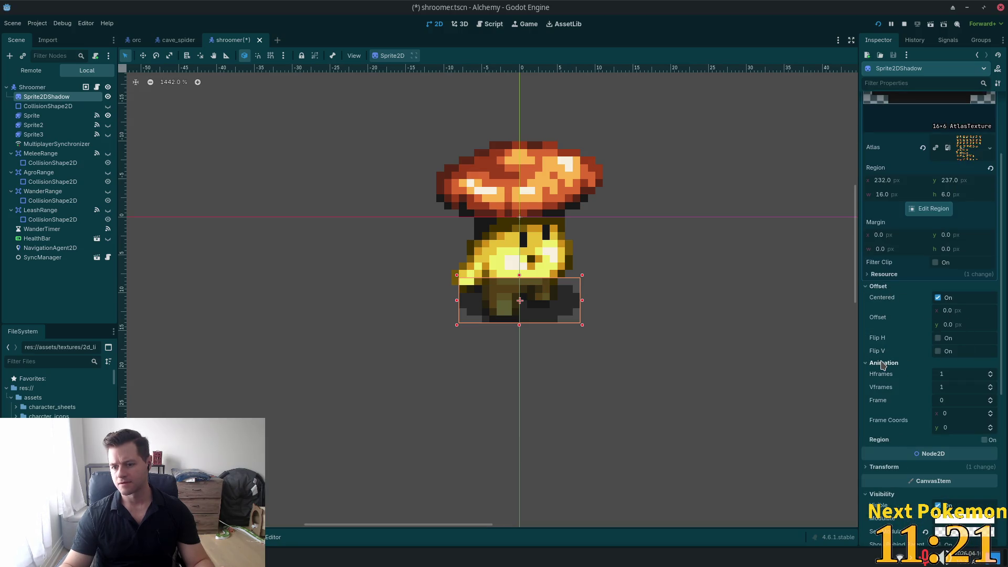
click(883, 364)
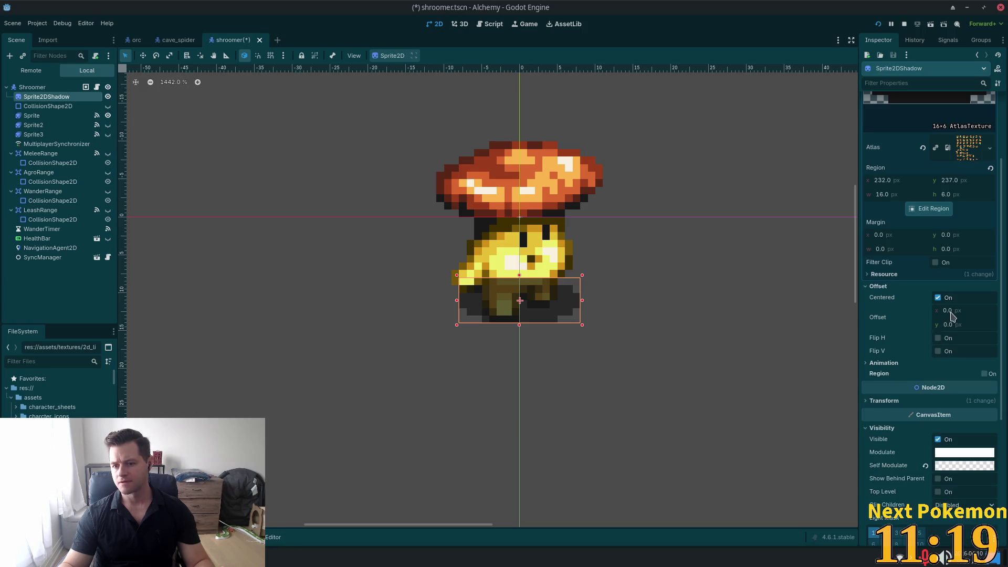
scroll(996, 457, down, 4)
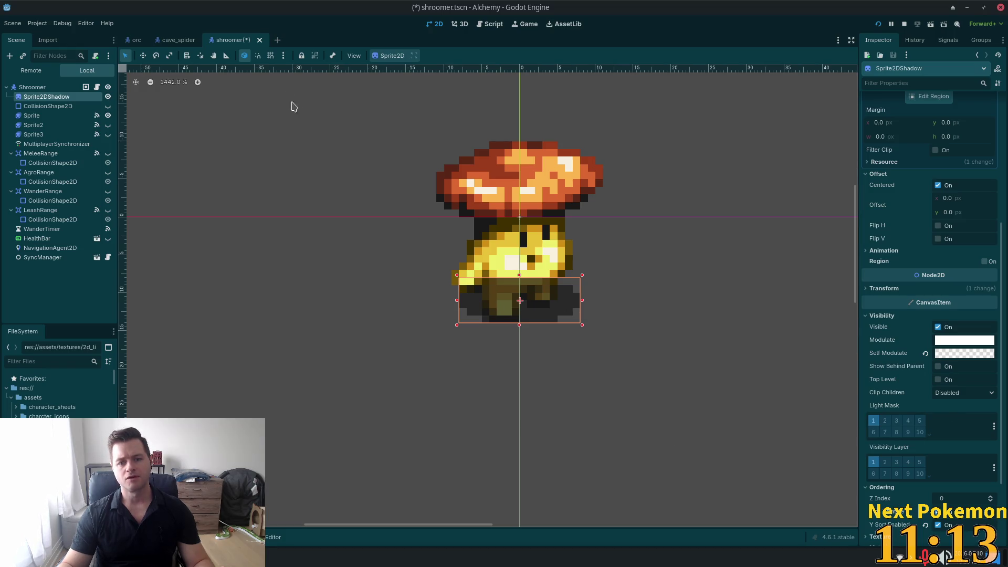
Move the shadow under the mushroom and set its vertical offset to 11.
click(144, 56)
drag(301, 211, 293, 130)
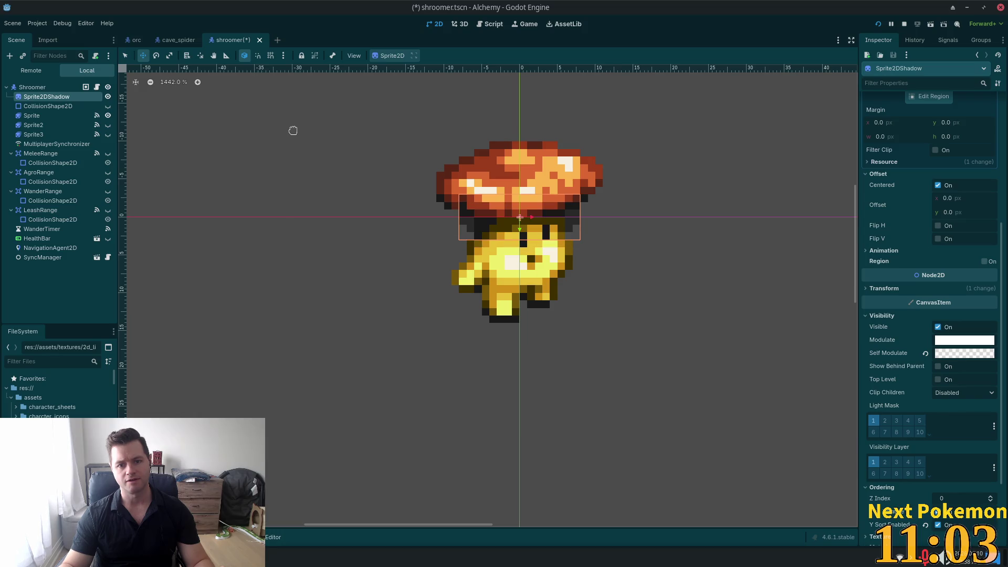
scroll(959, 309, up, 5)
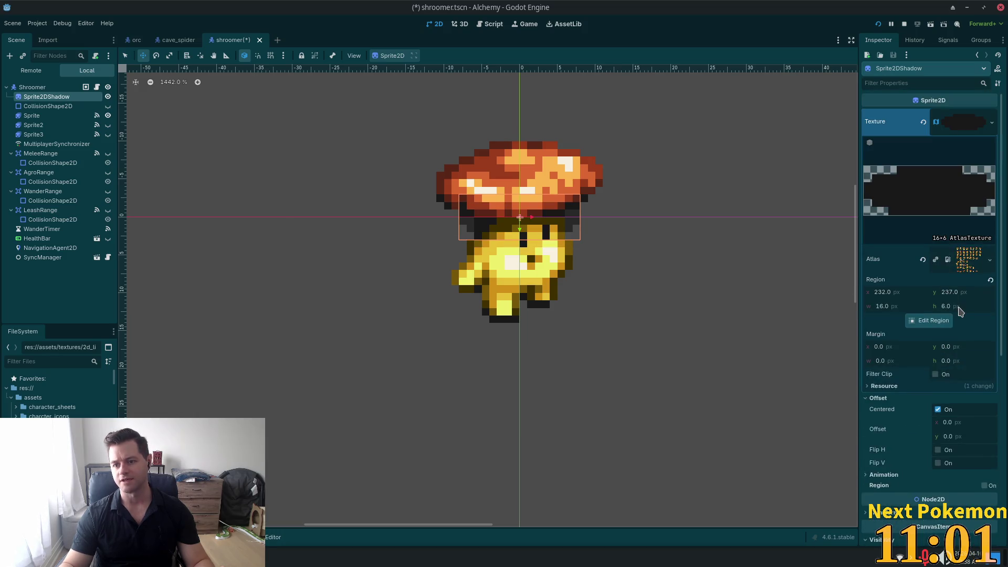
click(972, 438)
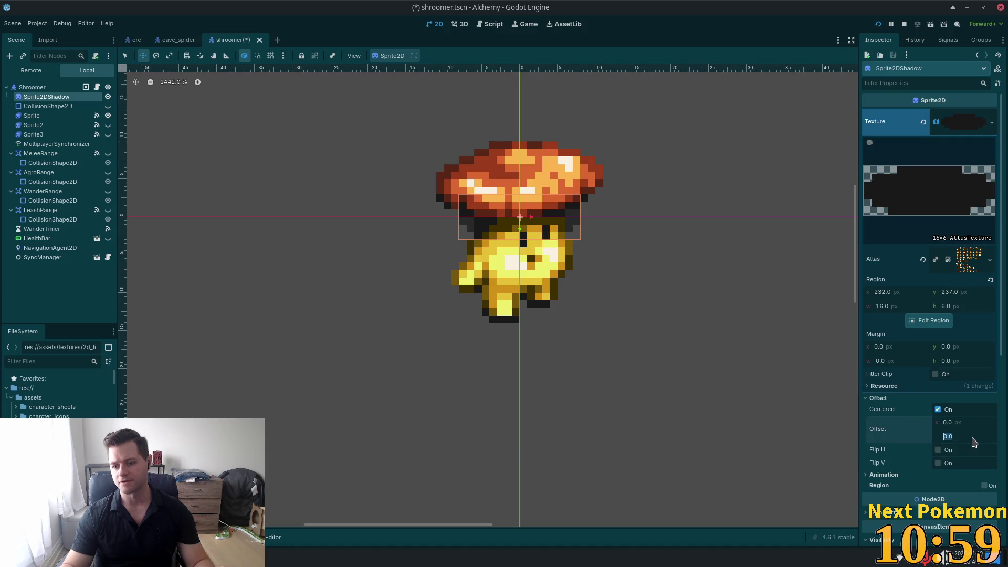
text(19)
key(Return)
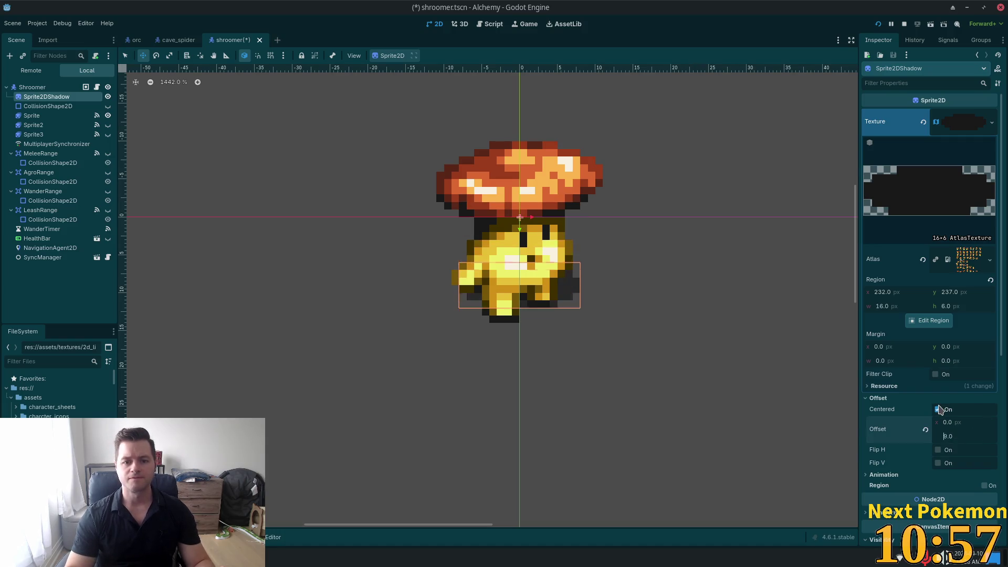
key(Up)
key(Up)
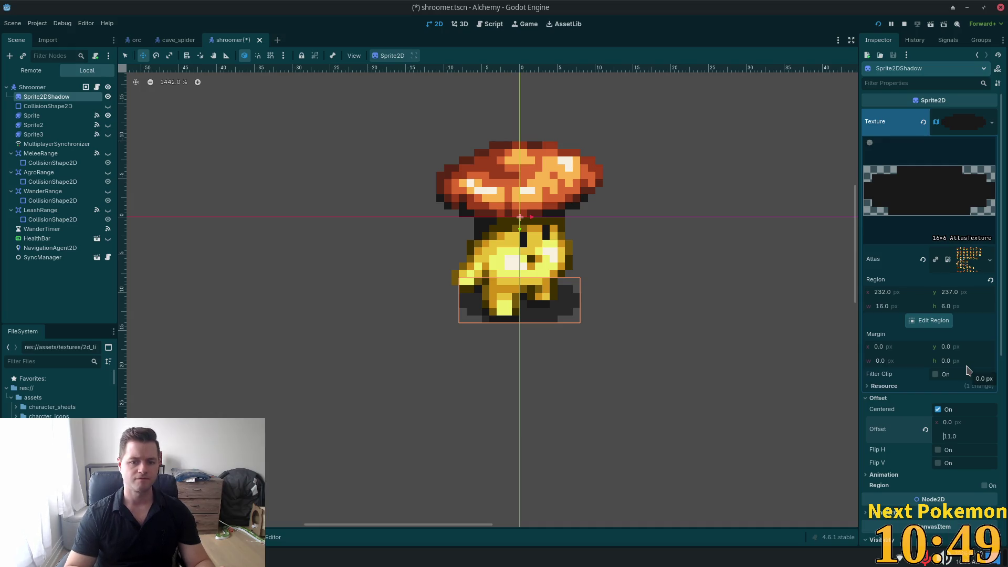
Nudge the shadow one unit left on the canvas and save shroomer.tscn.
scroll(965, 367, down, 5)
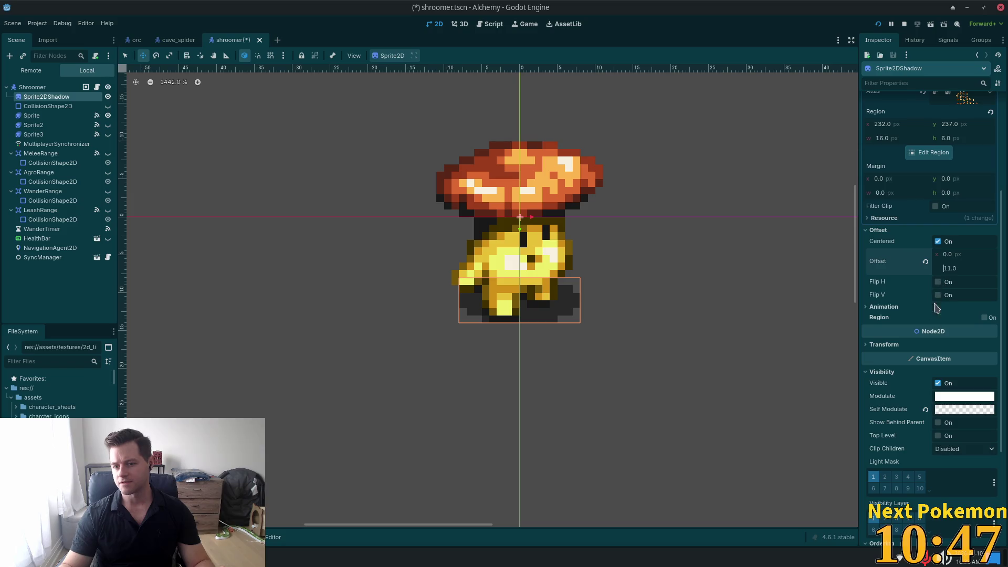
click(535, 291)
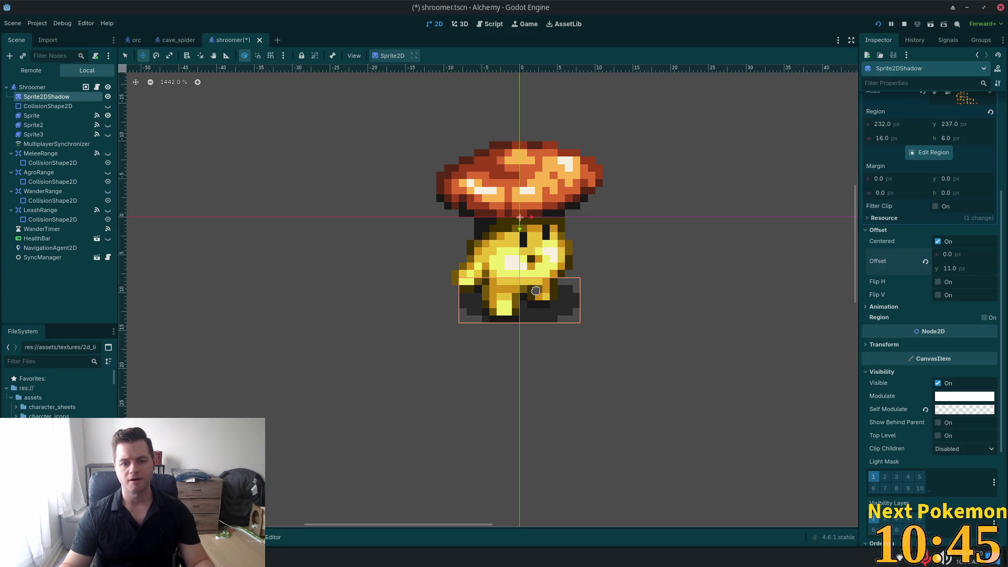
drag(535, 290, 532, 290)
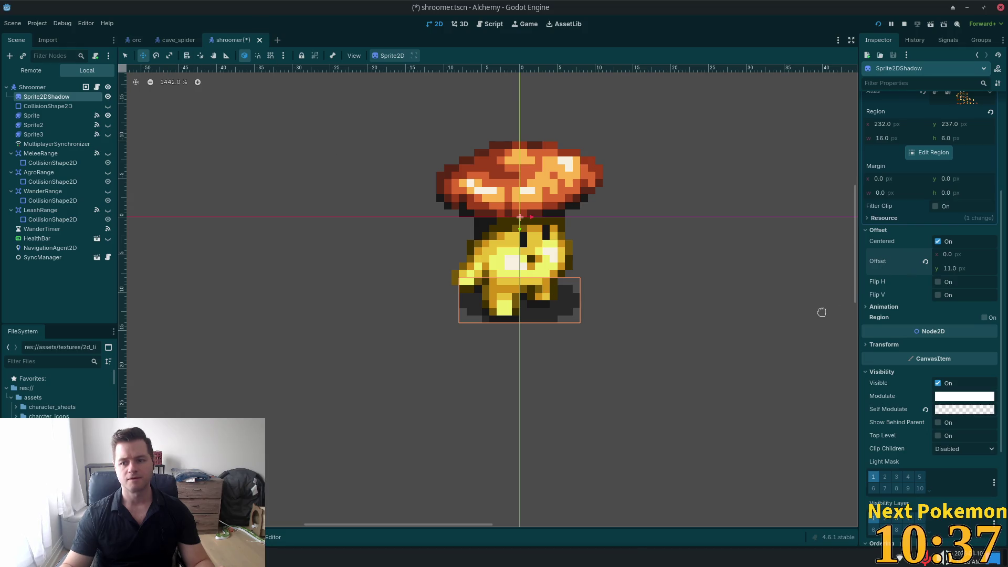
scroll(821, 313, up, 2)
scroll(708, 288, down, 5)
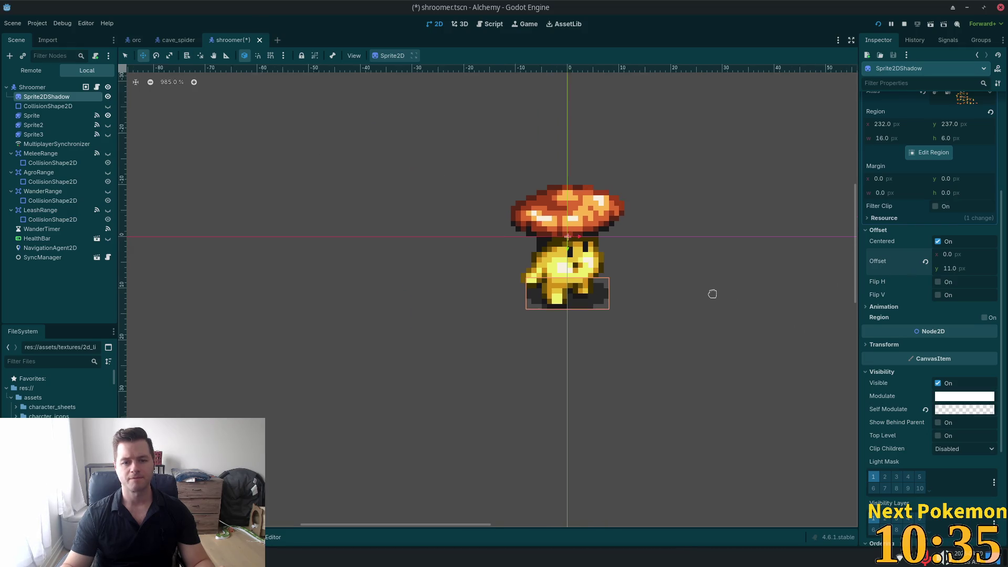
key(ctrl+s)
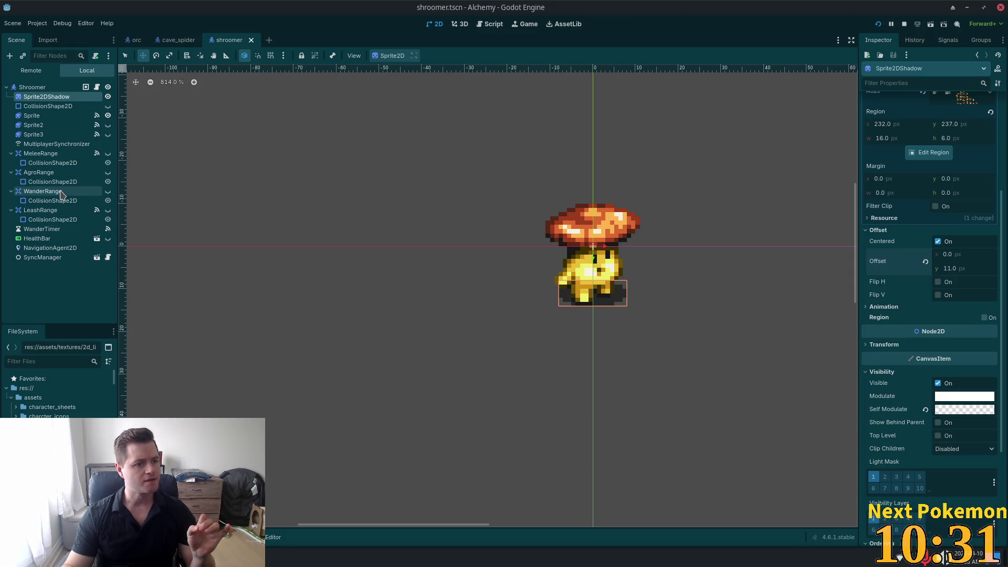
Cycle the Sprite's animation through walk, walk_2 and run, save, then choose Add Frames from File.
click(50, 116)
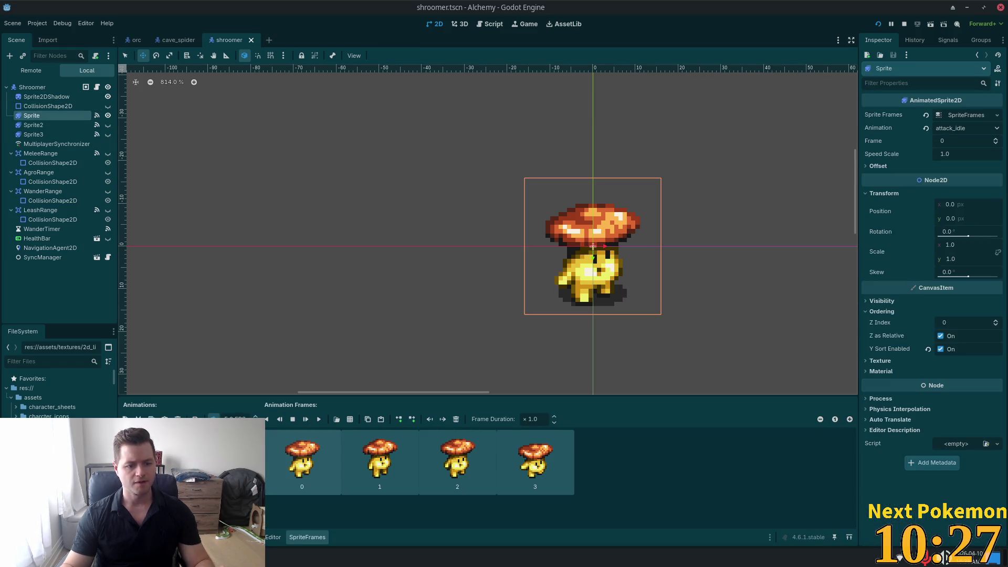
key(Down)
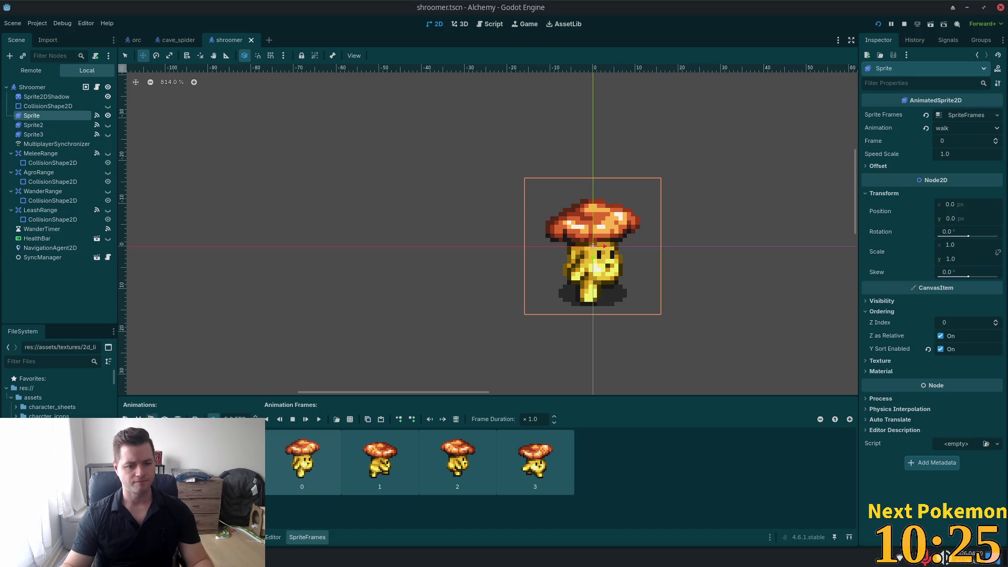
key(Down)
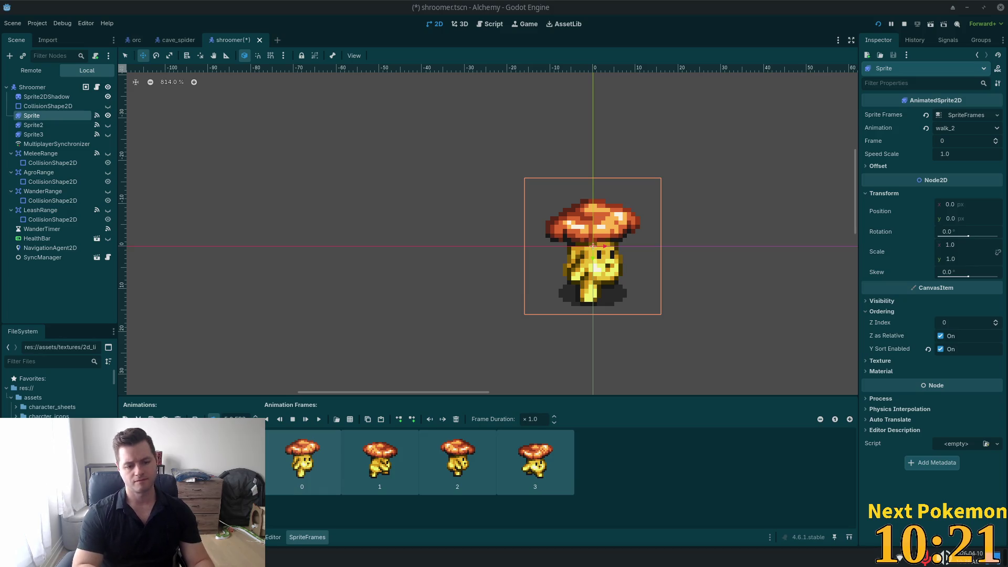
key(Up)
key(Up)
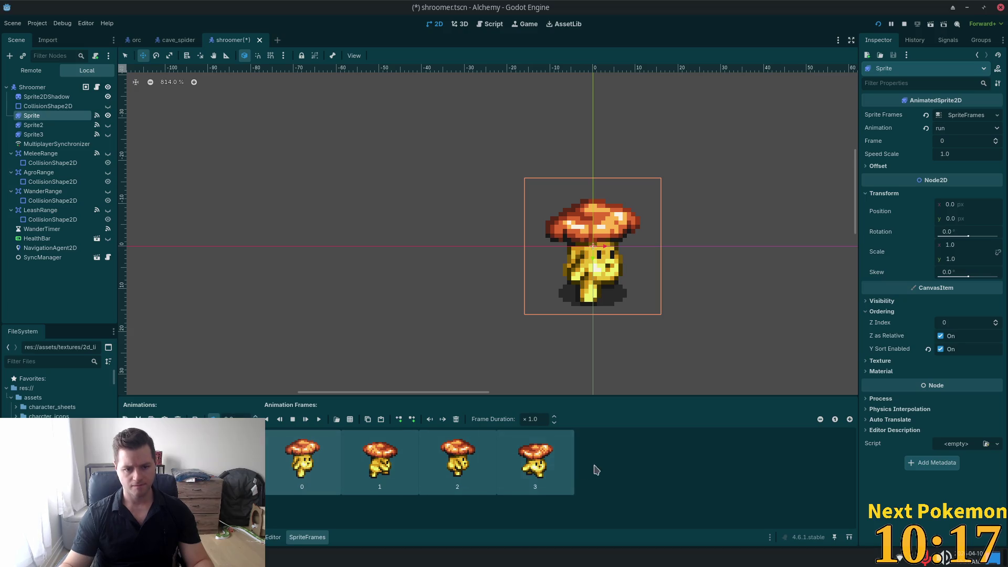
key(ctrl+s)
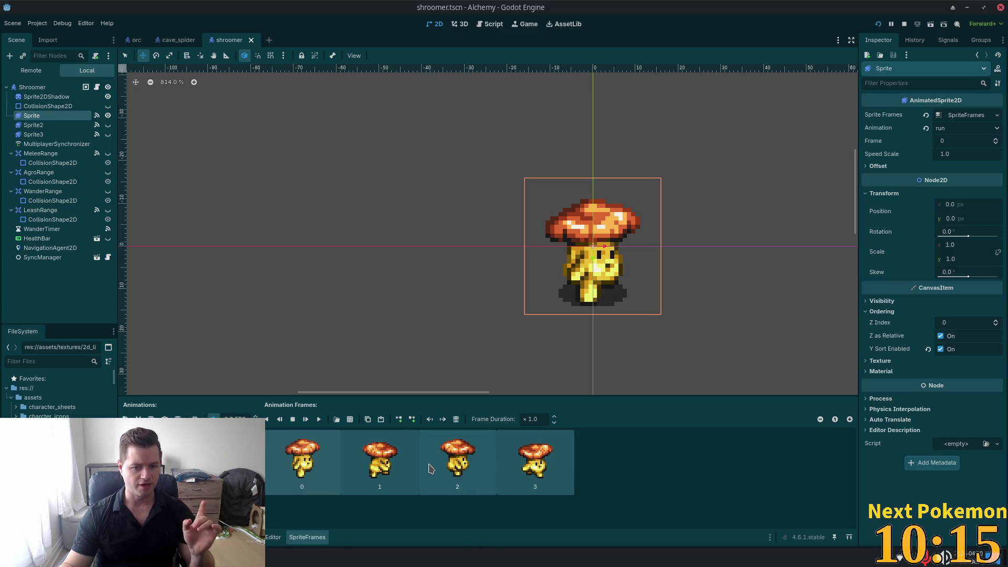
click(337, 418)
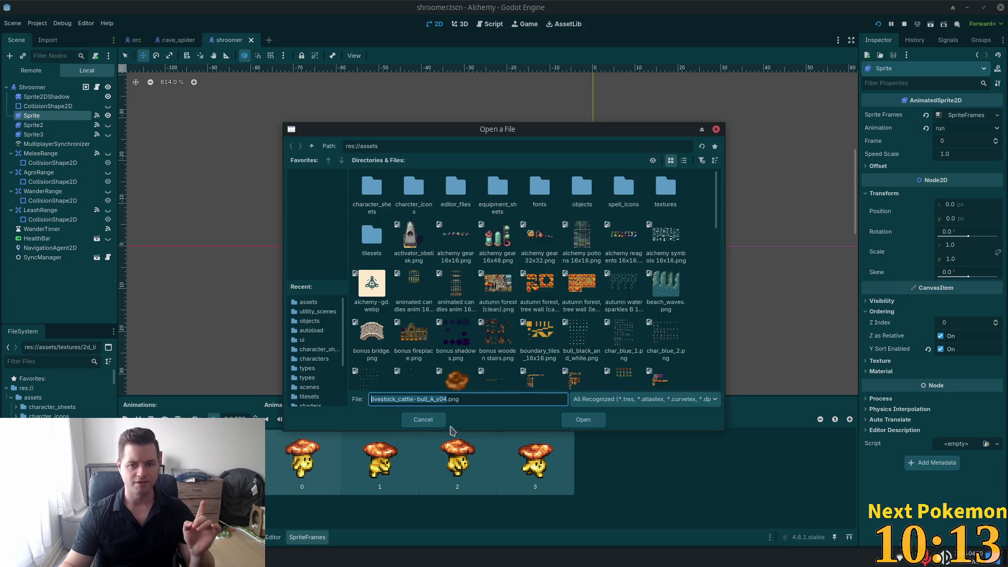
Browse to res://assets/character_sheets and open the moody mushroom sprite sheet.
double_click(420, 195)
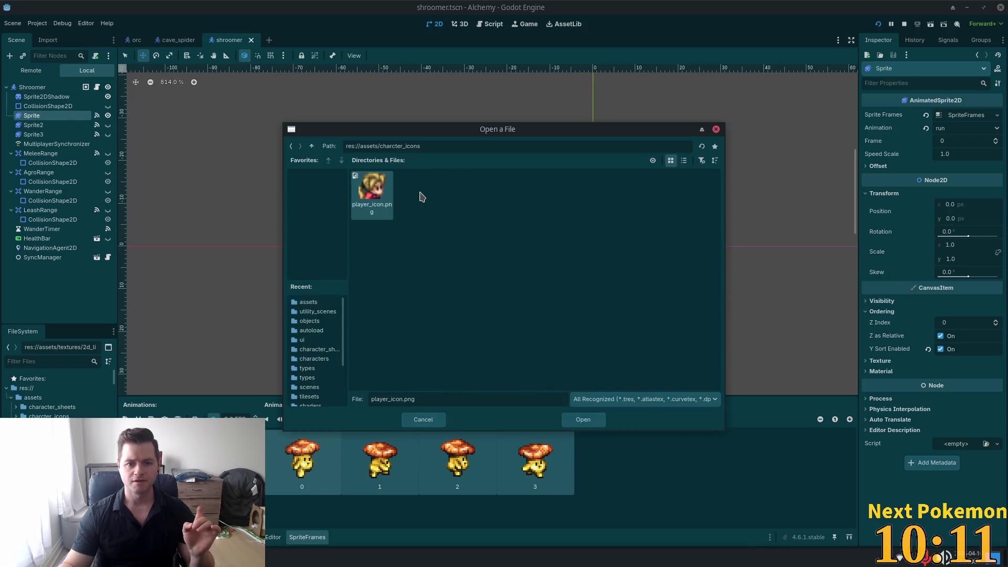
click(311, 146)
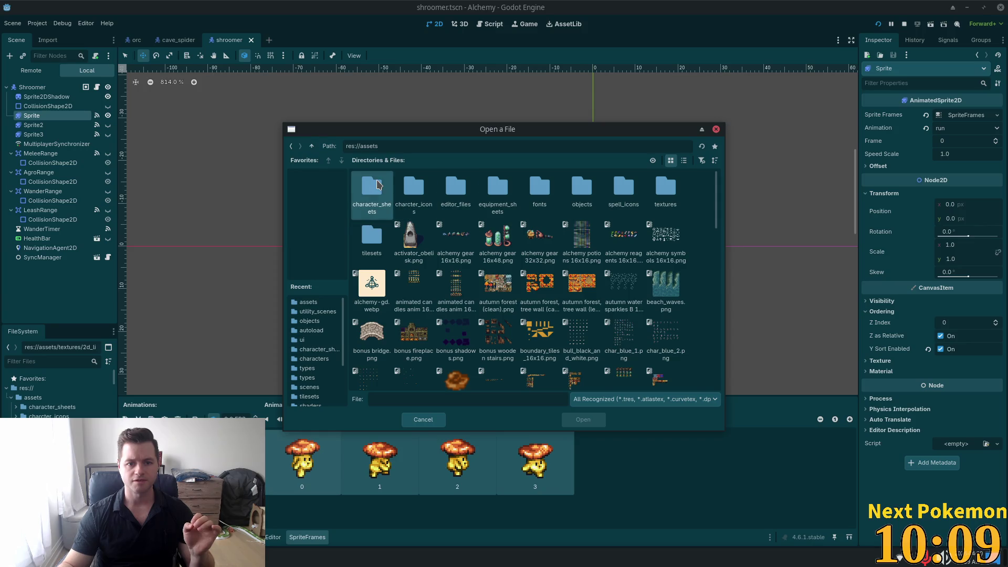
double_click(378, 183)
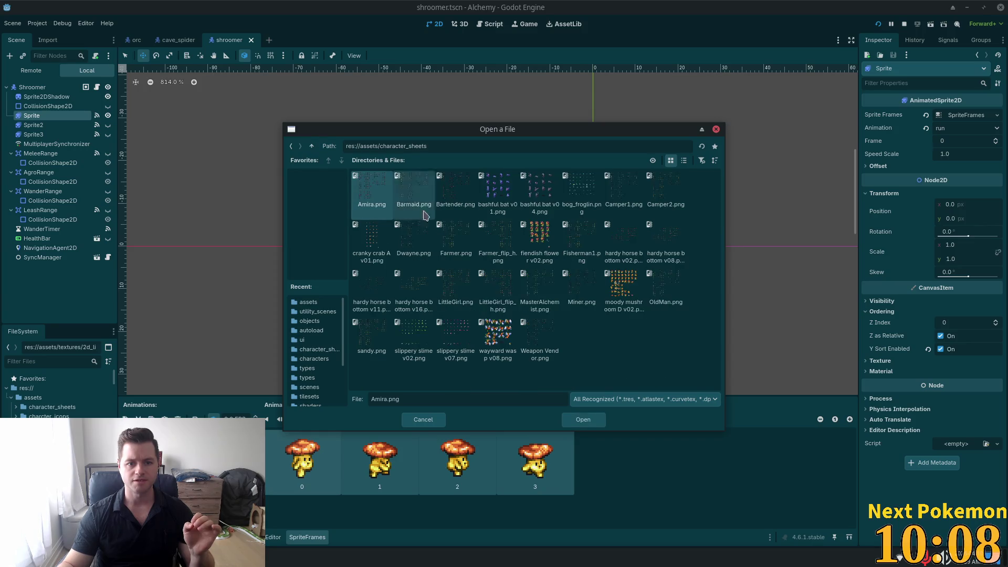
double_click(623, 283)
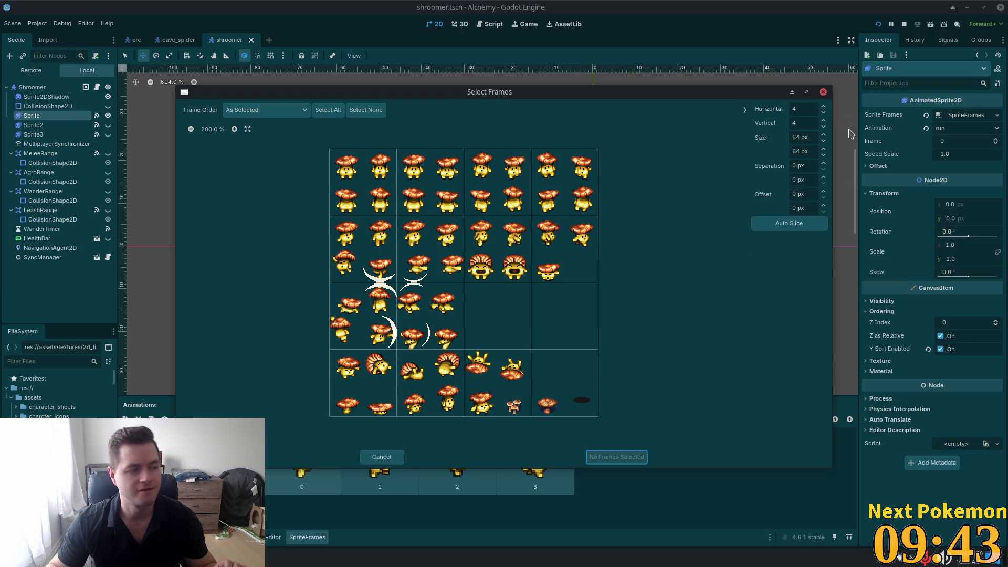
Dismiss the Select Frames dialog without picking any frames.
click(823, 92)
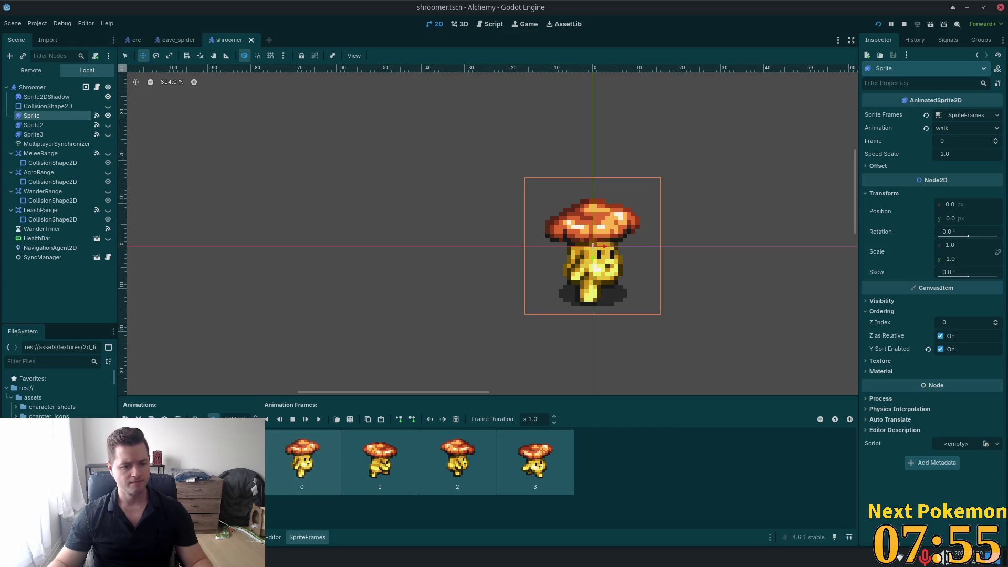
Preview walk_down, walk_down_2, run_down, walk_up and run_up animations, save, and select the Shroomer root.
click(189, 436)
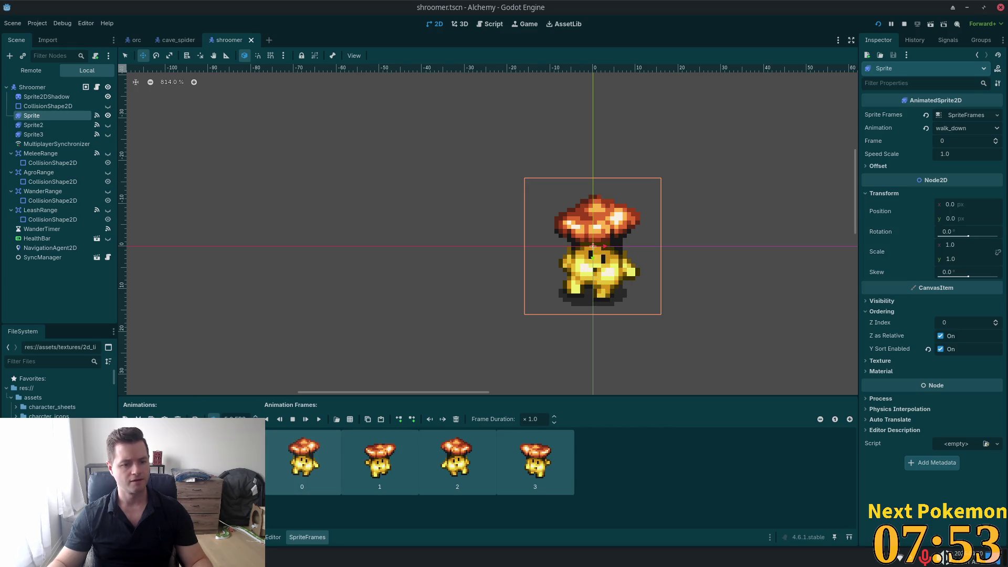
click(138, 419)
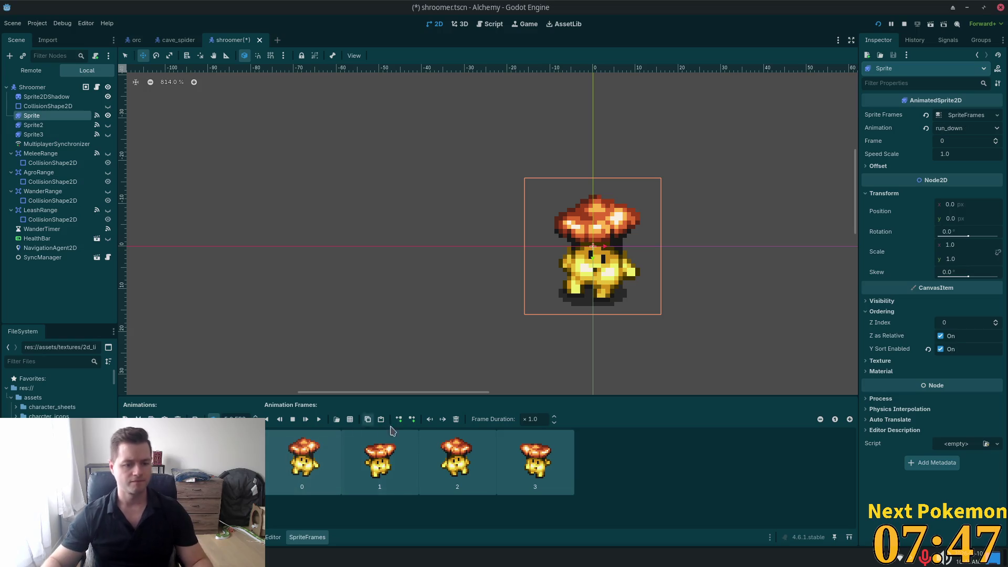
click(157, 441)
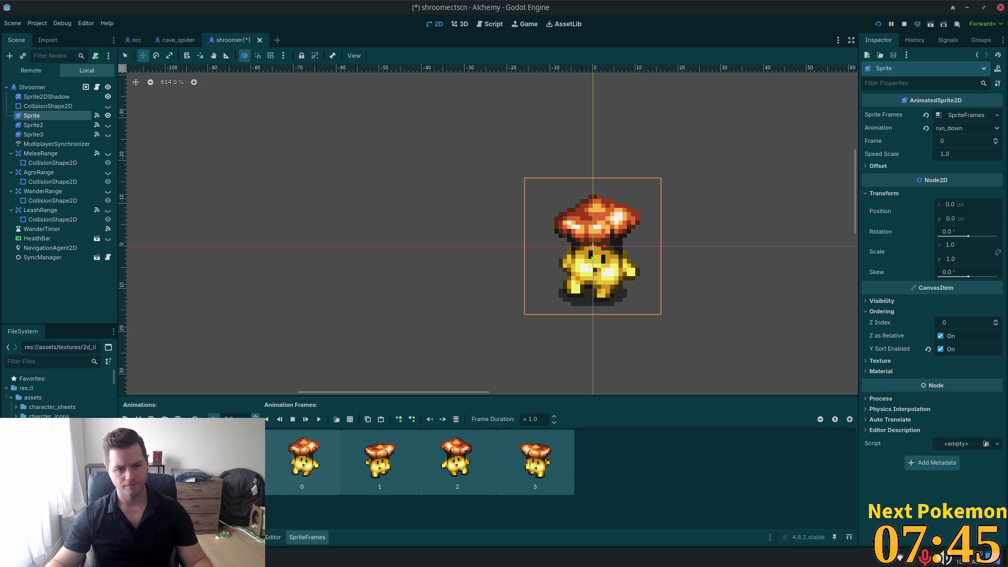
key(Down)
key(Down)
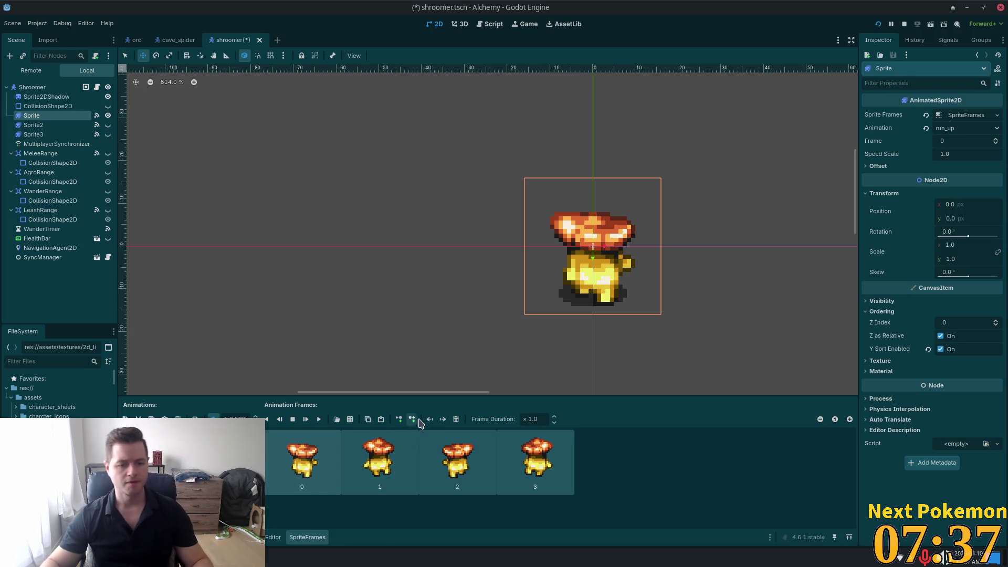
click(279, 419)
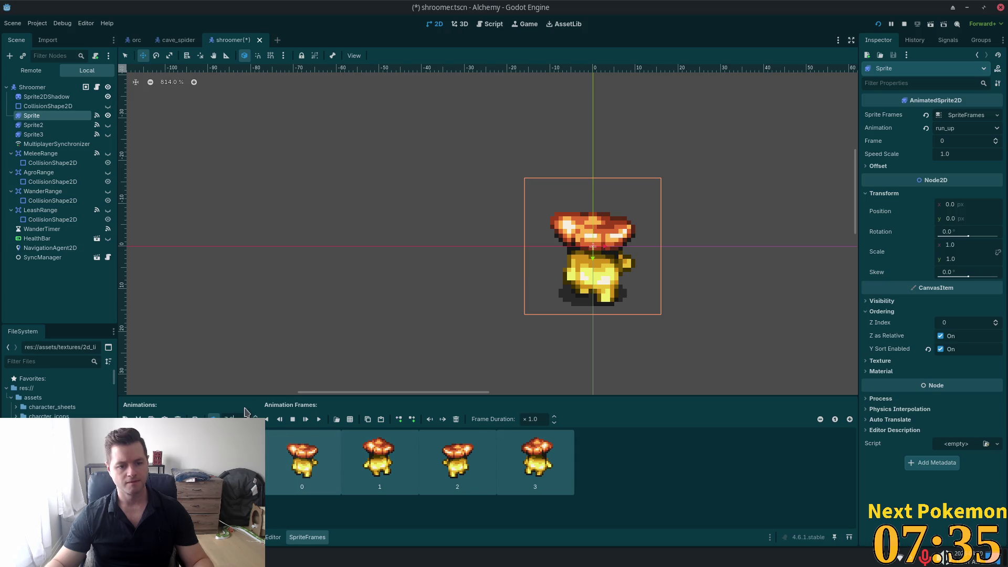
key(ctrl+s)
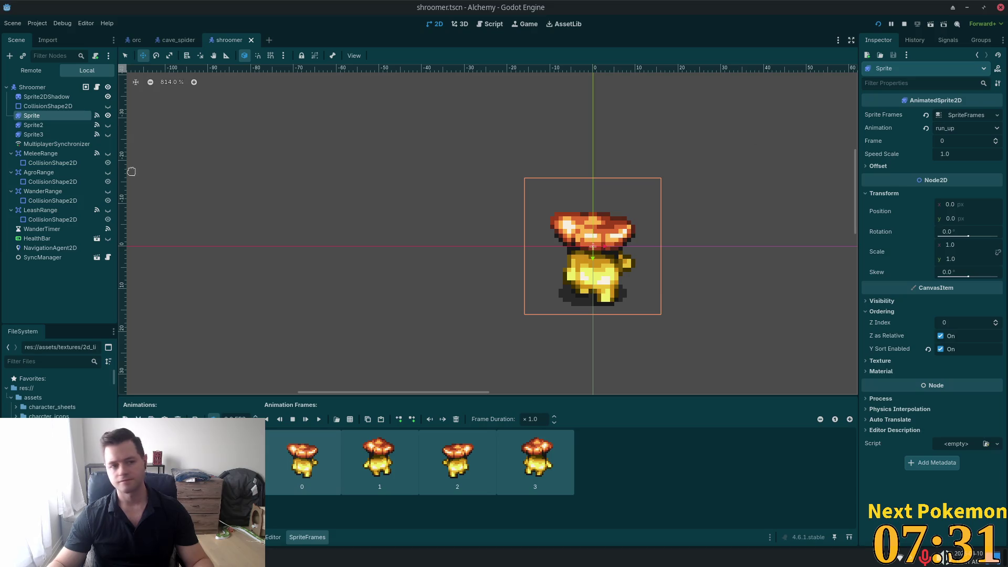
click(33, 87)
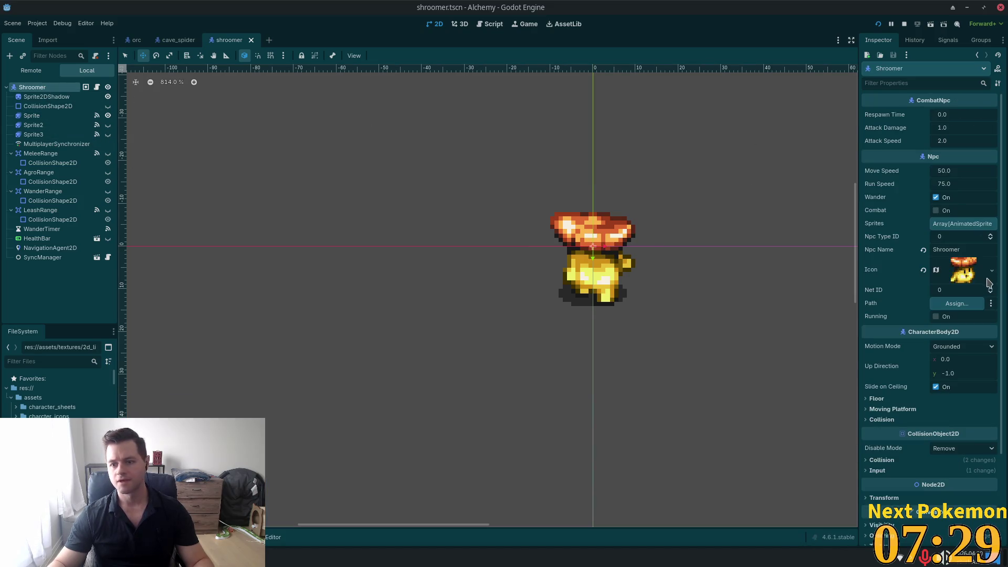
Enable Combat on the Shroomer in the Inspector and save the scene.
click(935, 210)
key(ctrl+s)
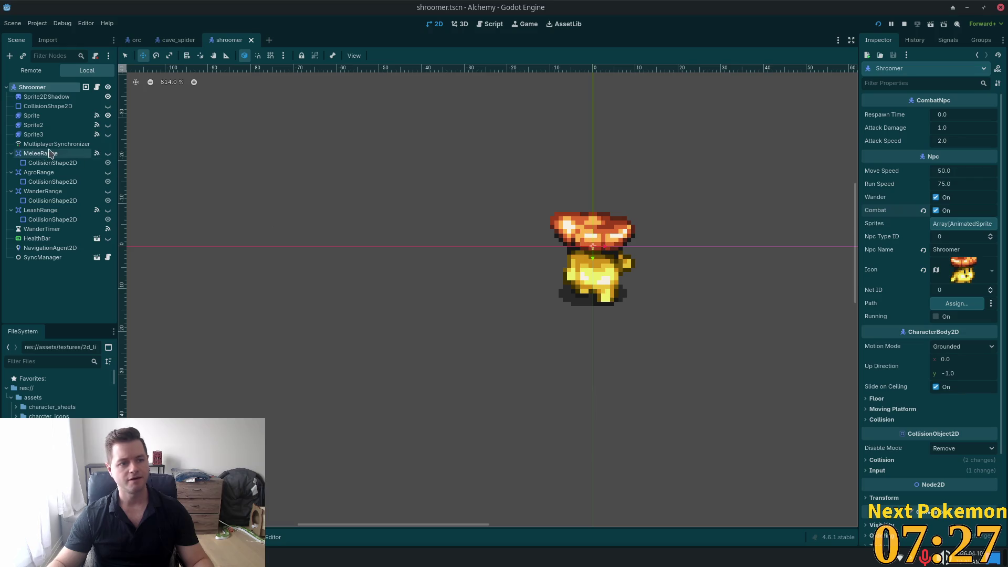
click(33, 134)
Connect AgroRange's body_entered to _on_agro_range_body_entered, open shroomer.gd, and run the game.
click(39, 172)
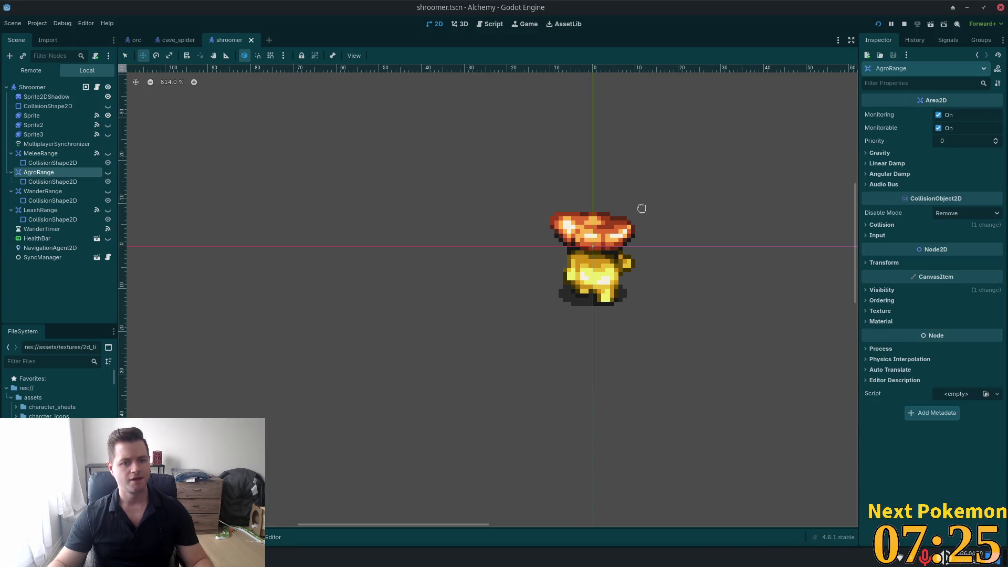
click(914, 40)
click(948, 40)
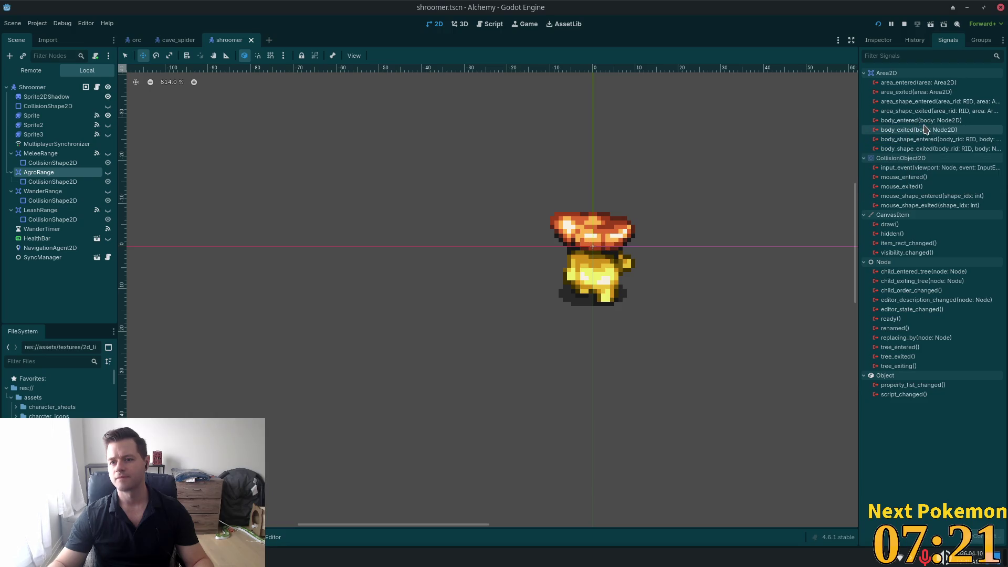
double_click(910, 125)
click(447, 376)
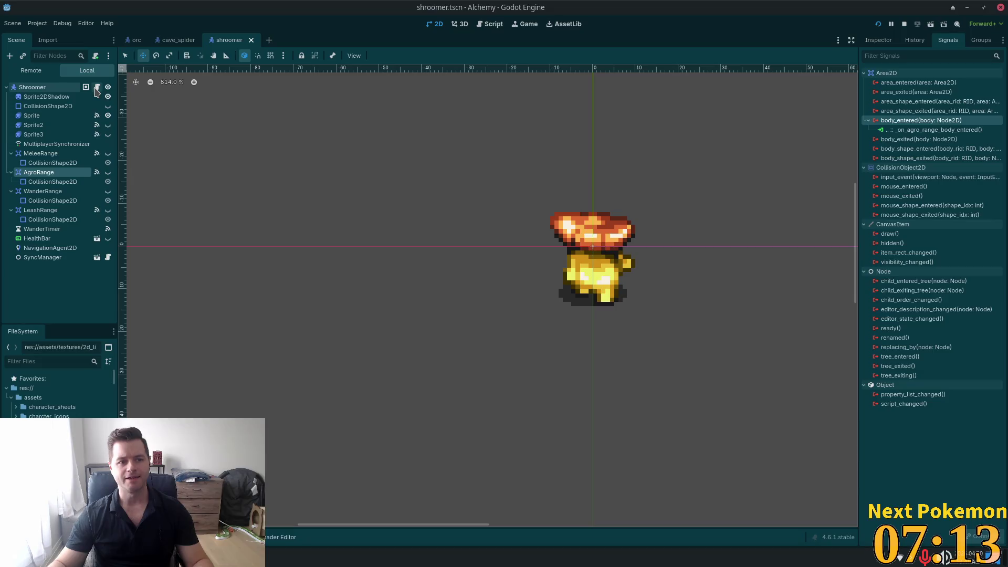
click(97, 88)
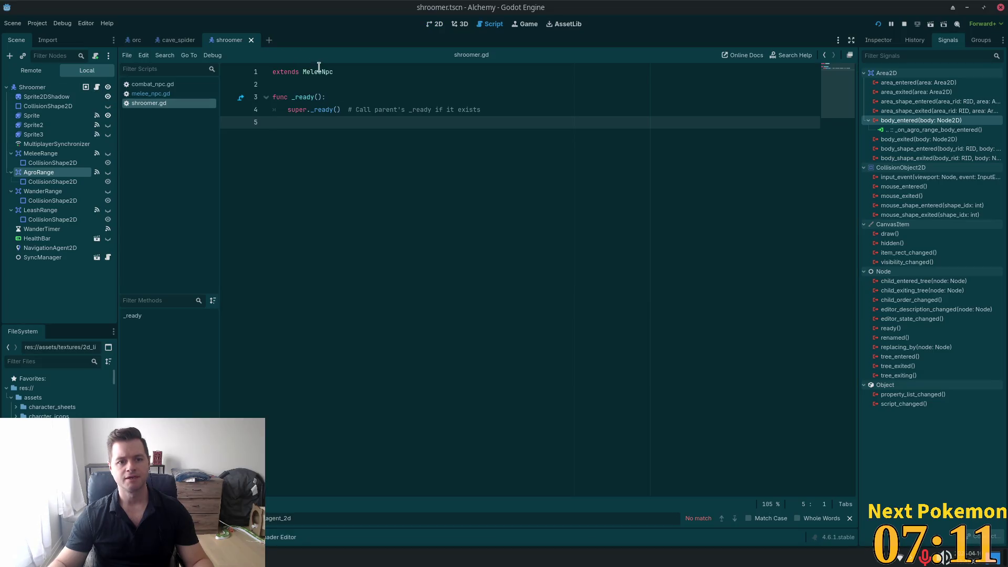
click(877, 23)
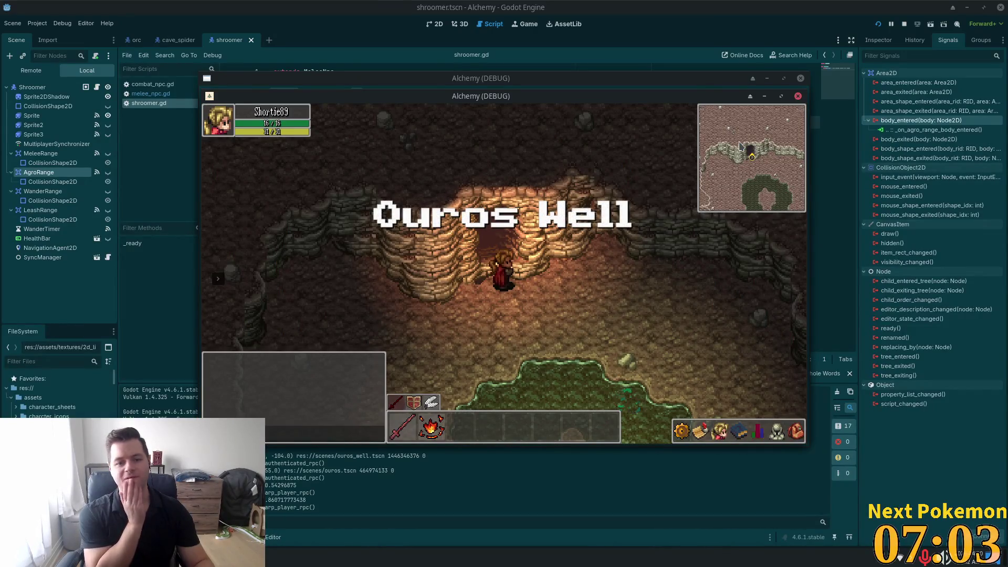
Walk the first character north, then move its game window aside and focus the second one.
key(w)
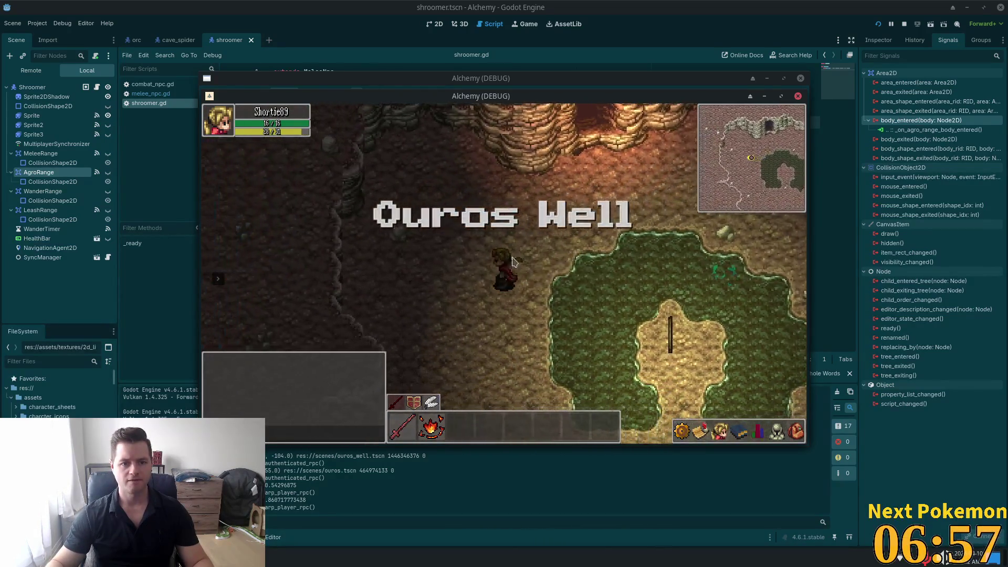
drag(444, 93, 644, 196)
click(630, 179)
Walk the second character north across Etheros Forest toward the mushroom enemies.
key(w)
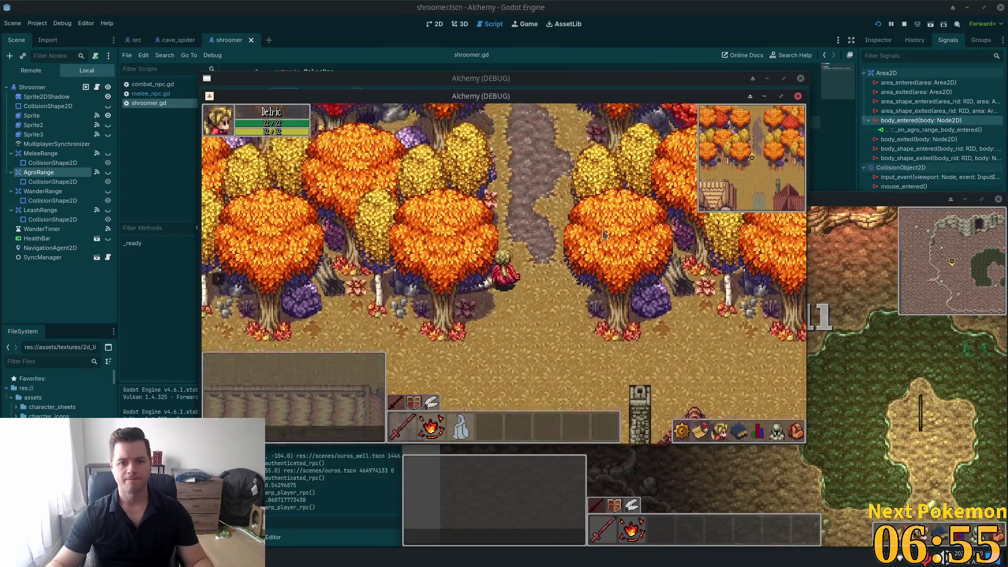
key(w)
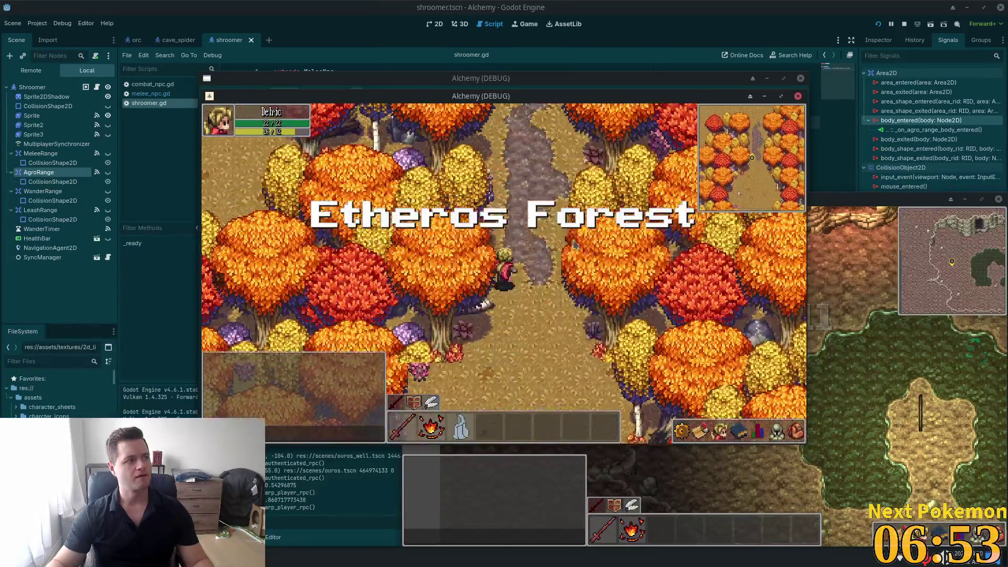
key(w)
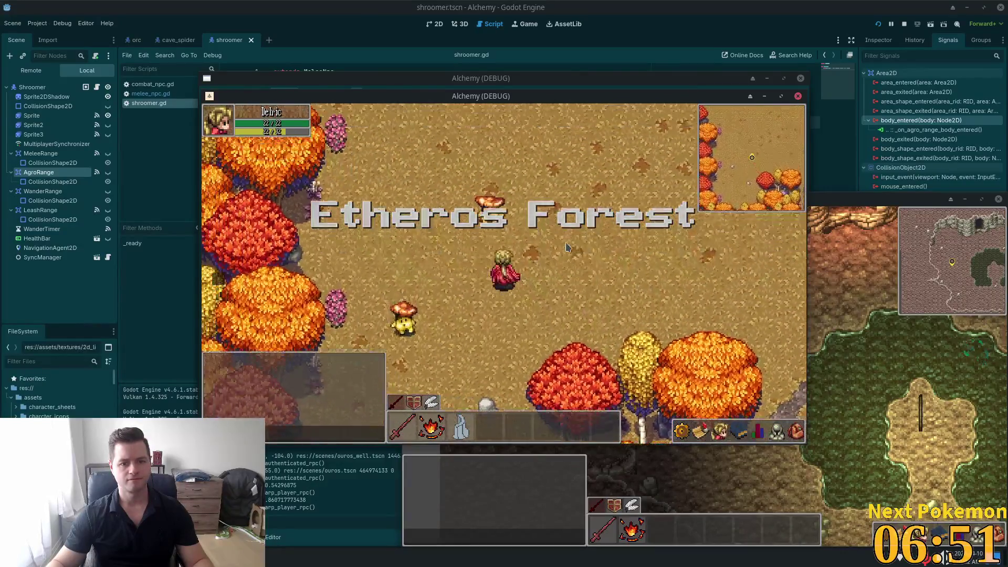
key(w)
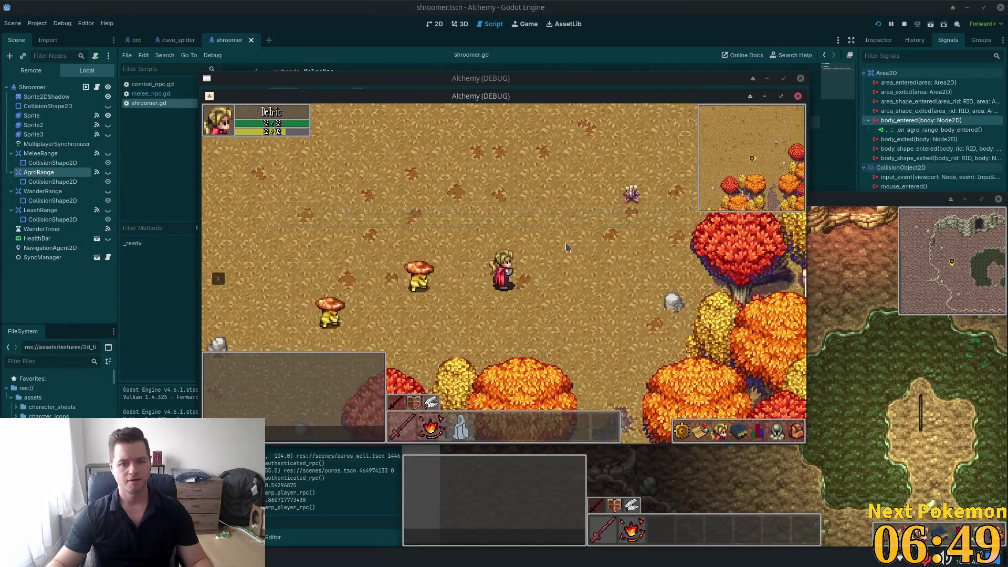
key(a)
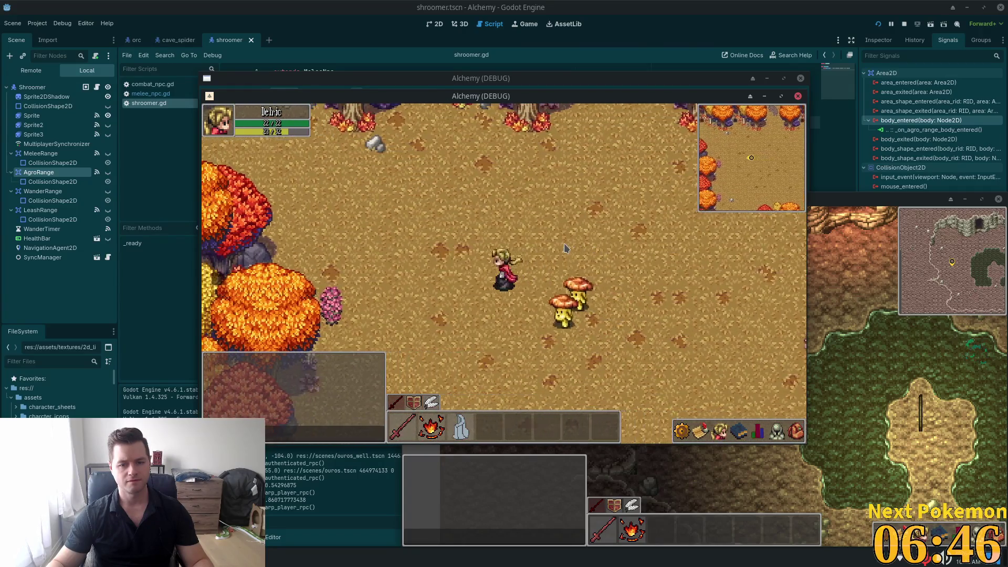
key(w)
key(a)
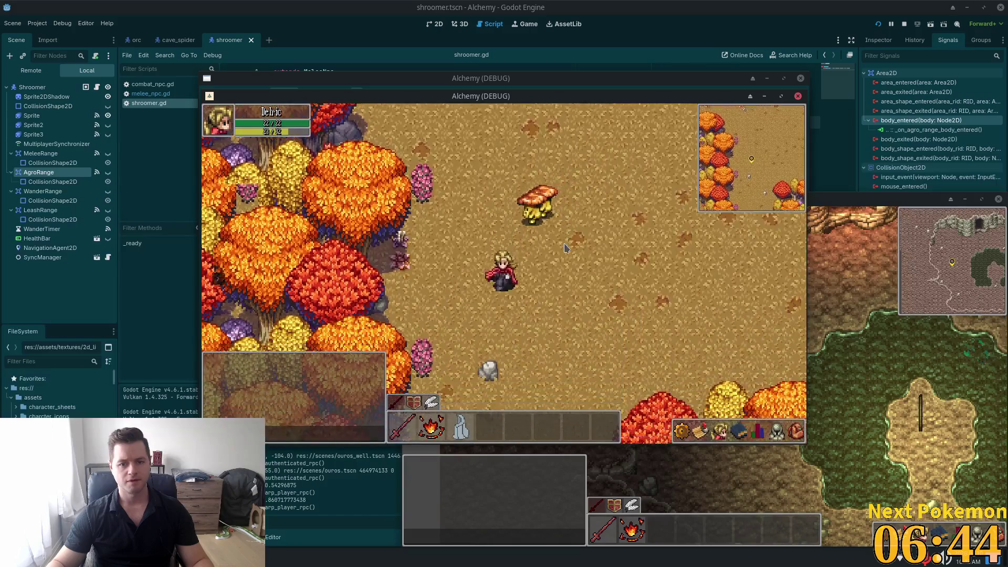
key(s)
key(d)
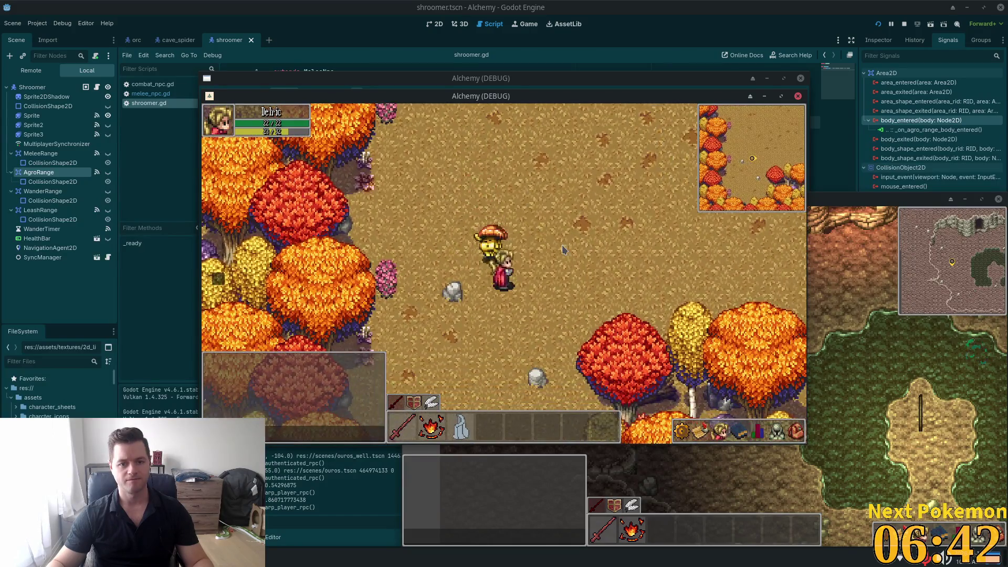
Kite the attacking shroomer east, west and around the autumn trees as it chases.
key(d)
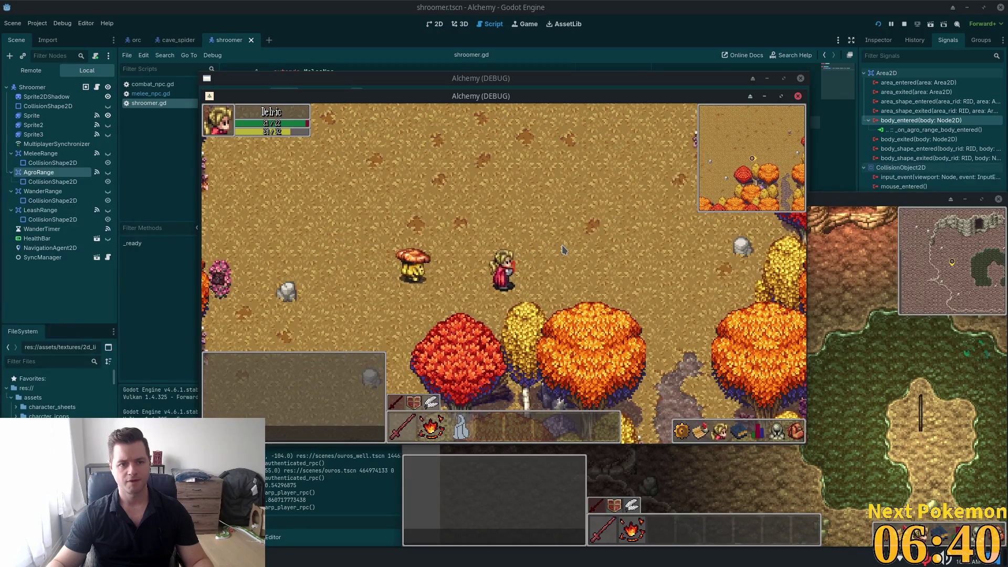
key(w)
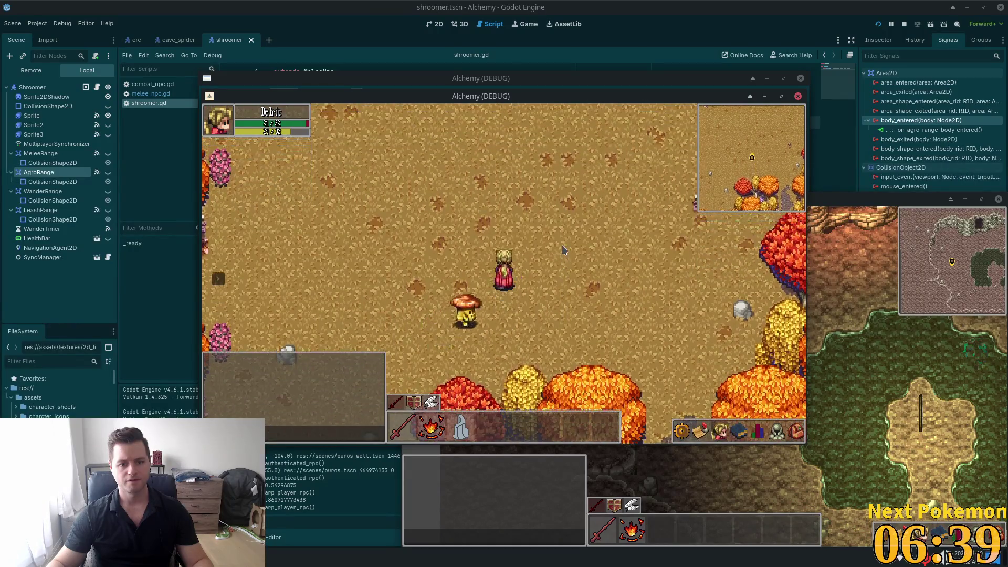
key(a)
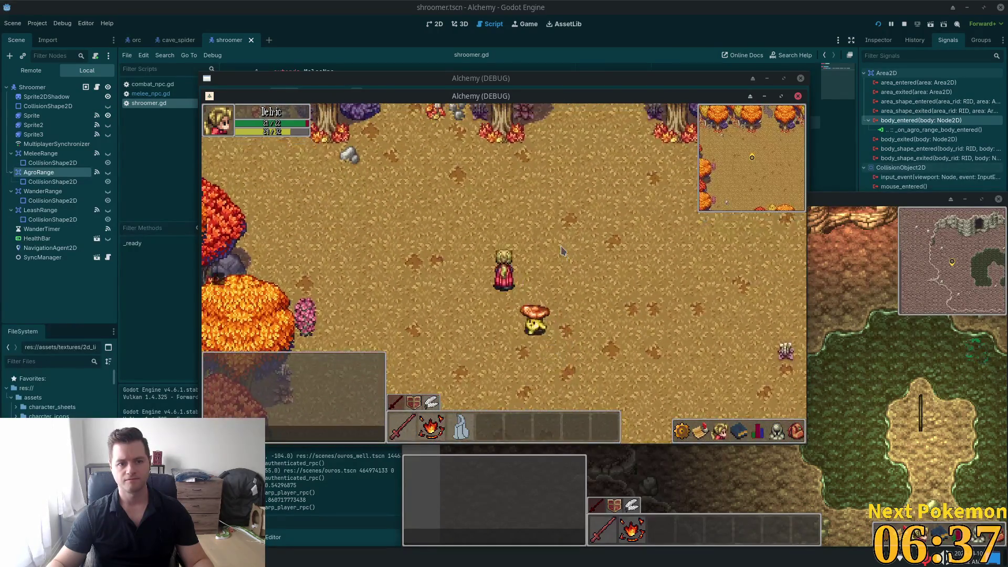
key(a)
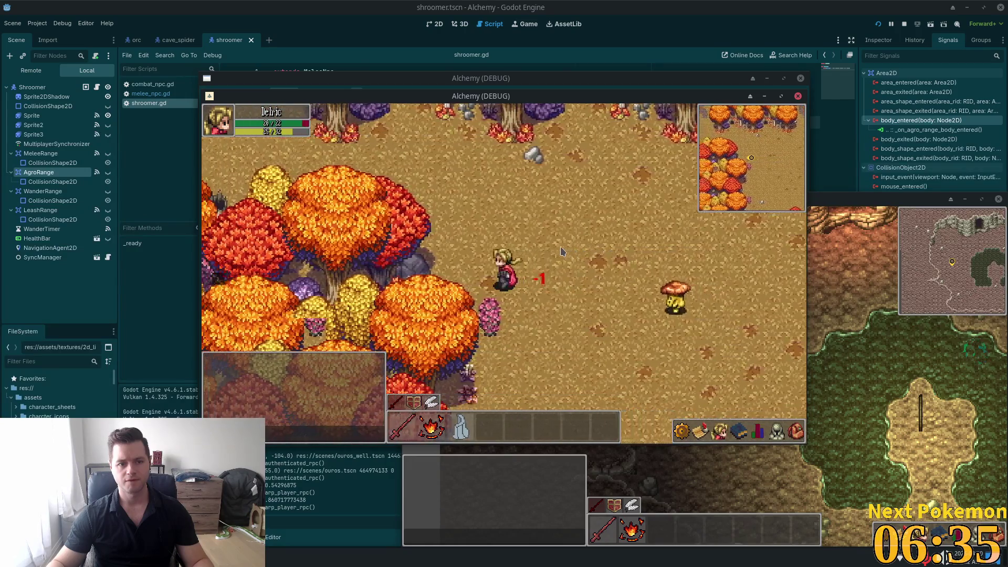
key(d)
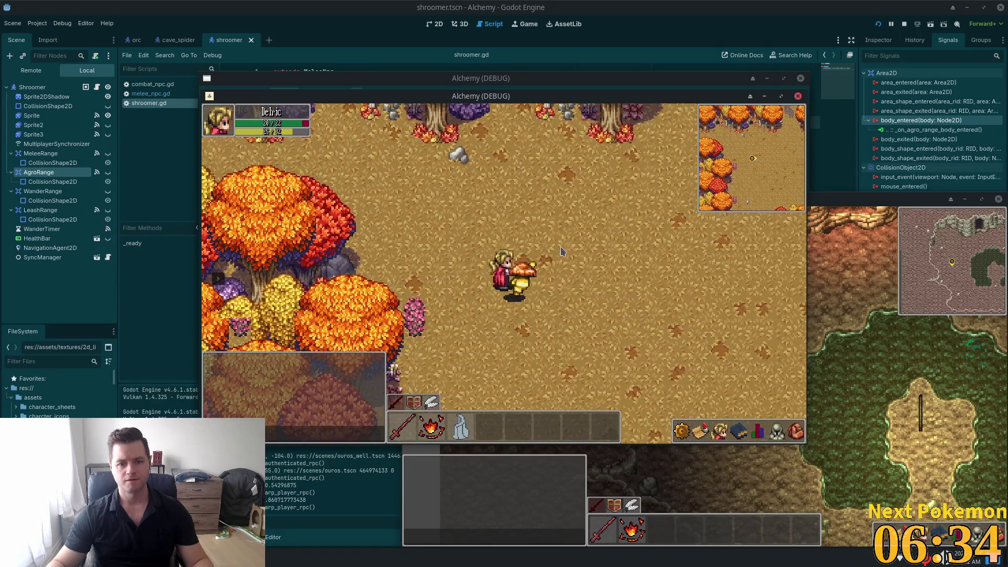
key(s)
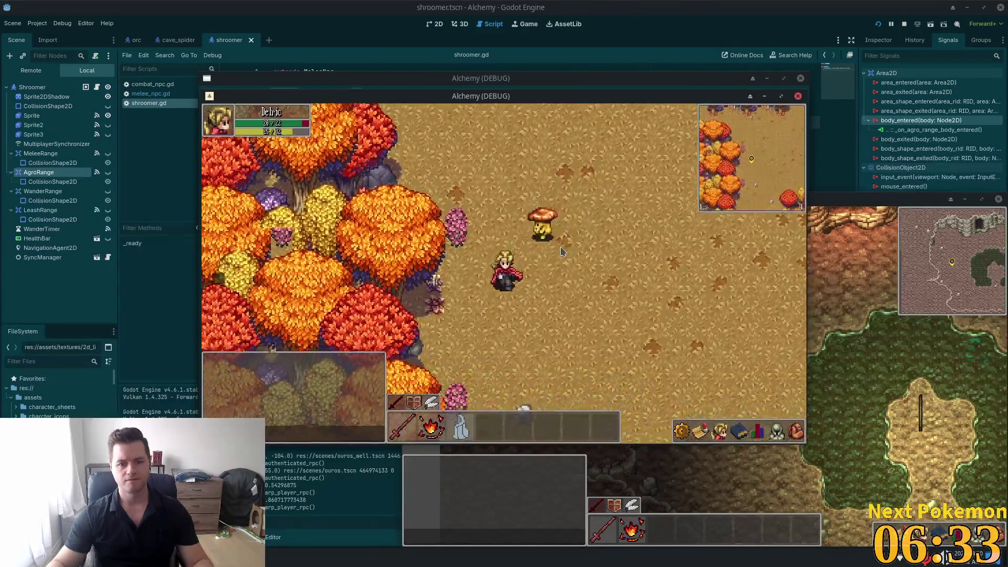
key(a)
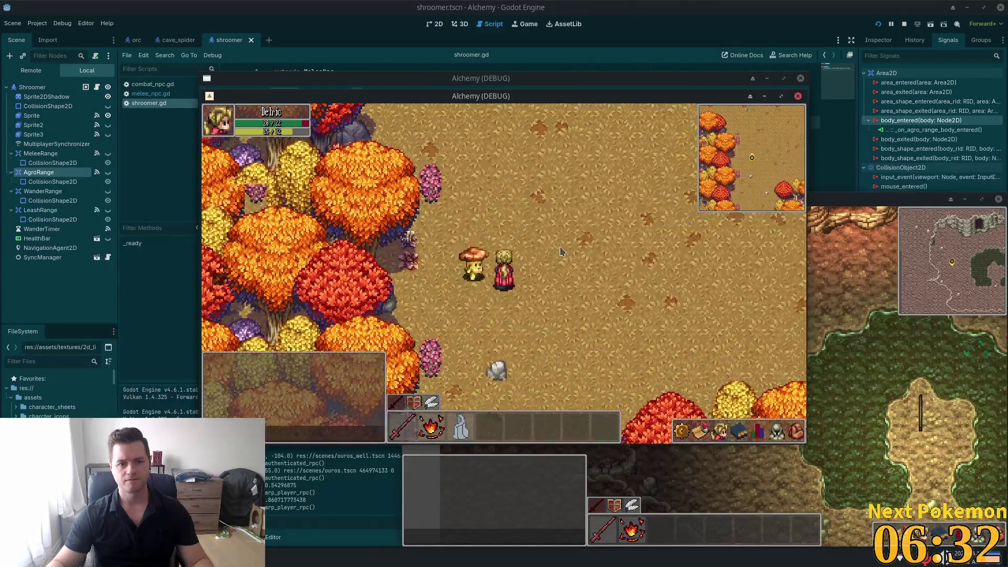
key(d)
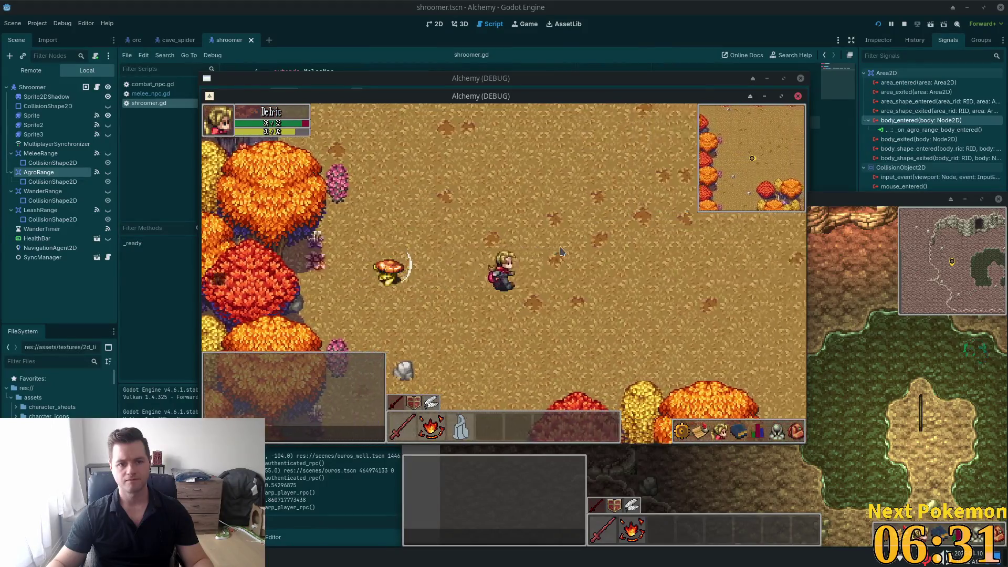
key(d)
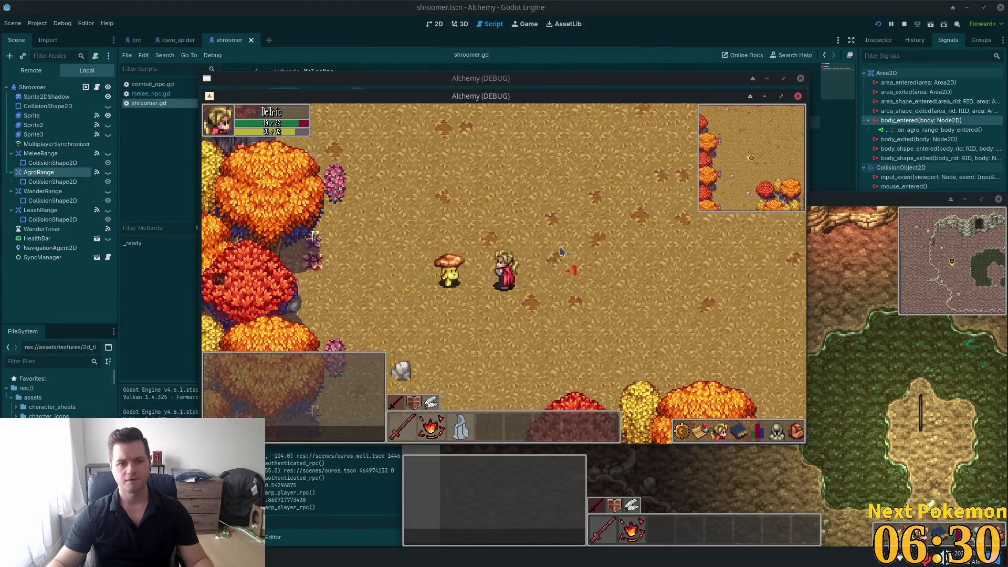
key(d)
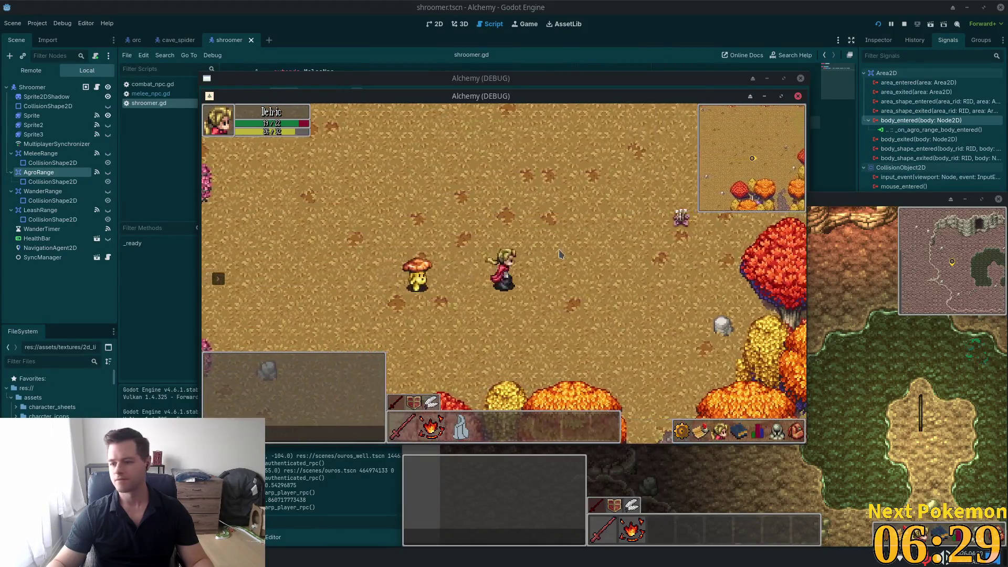
key(d)
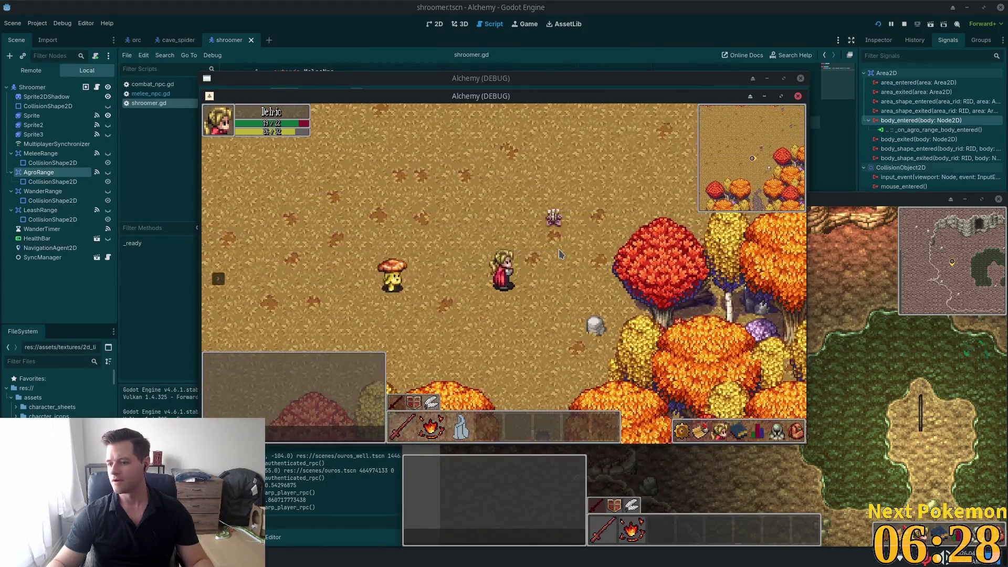
key(d)
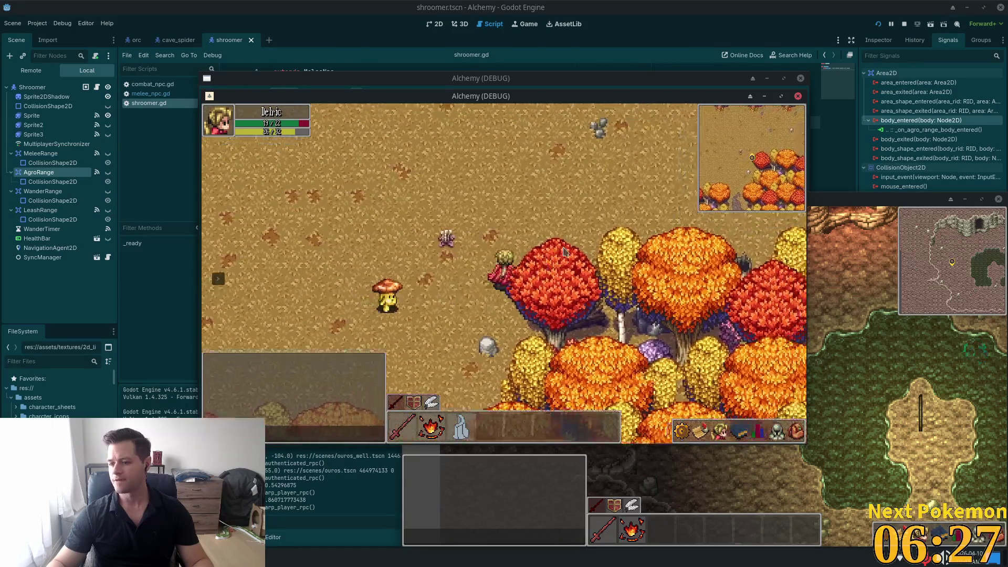
key(w)
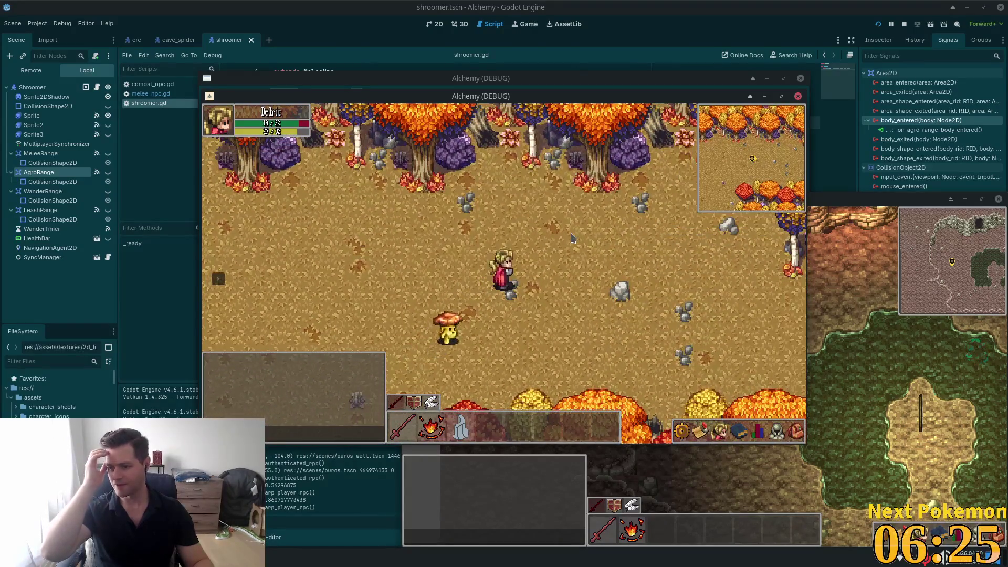
key(s)
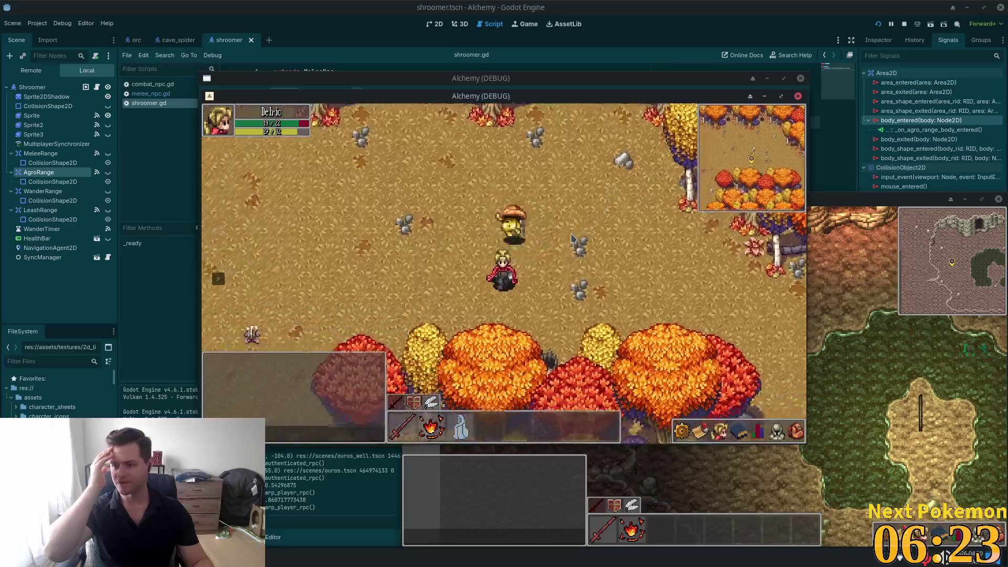
key(a)
key(w)
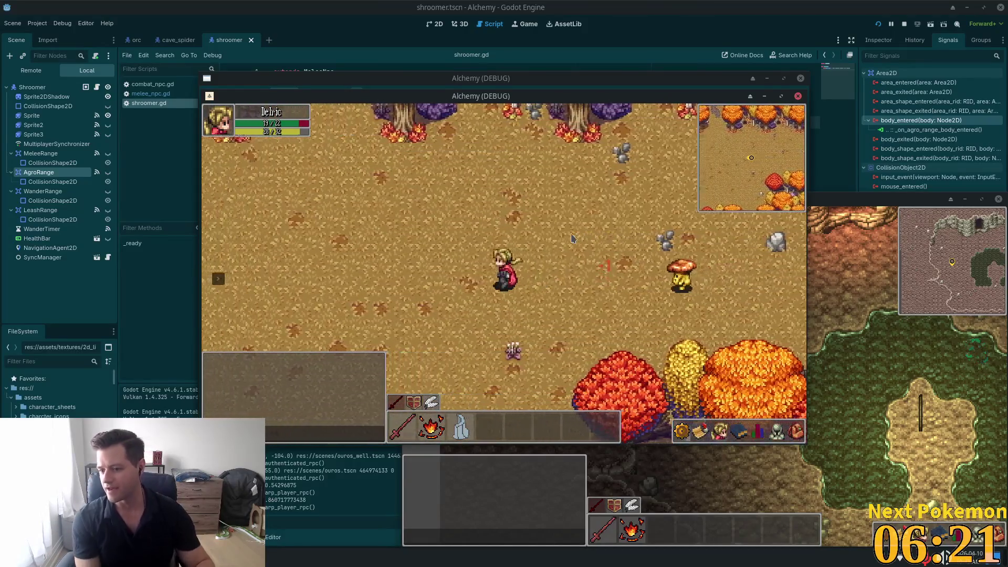
key(a)
key(s)
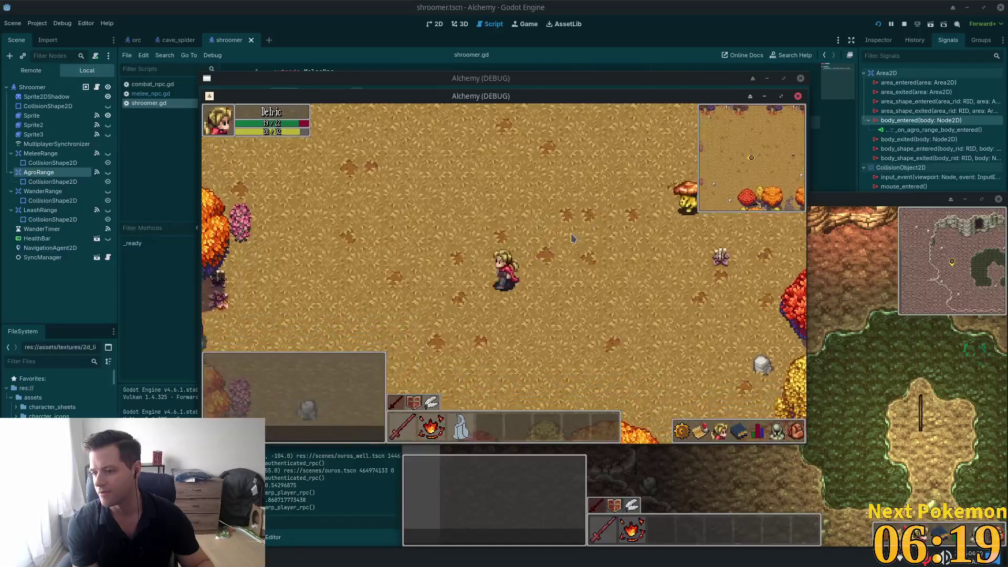
Weave past the large red tree and pink bush with the shroomer, then head south down the path.
key(d)
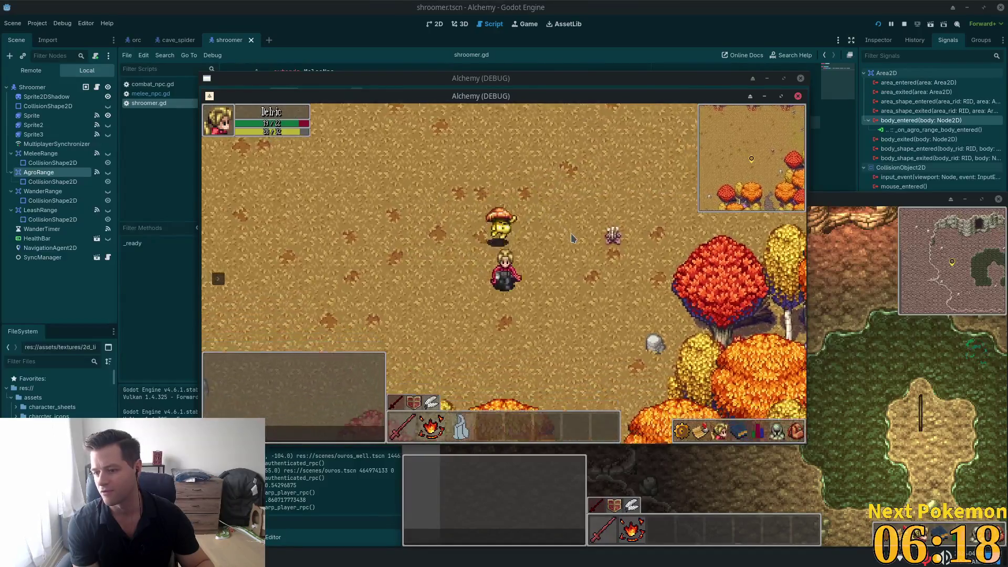
key(a)
key(s)
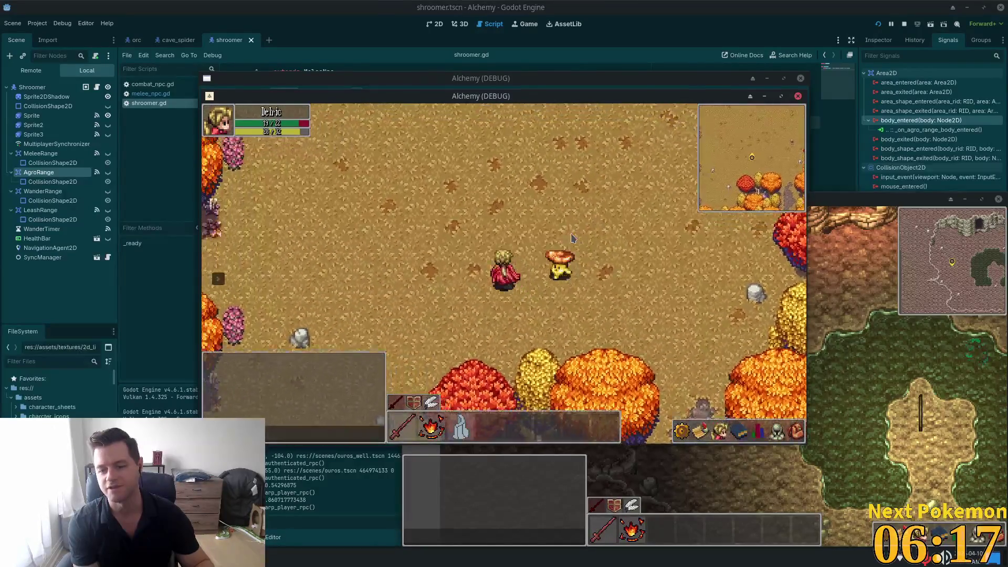
key(w)
key(a)
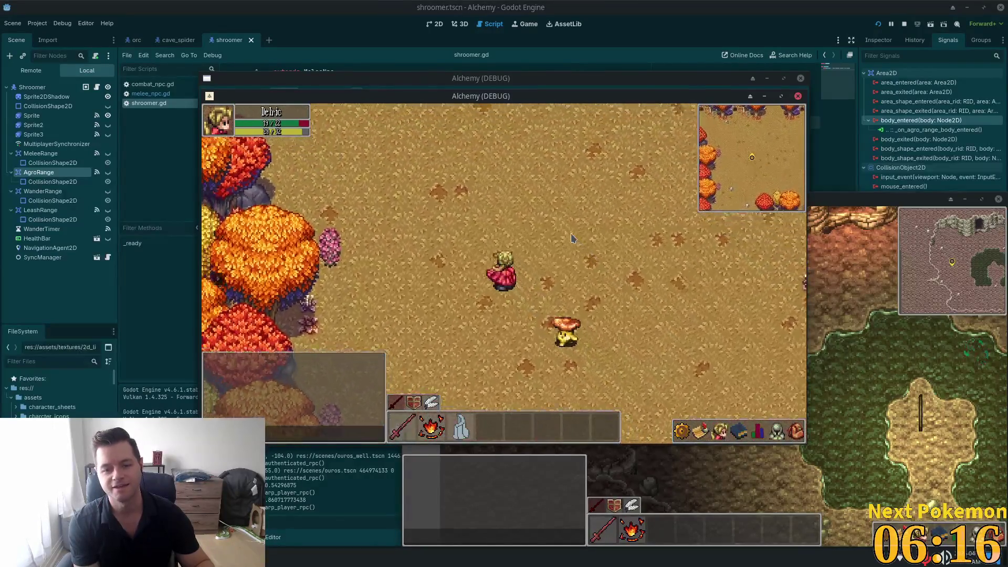
key(w)
key(a)
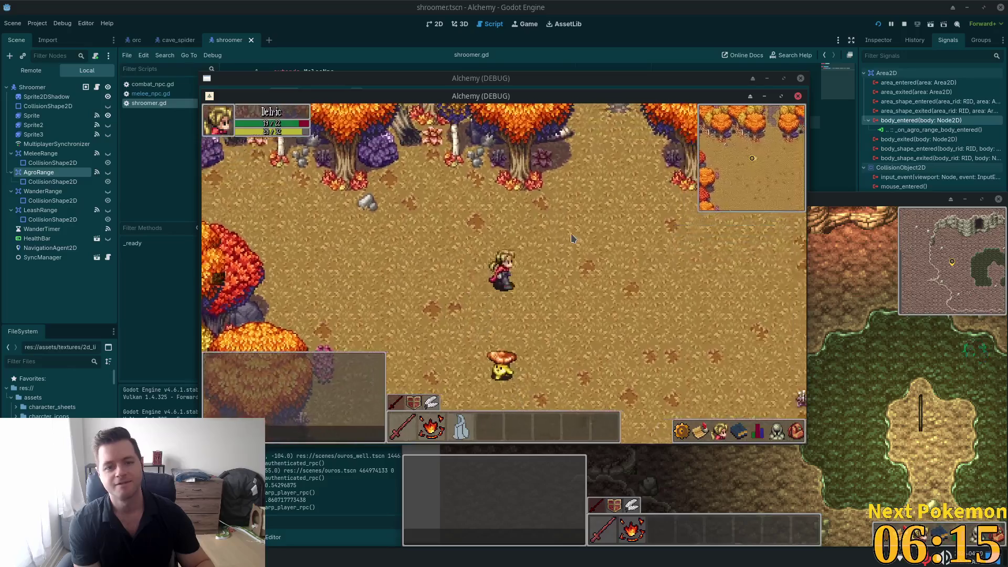
key(d)
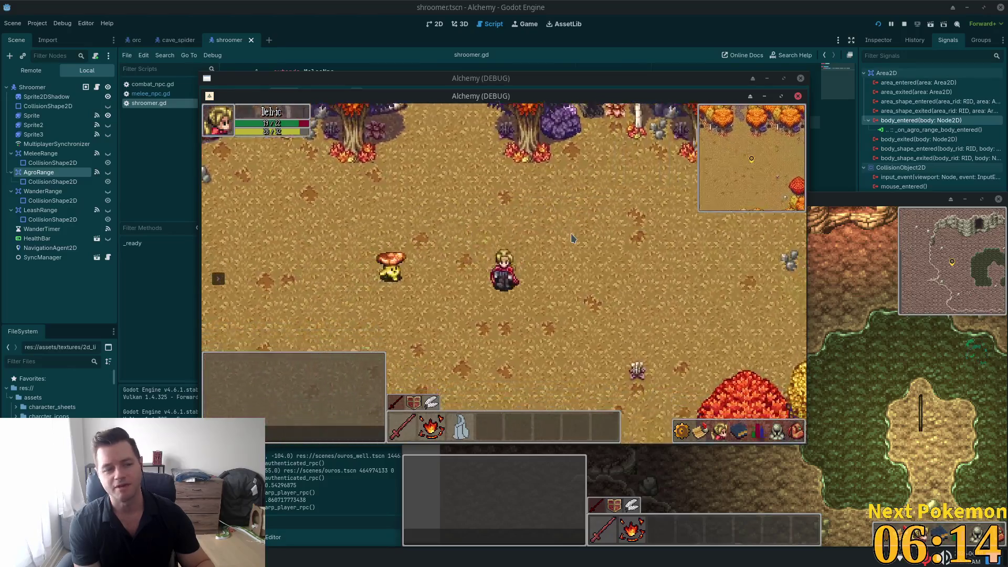
key(s)
key(a)
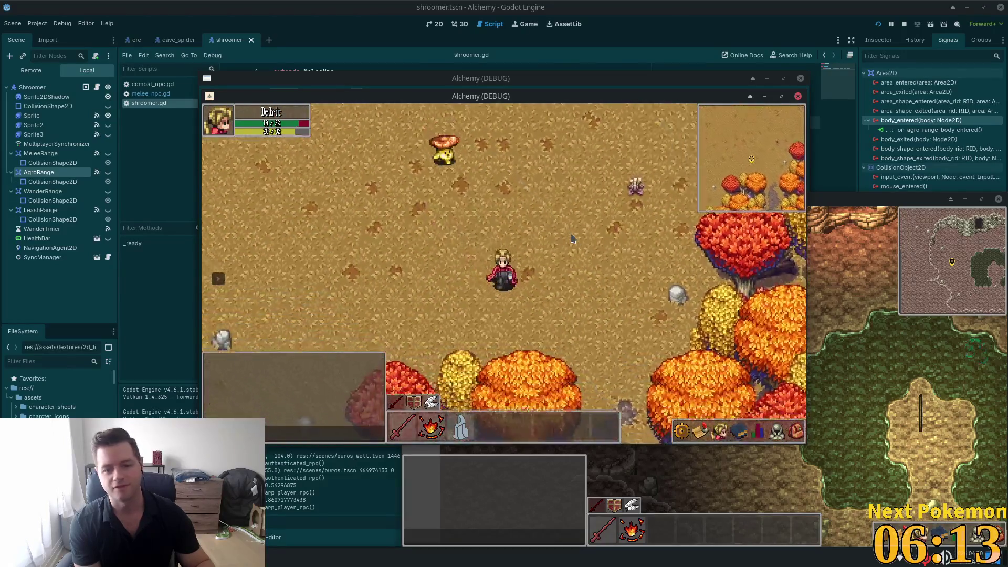
key(s)
key(d)
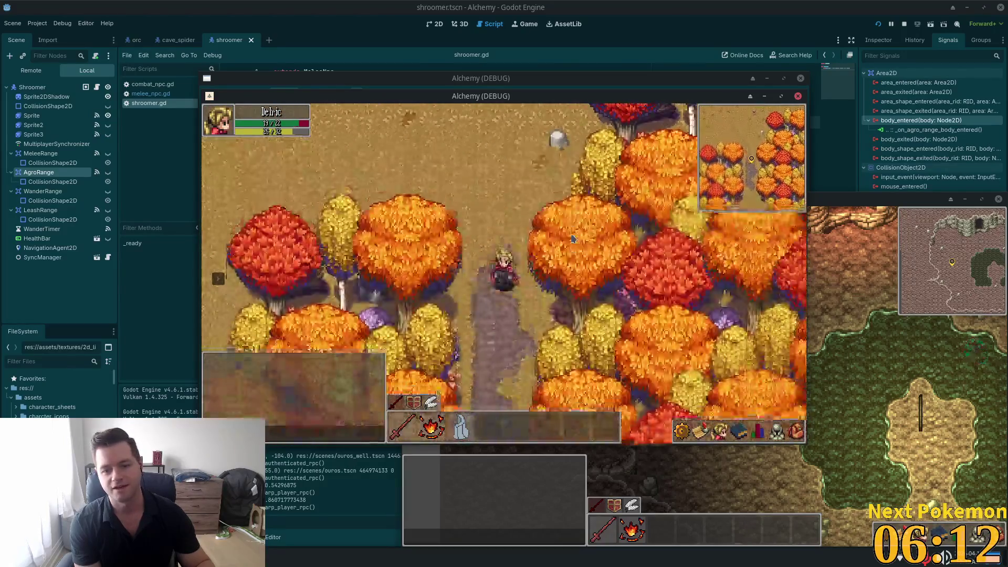
key(s)
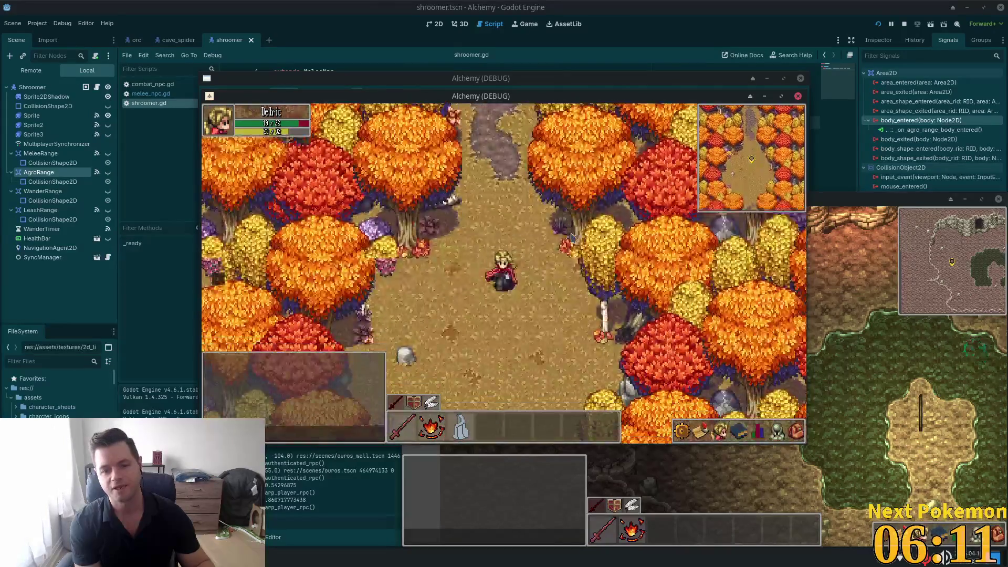
key(s)
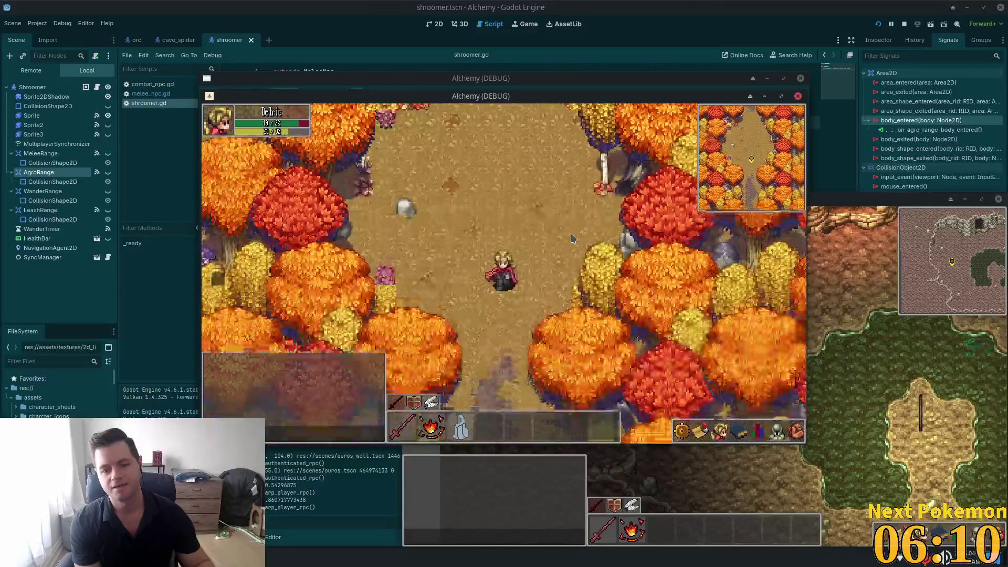
key(s)
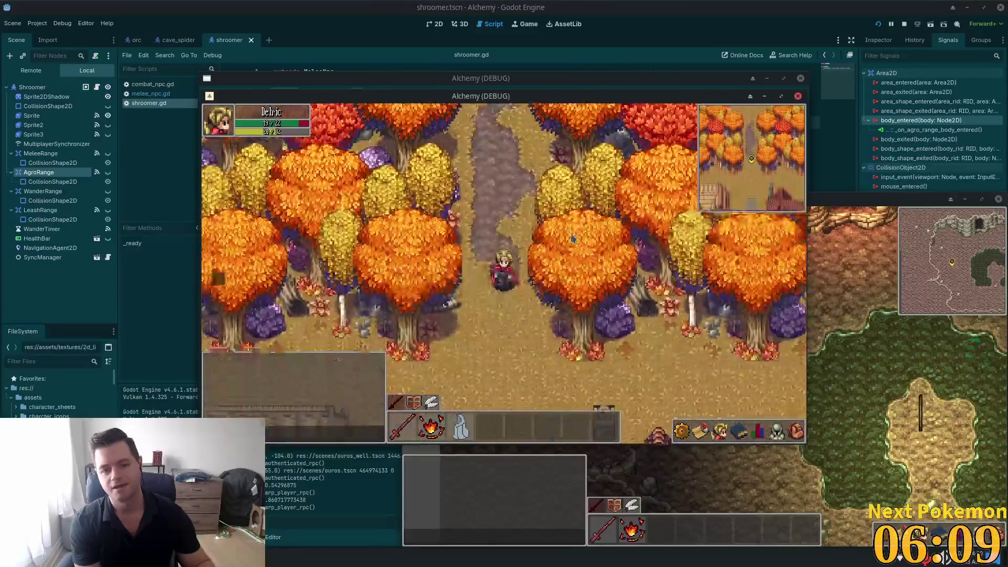
key(s)
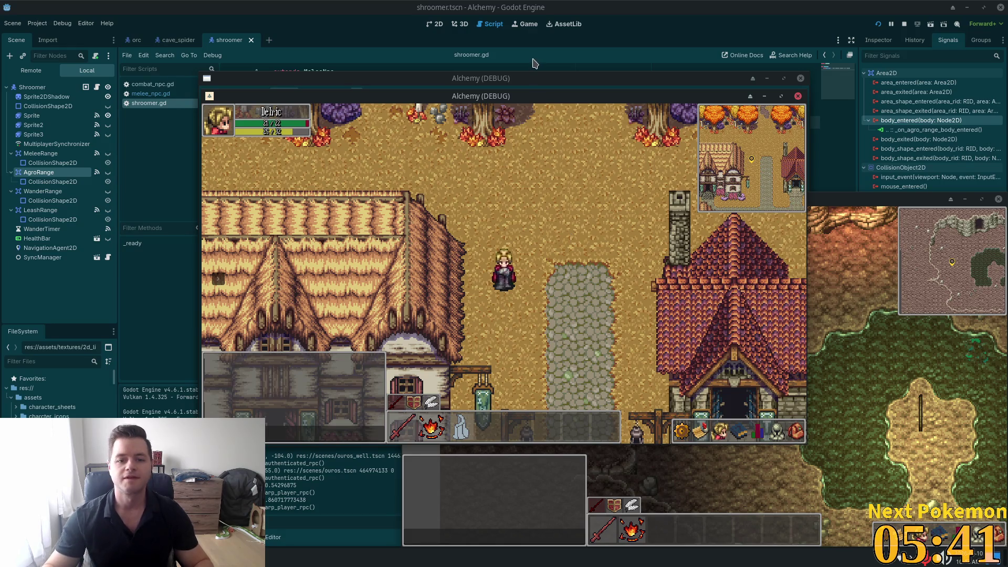
Walk west and south through the forest to the shroomers and attack one.
click(523, 168)
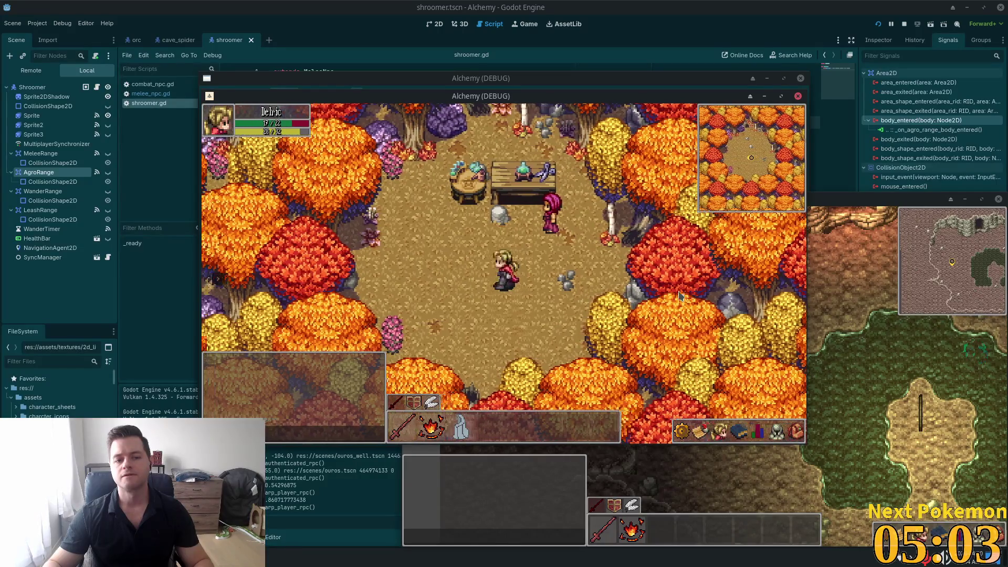
key(Left)
key(a)
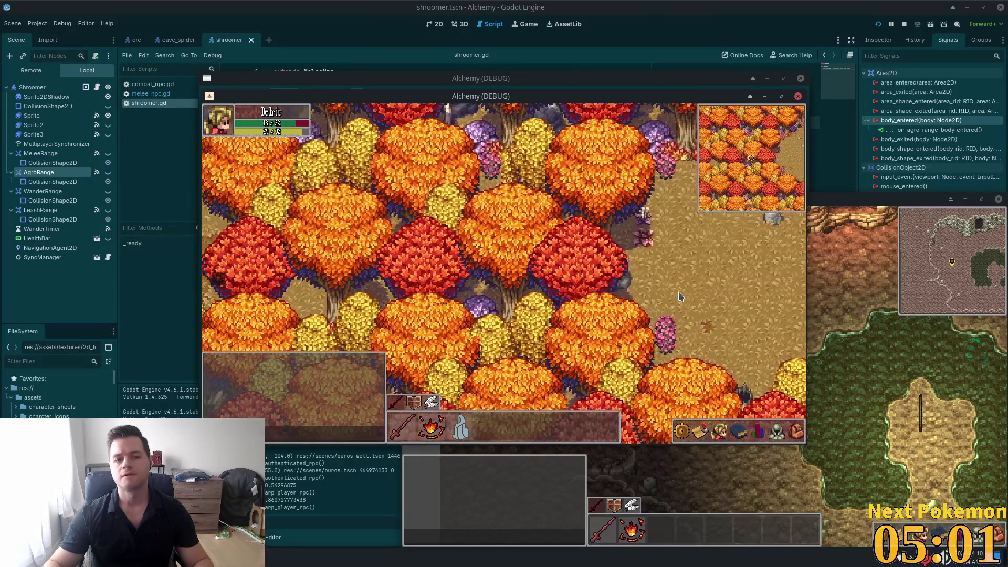
key(a)
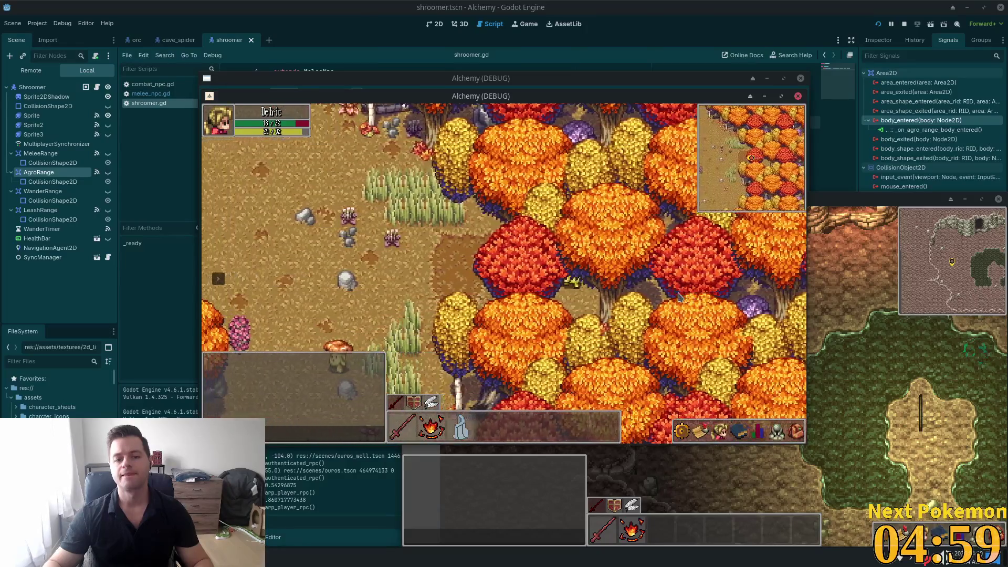
key(a)
key(s)
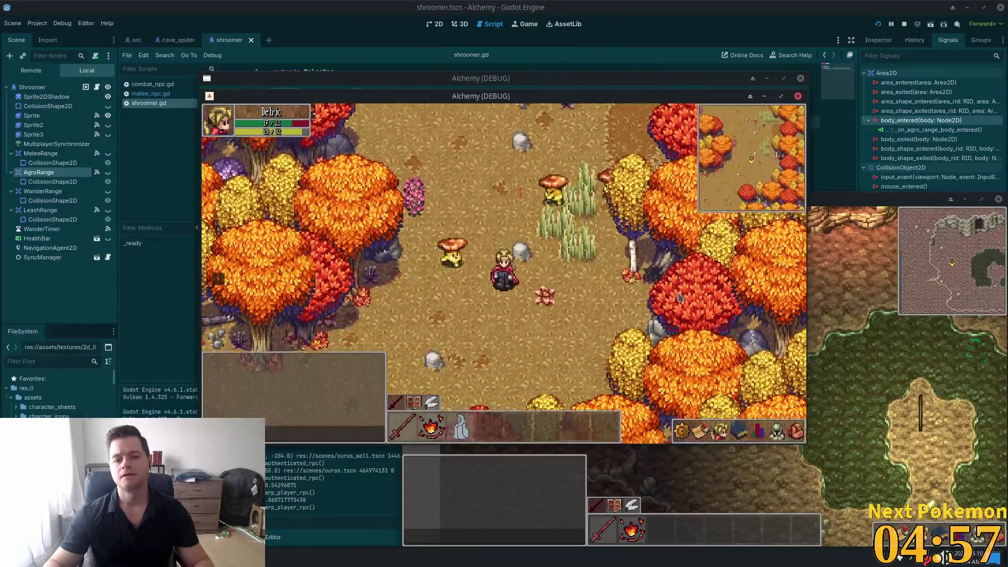
key(s)
key(s)
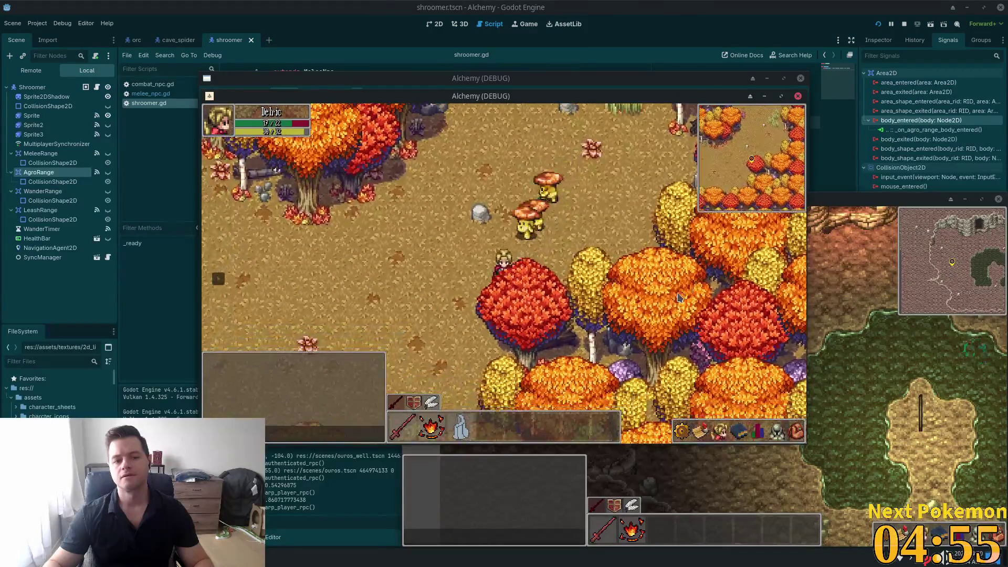
key(a)
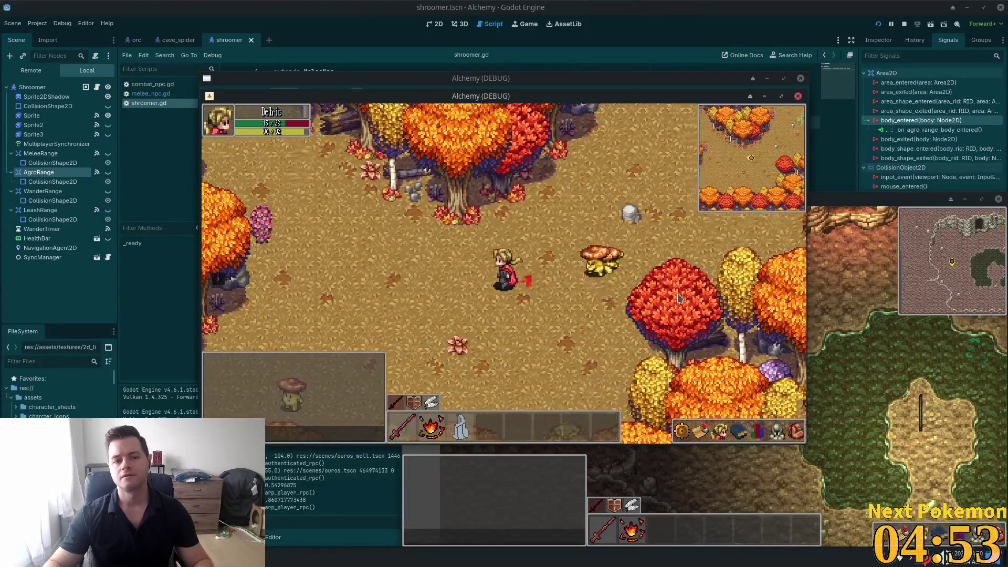
key(a)
key(a)
key(a)
key(w)
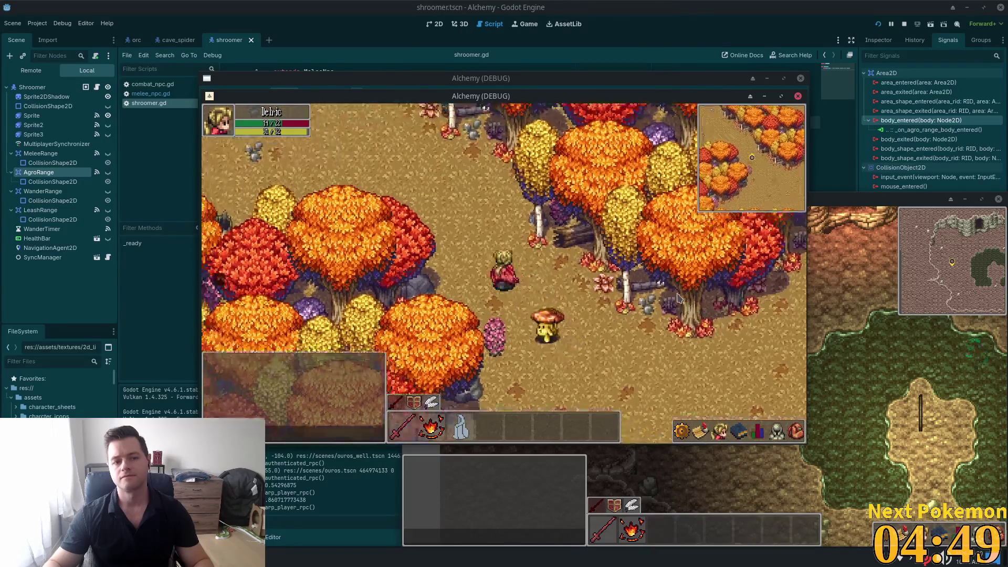
key(s)
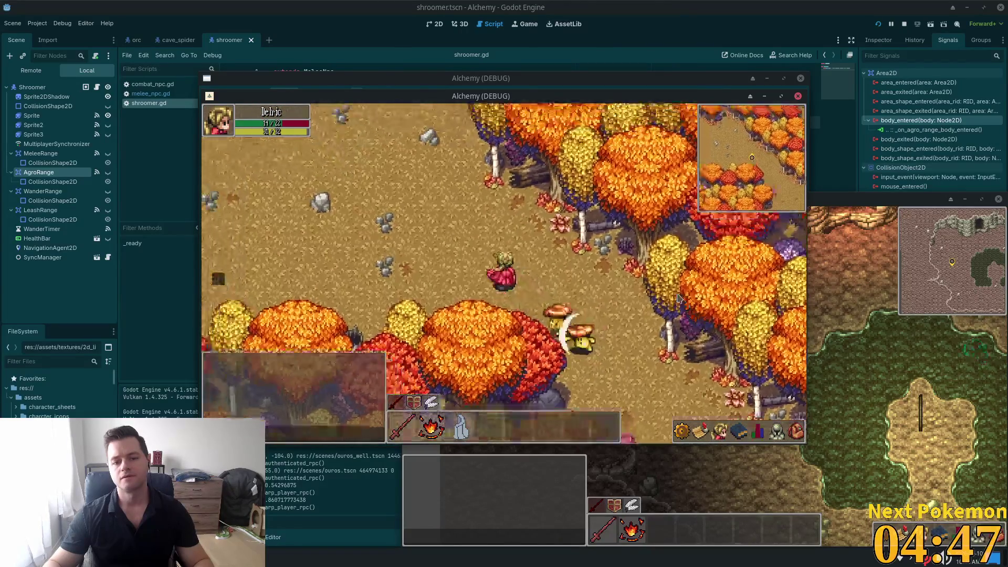
Lead the following shroomers around the autumn trees, then cross the map to the grassy clearing.
key(a)
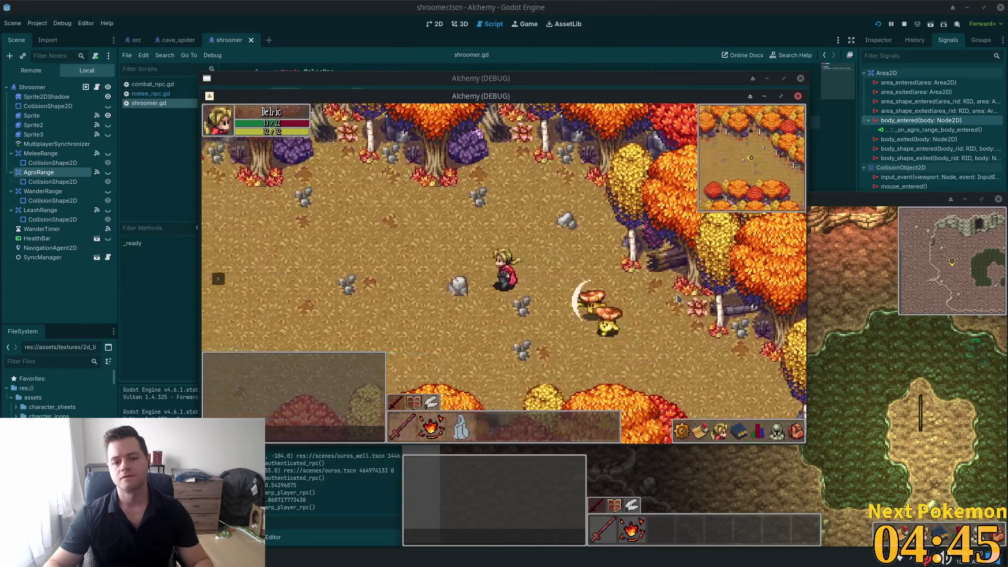
key(a)
key(s)
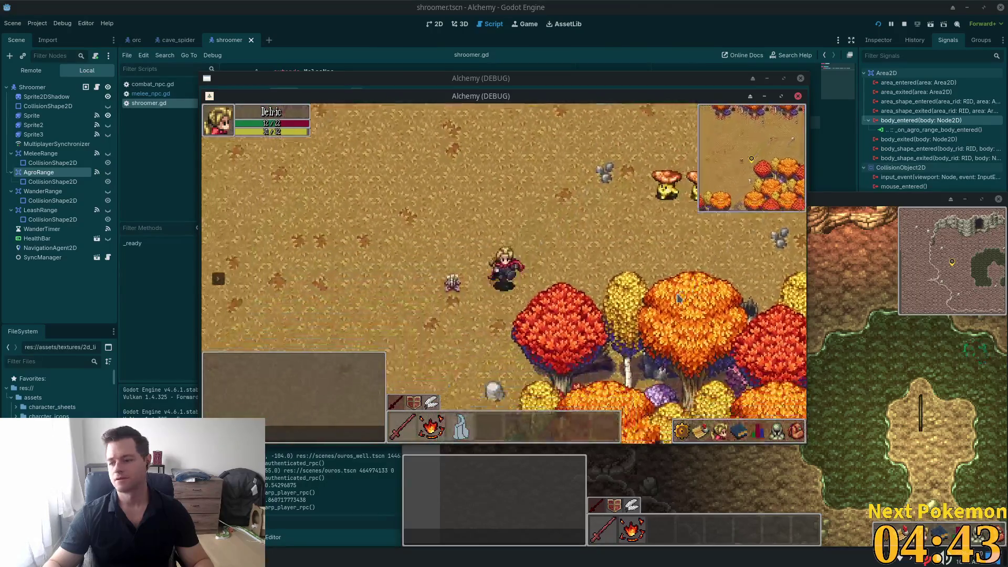
key(a)
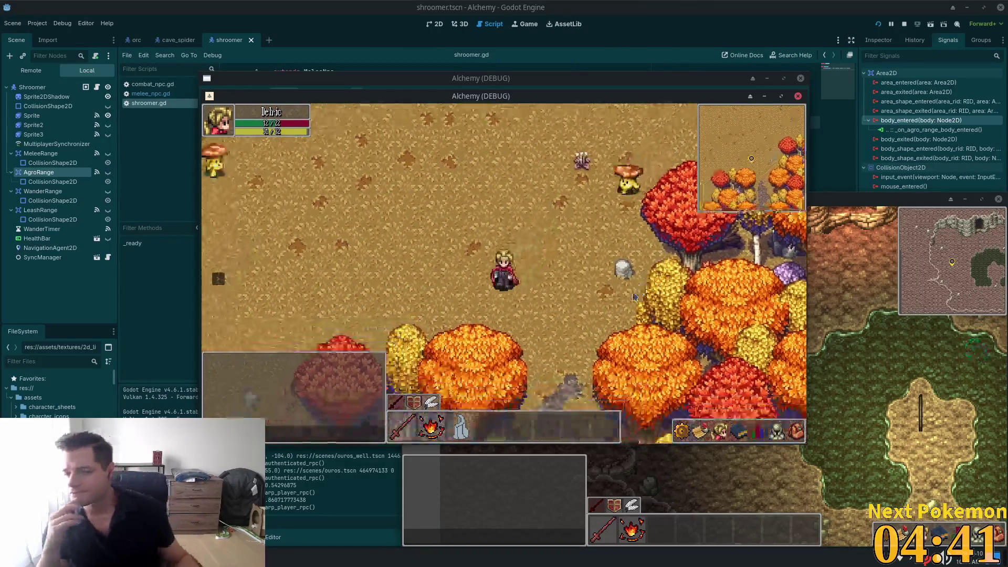
key(w)
key(w)
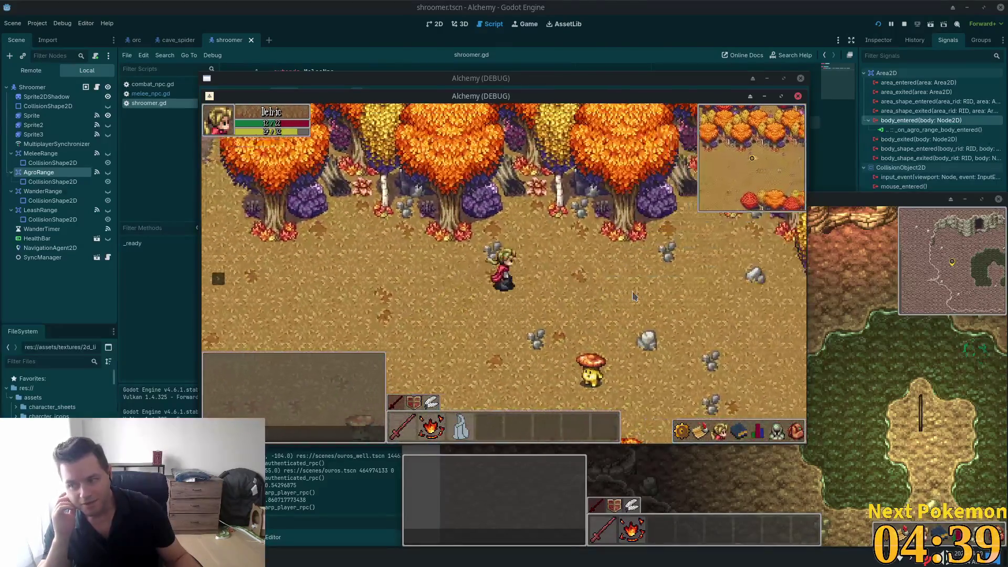
key(s)
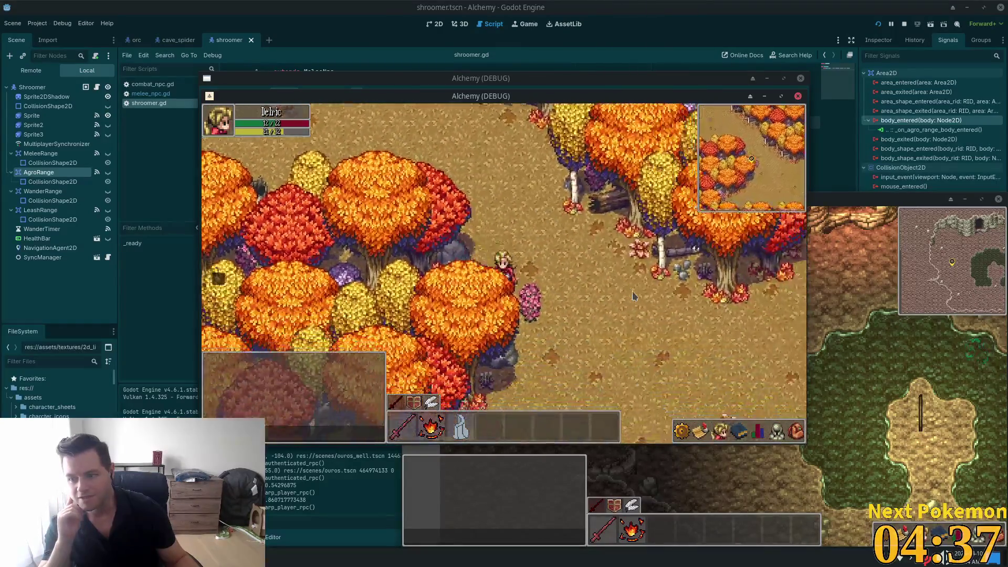
key(w)
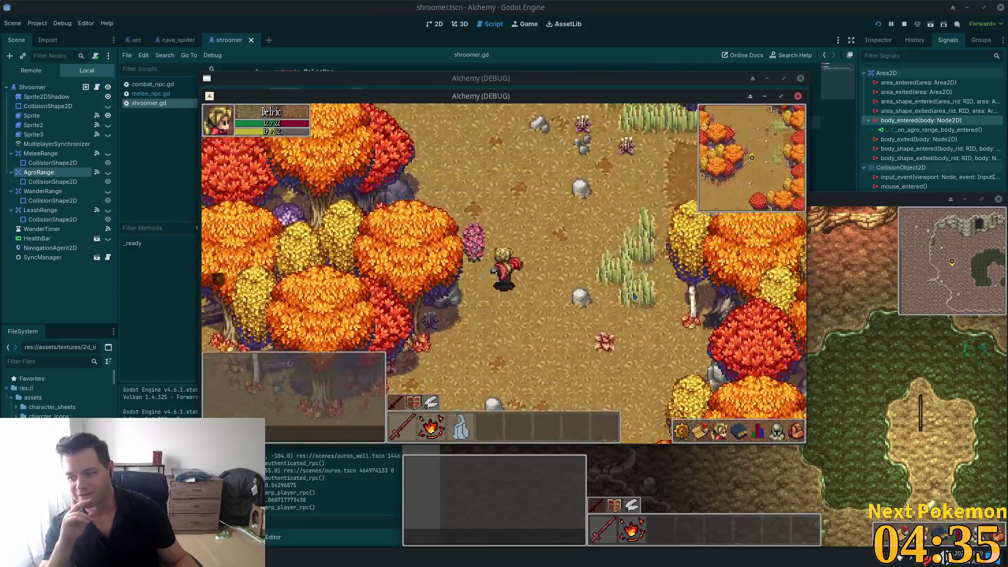
key(d)
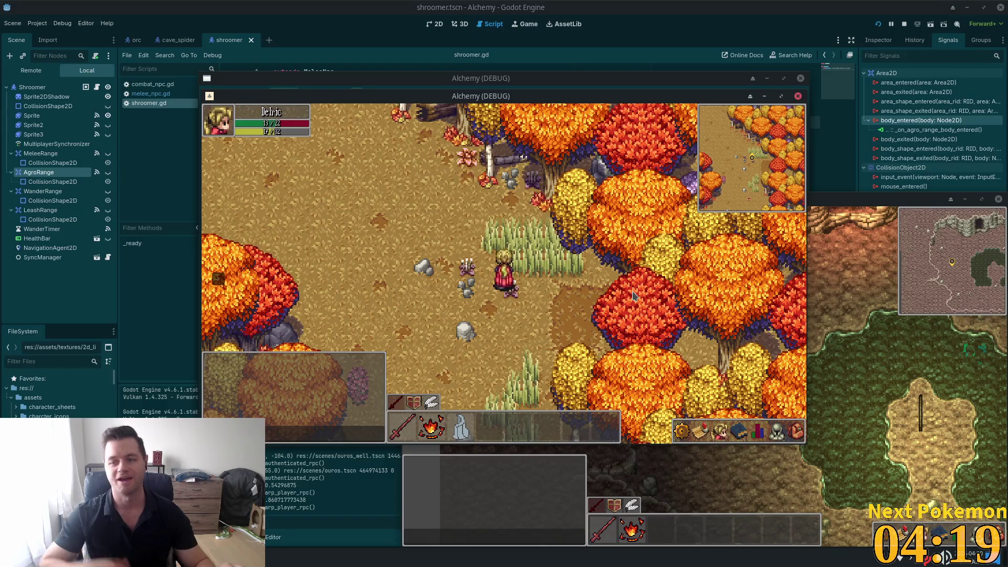
key(a)
key(s)
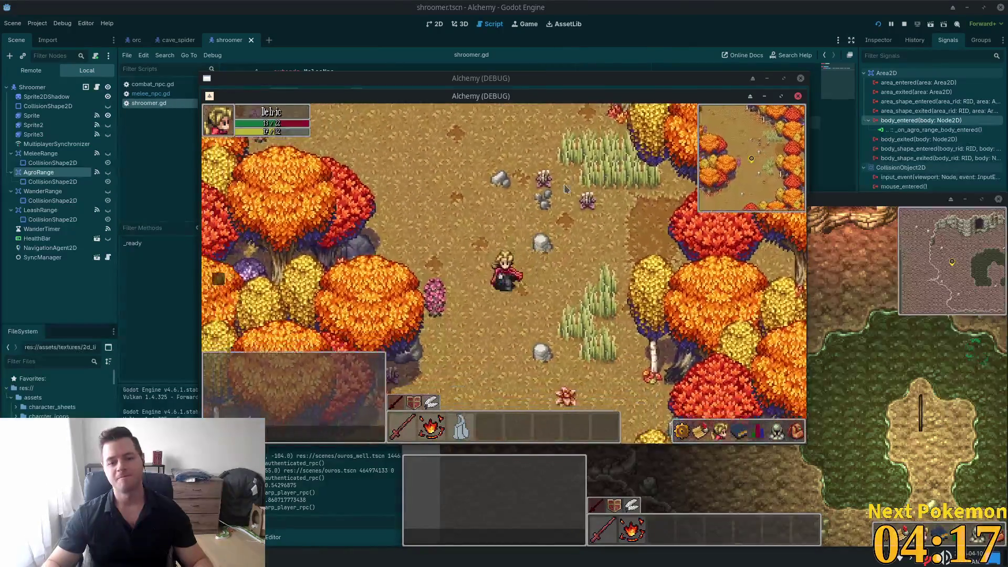
key(w)
key(a)
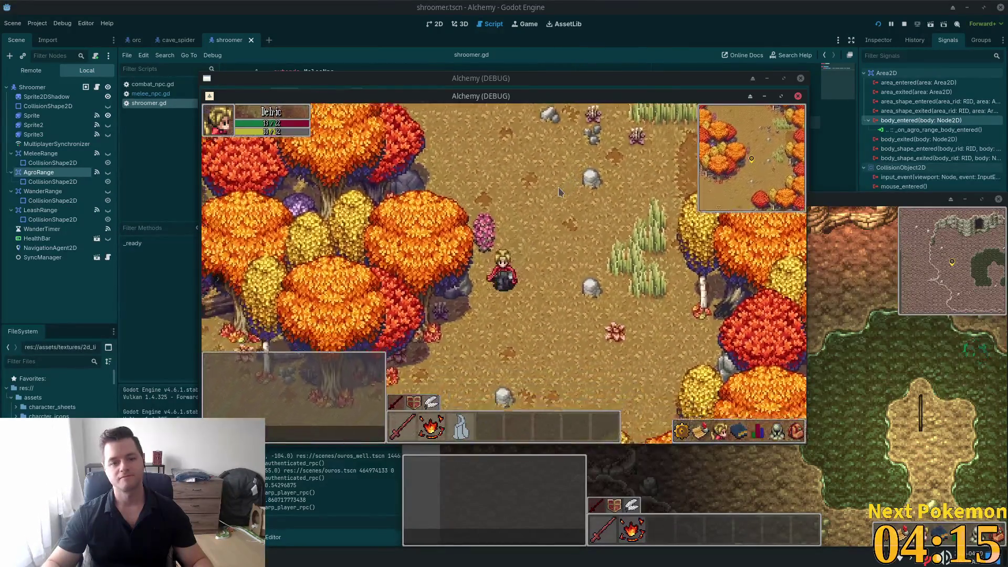
key(w)
key(a)
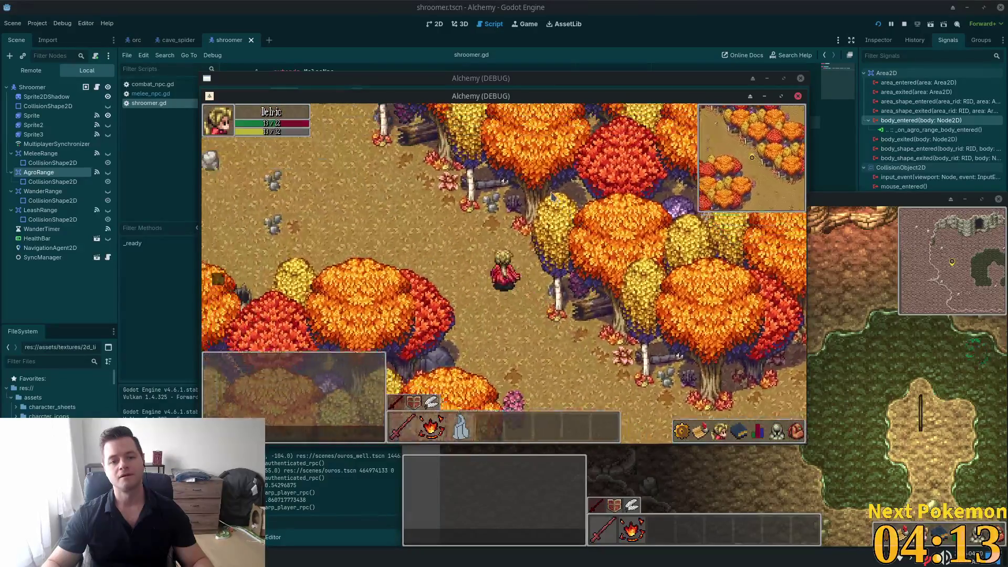
Walk south through the clearing and along the forest path, then stop the game with F8.
key(s)
key(a)
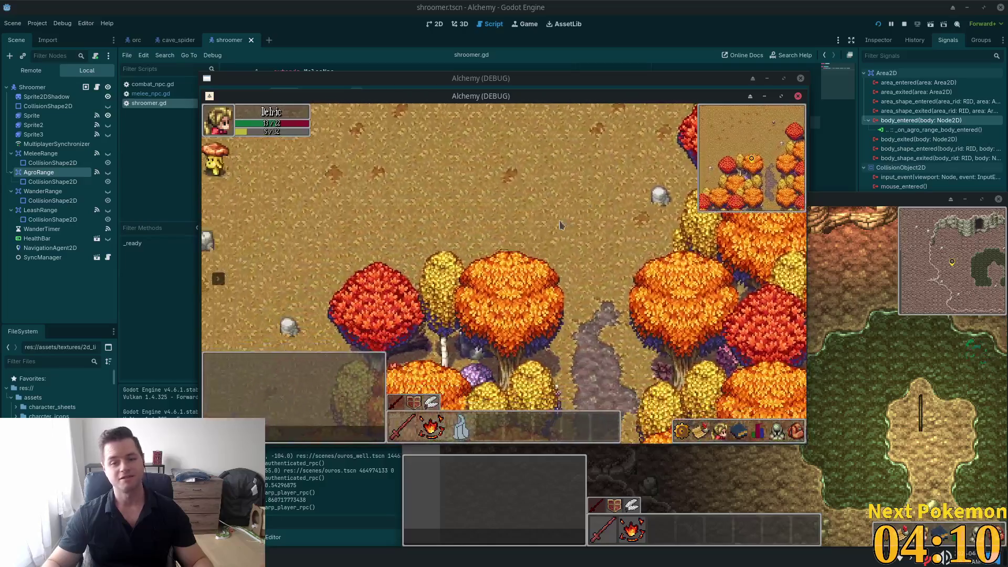
key(s)
key(d)
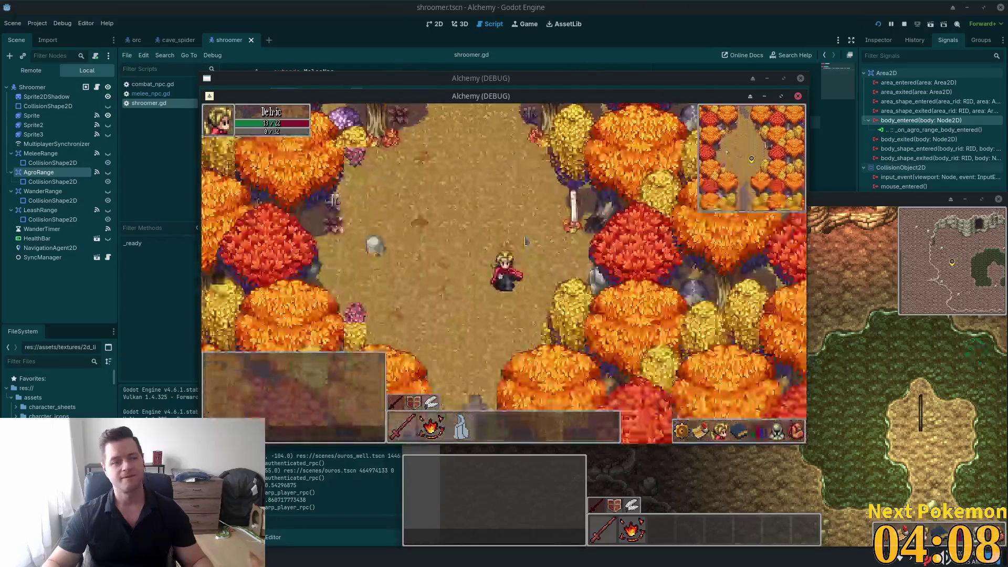
key(s)
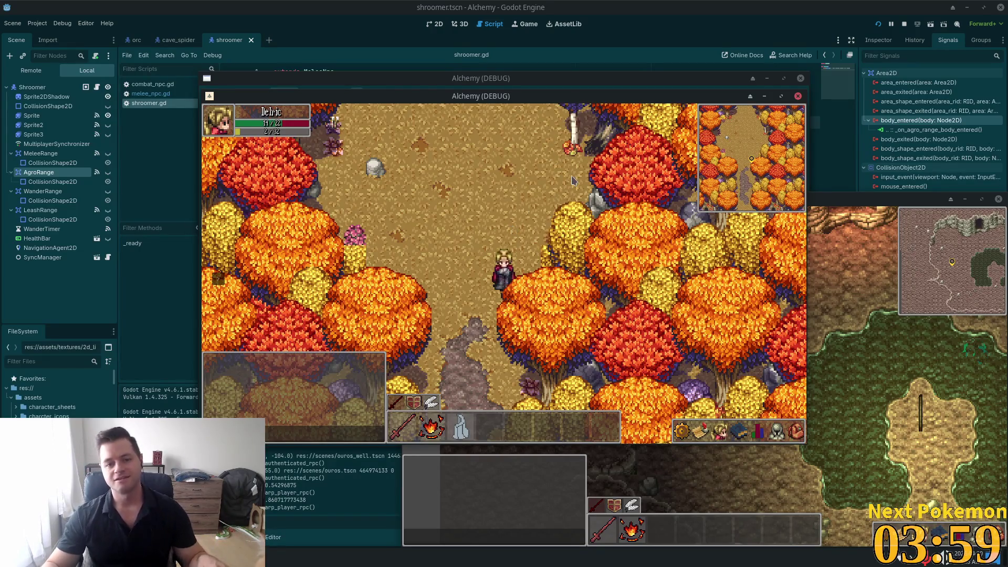
key(w)
key(d)
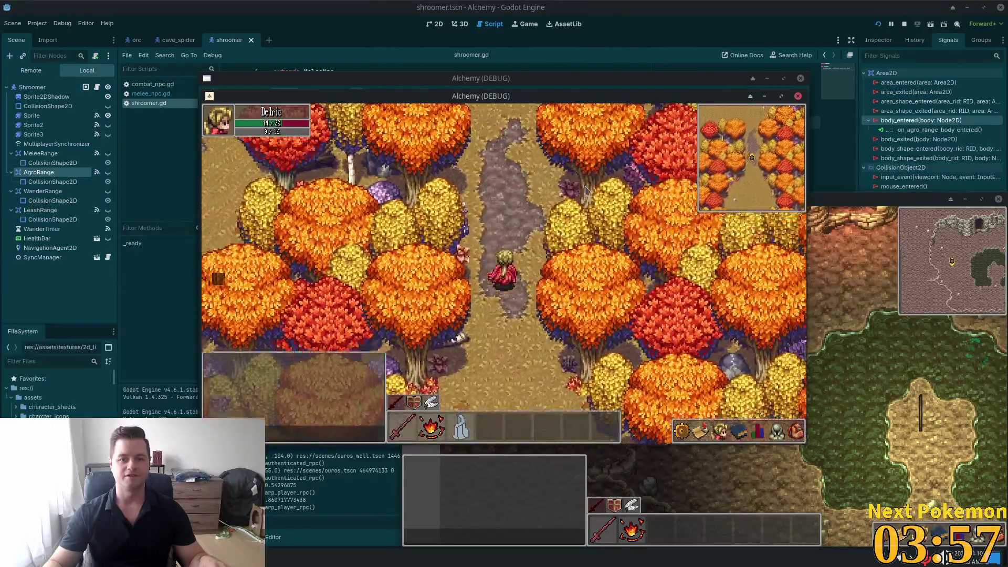
key(w)
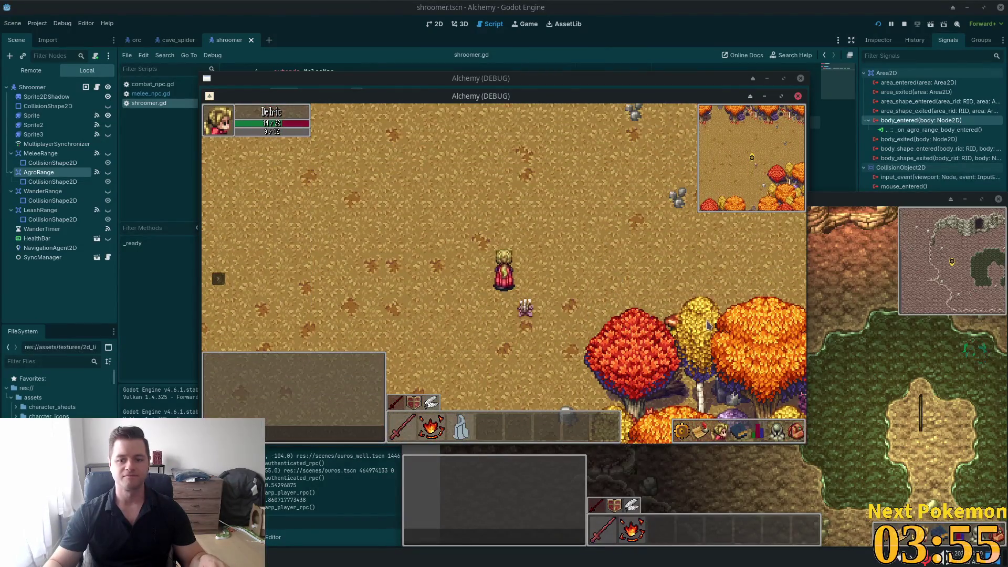
key(s)
key(s)
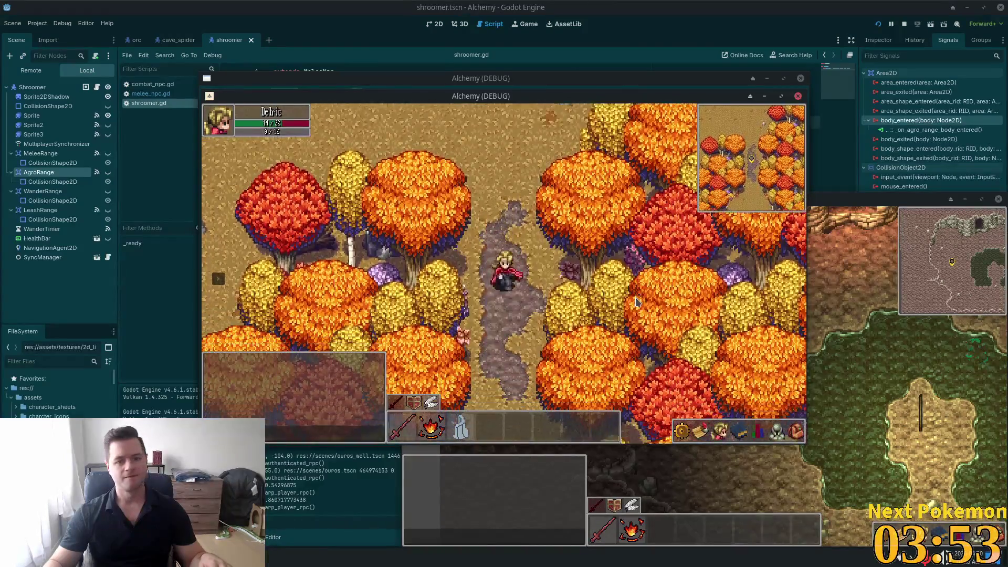
key(F8)
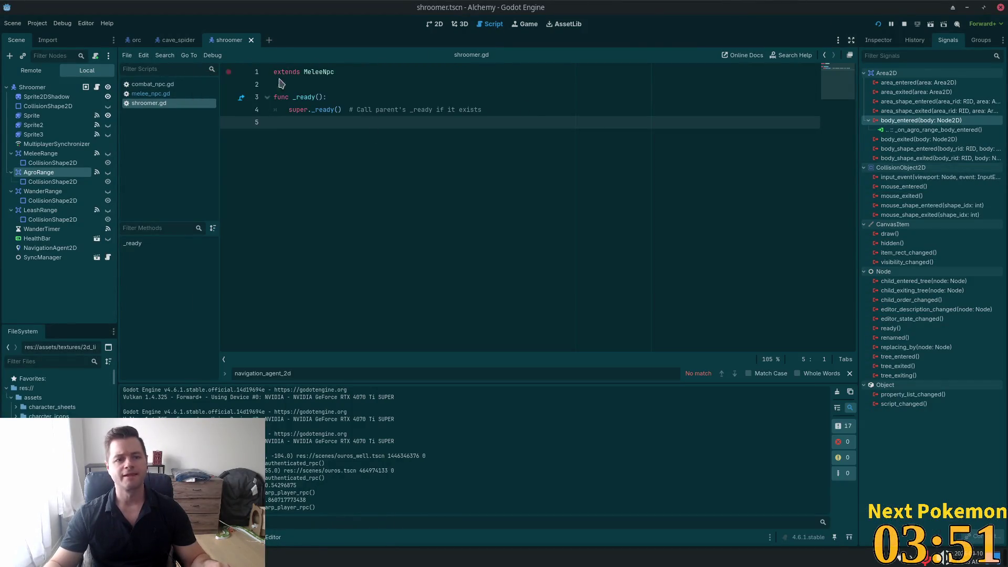
Check the Shroomer root node in the Inspector, inspect set_attacking in melee_npc.gd, then relaunch the game.
click(45, 88)
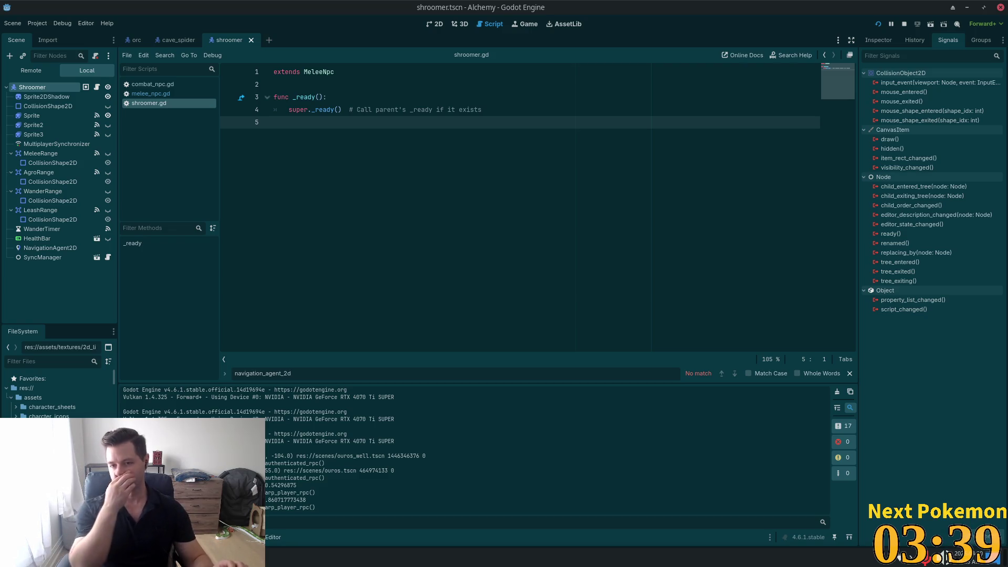
click(872, 42)
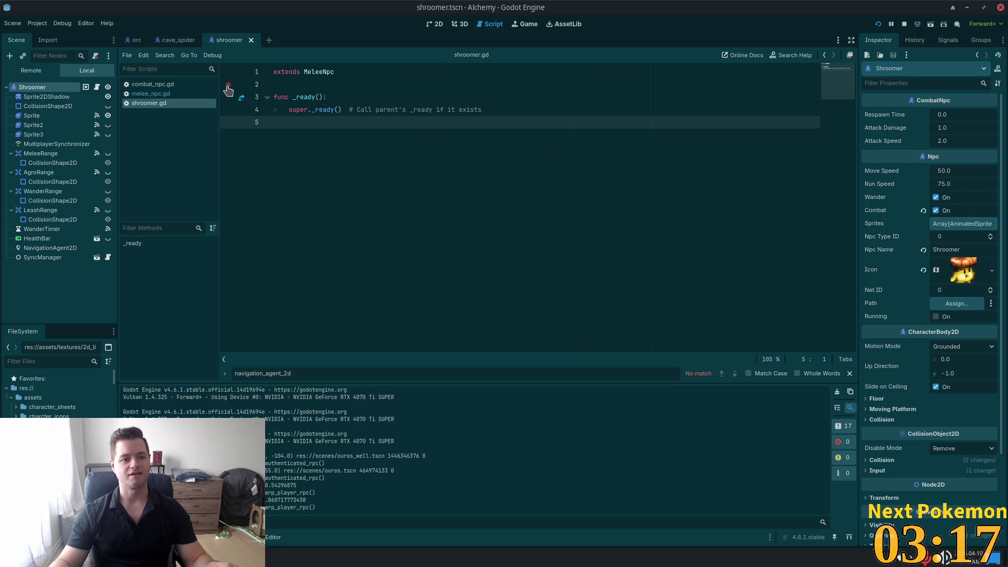
click(176, 94)
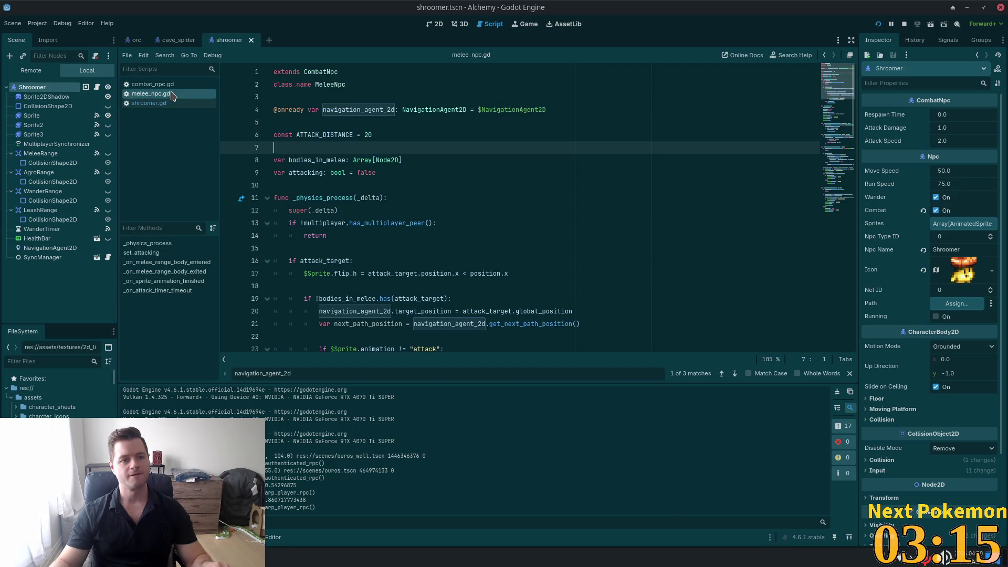
scroll(446, 203, down, 3)
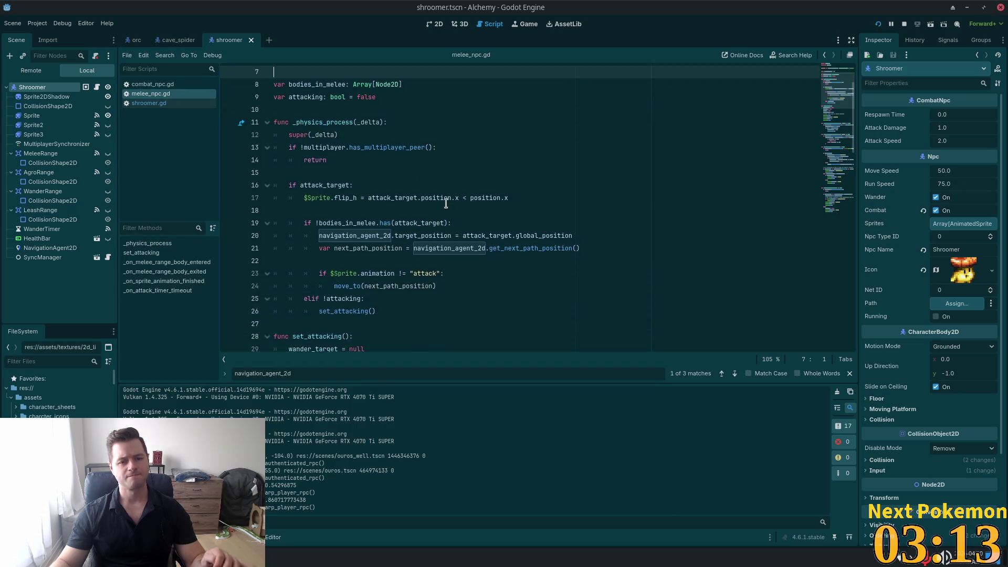
scroll(446, 203, down, 5)
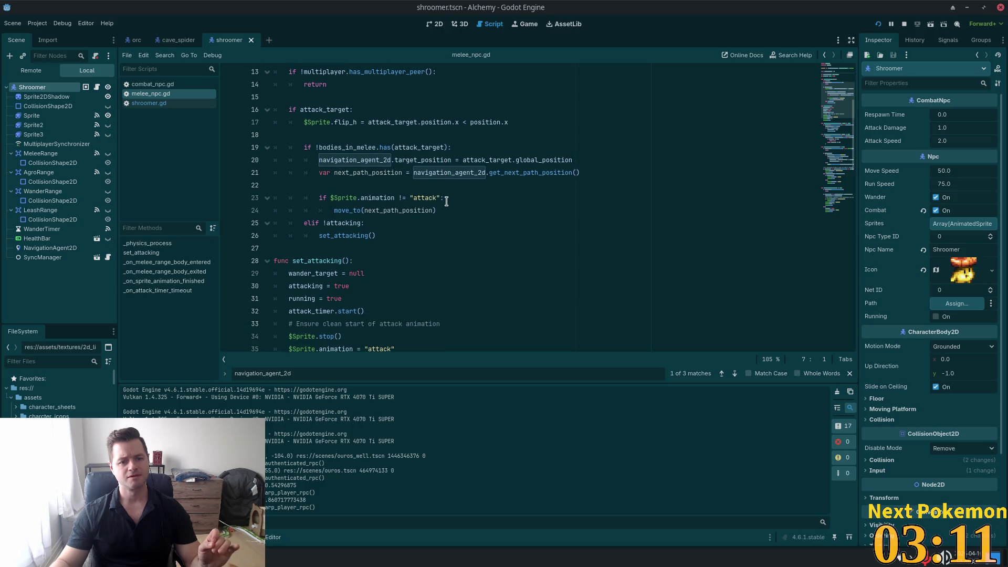
double_click(336, 147)
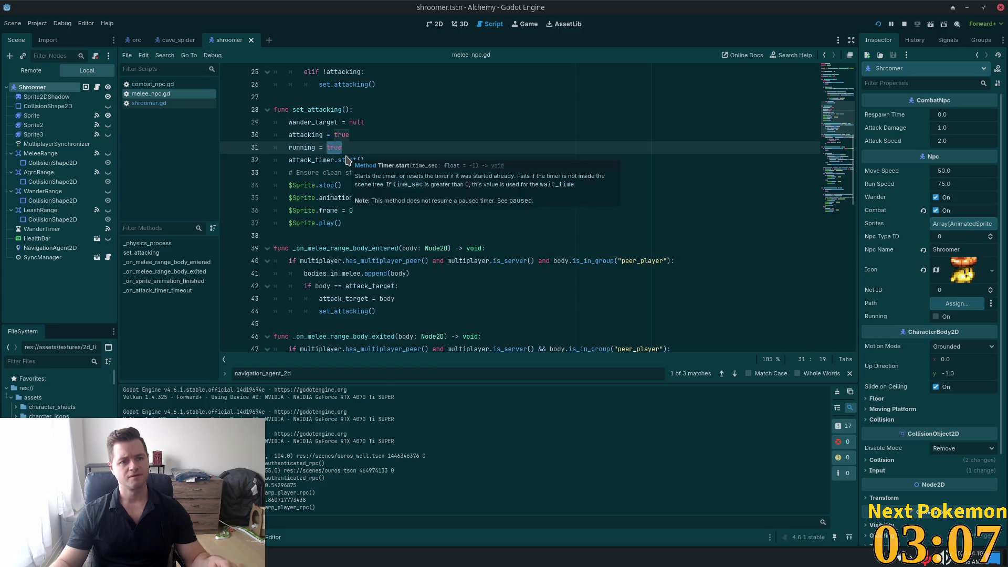
key(alt+Tab)
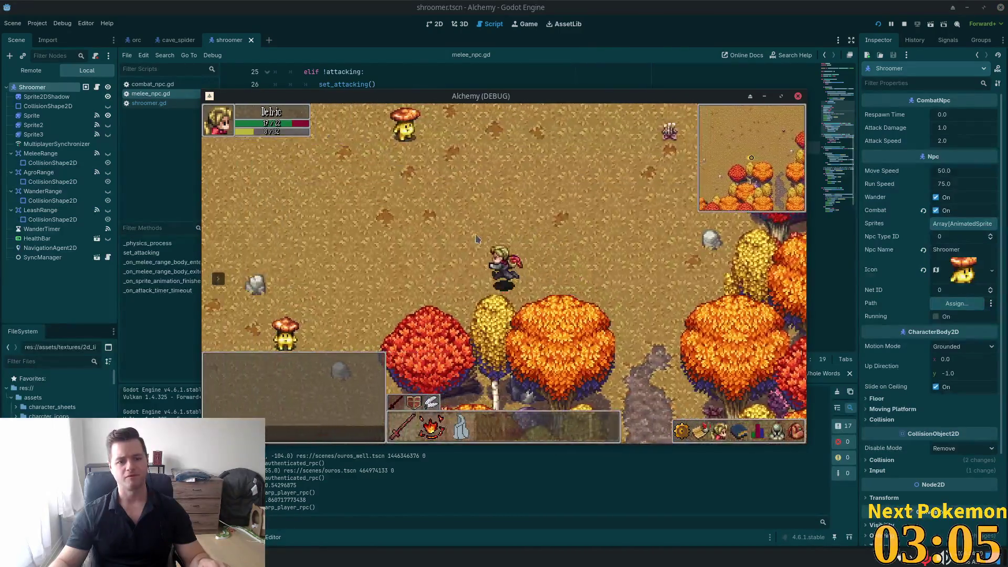
Walk the character right and down through the autumn forest toward the shroomers.
key(s)
key(w)
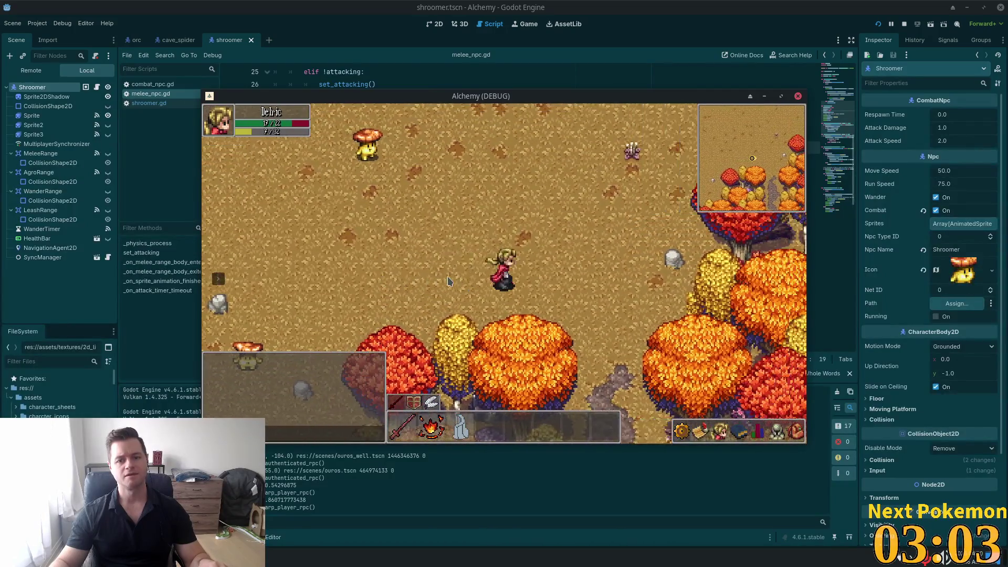
key(w)
key(d)
key(d)
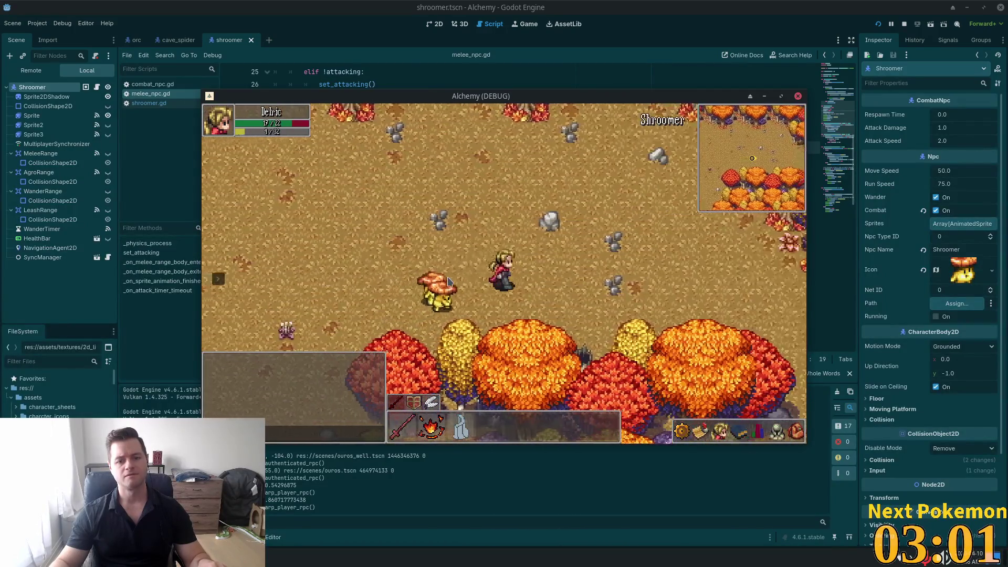
key(d)
key(d)
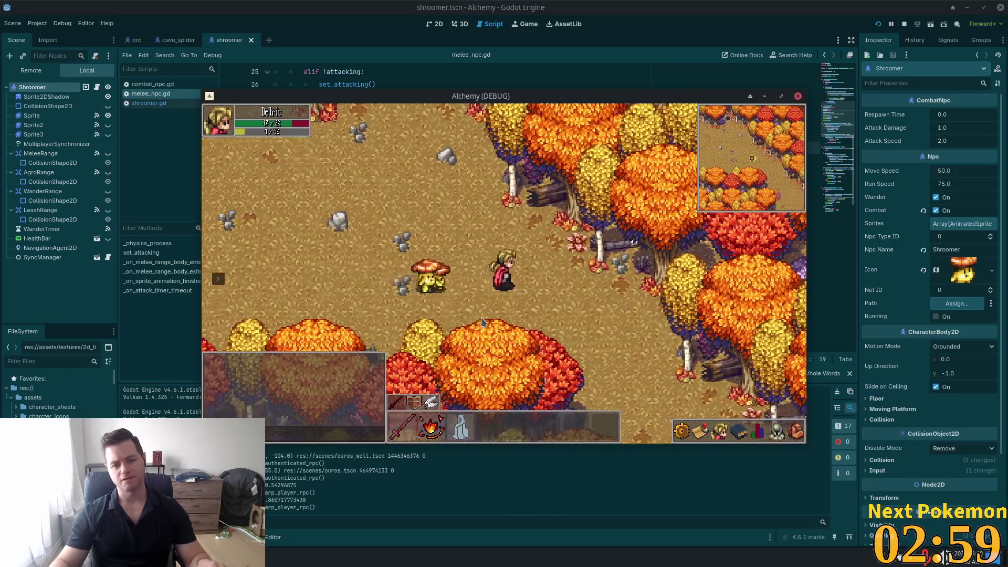
key(d)
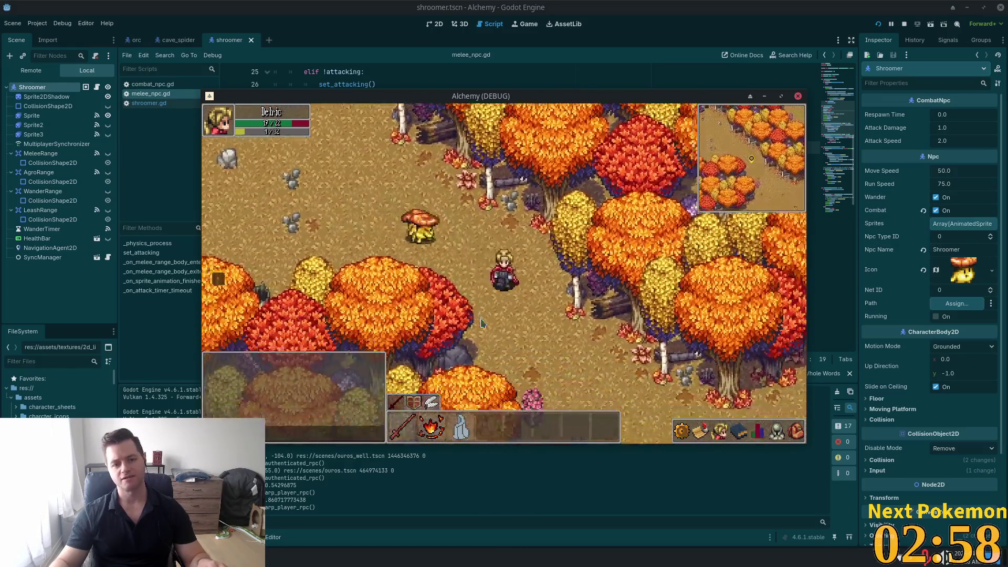
key(d)
key(s)
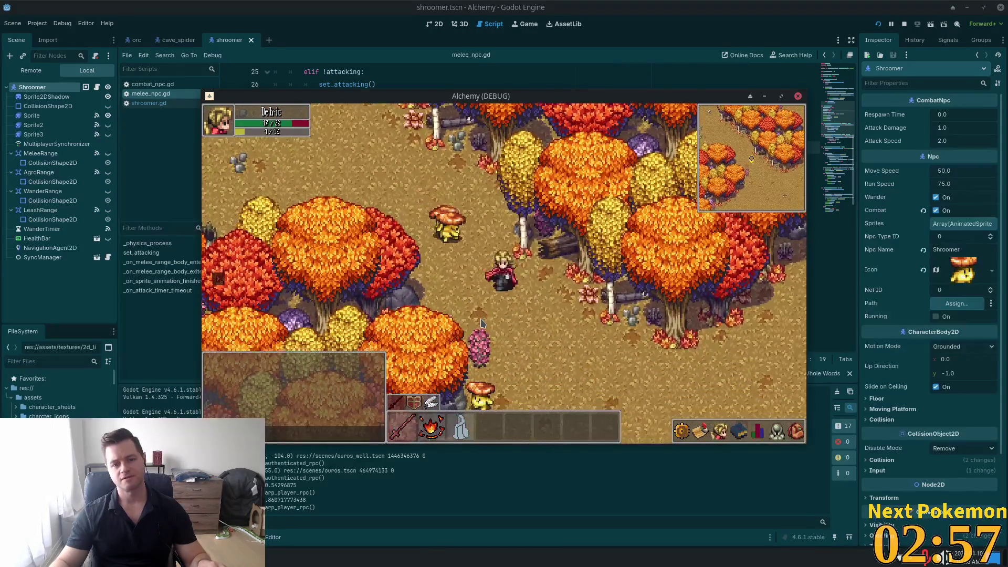
key(d)
key(s)
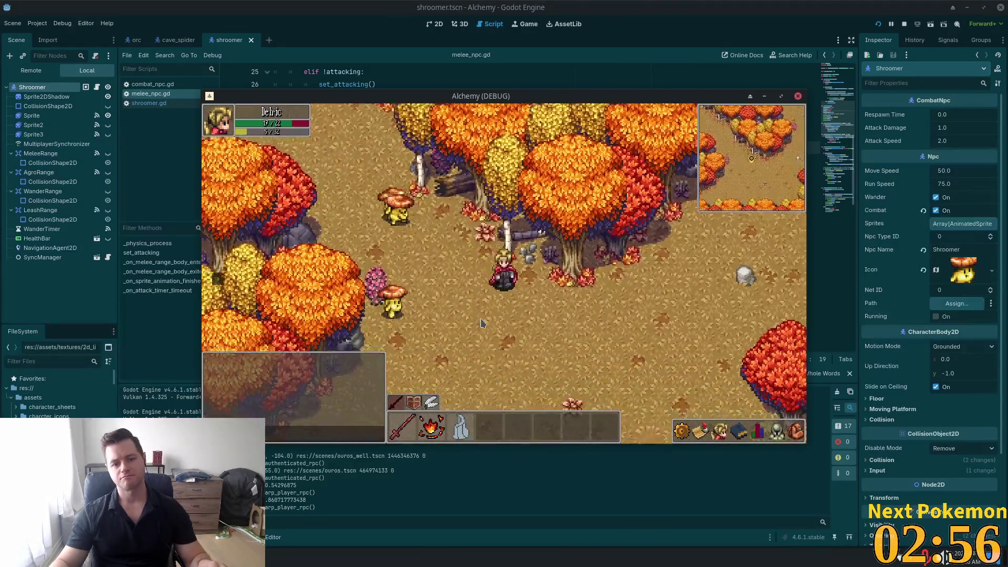
key(d)
key(s)
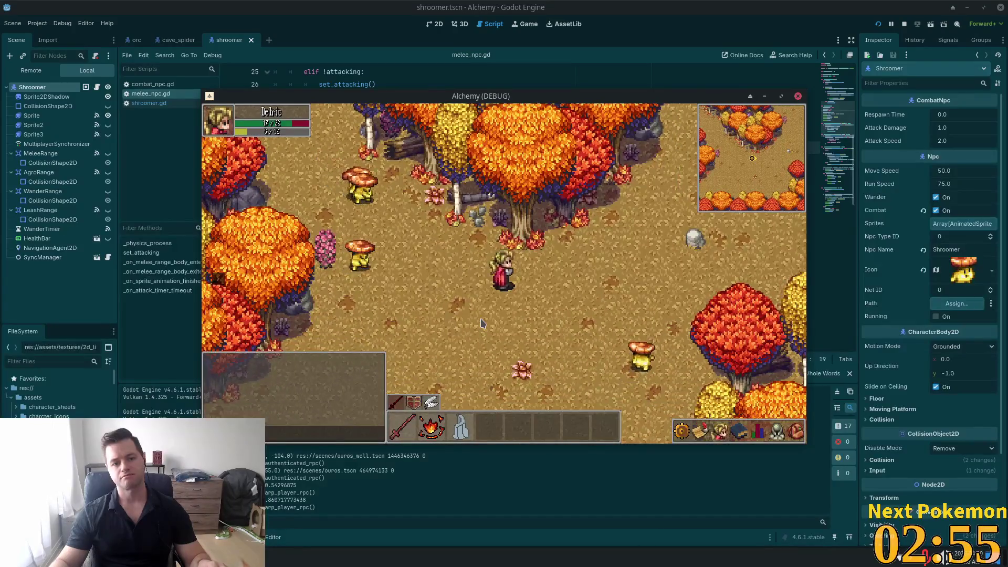
key(d)
key(s)
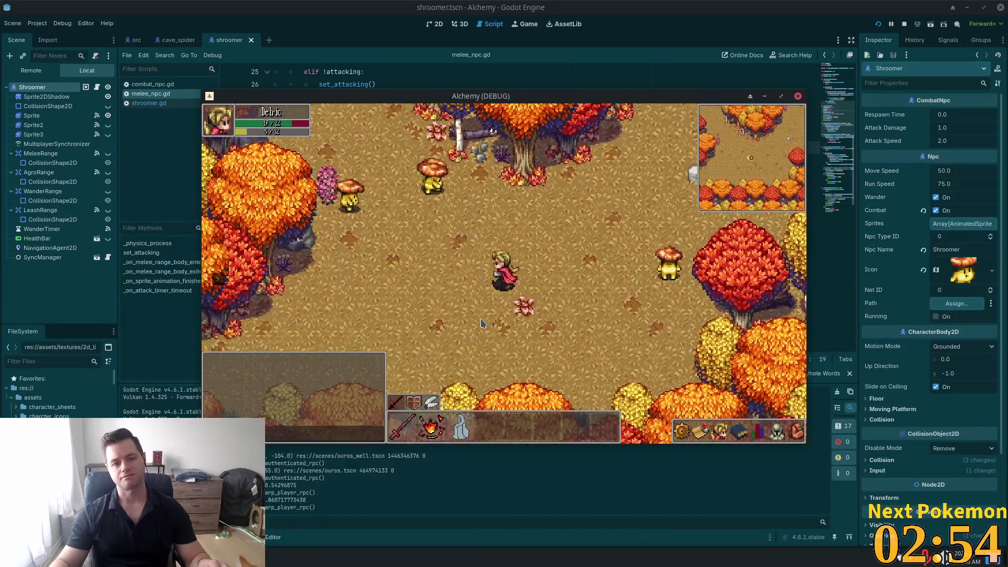
key(d)
key(s)
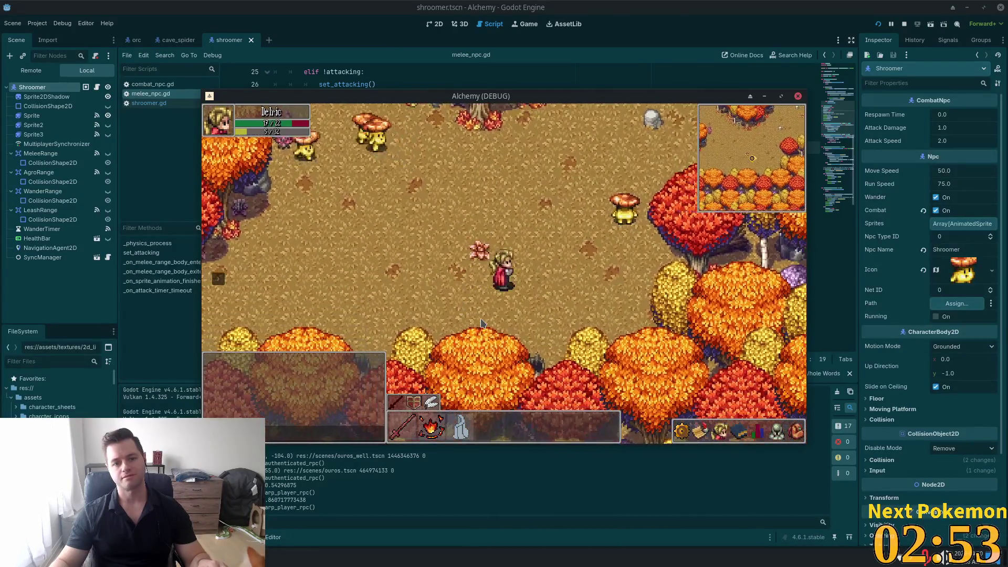
key(a)
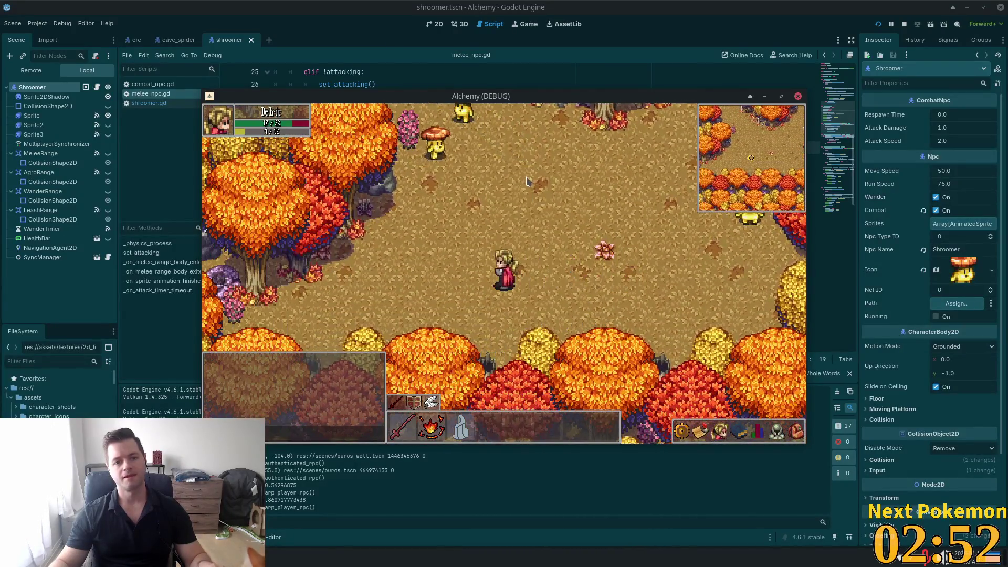
key(w)
key(d)
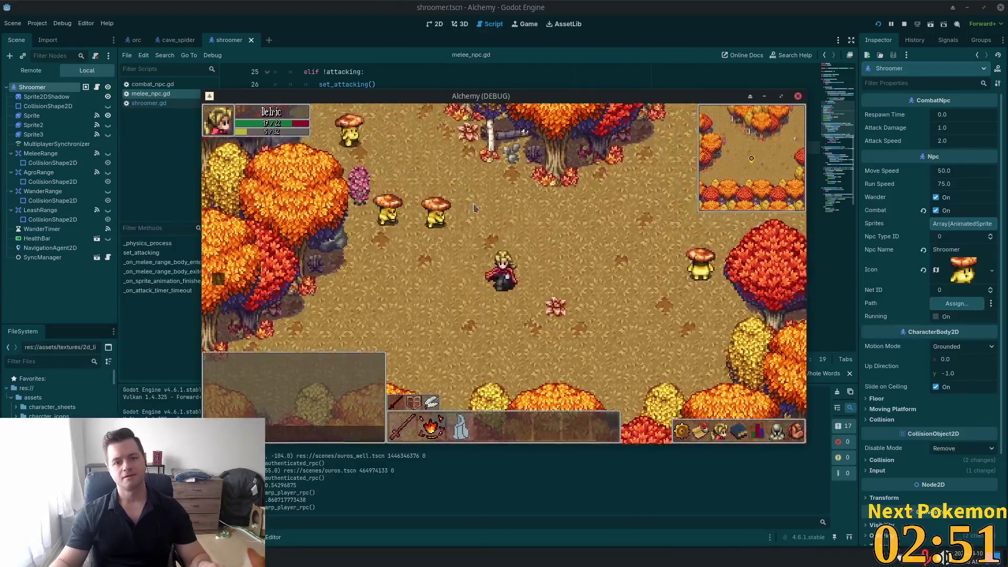
key(s)
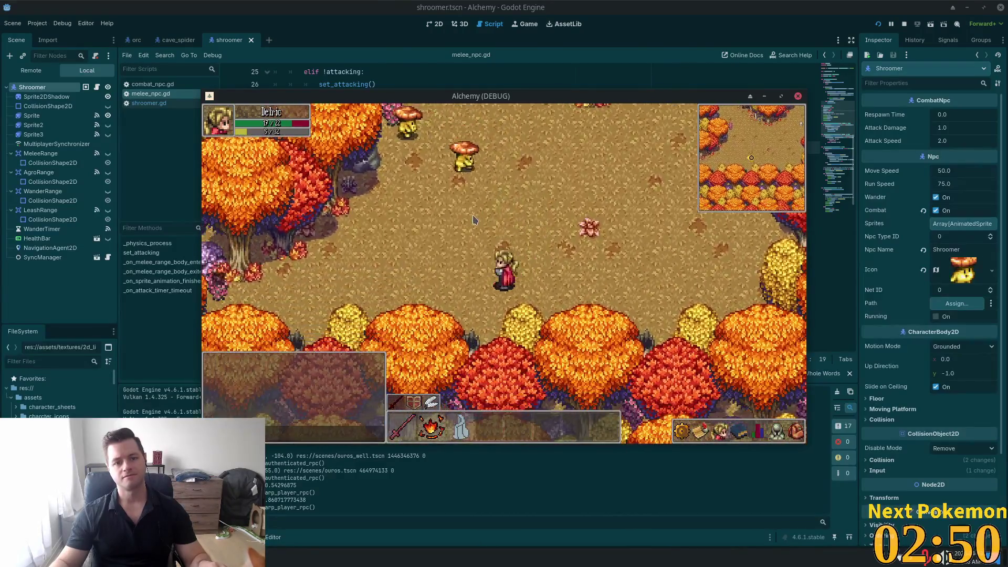
key(d)
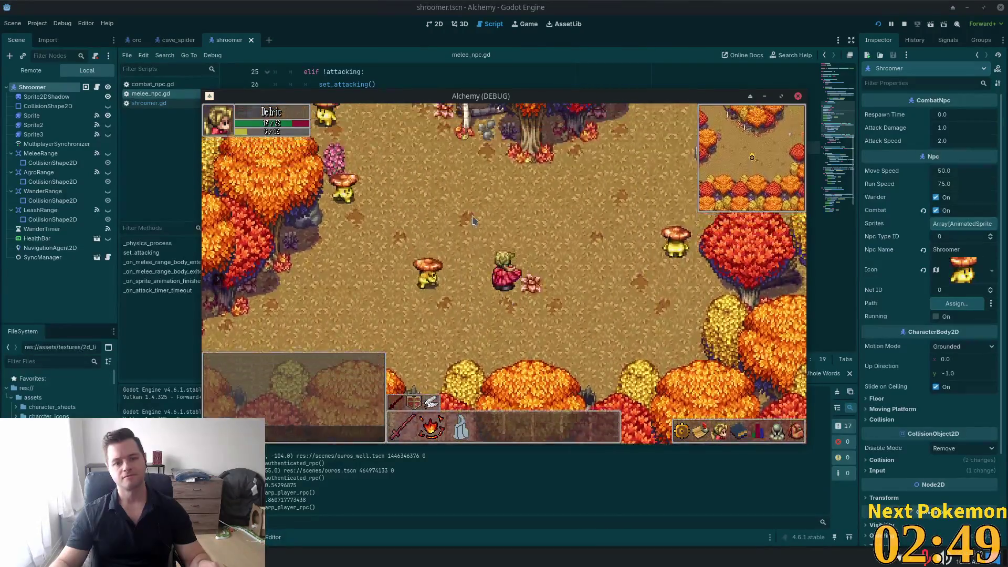
key(d)
key(w)
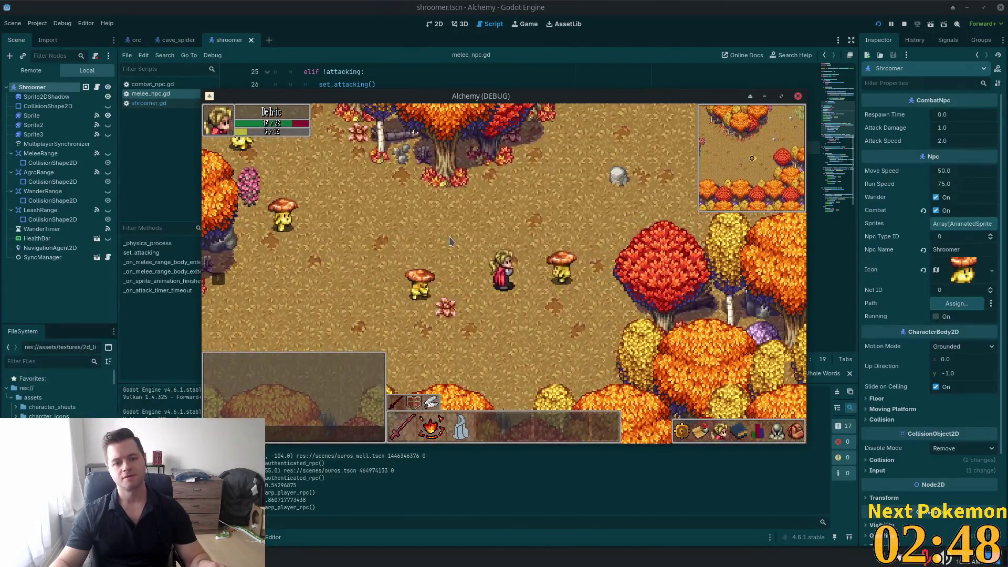
key(w)
key(d)
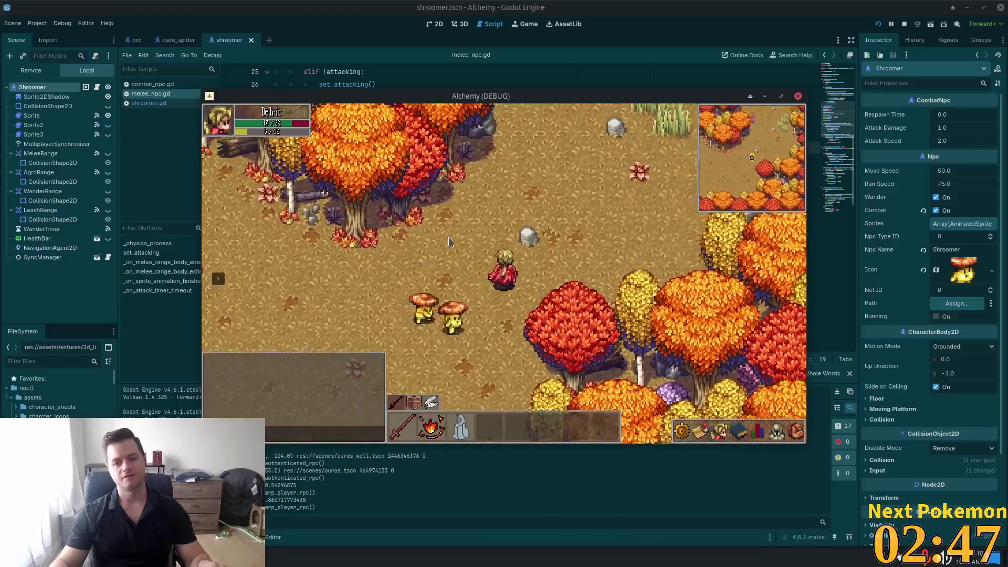
key(w)
key(d)
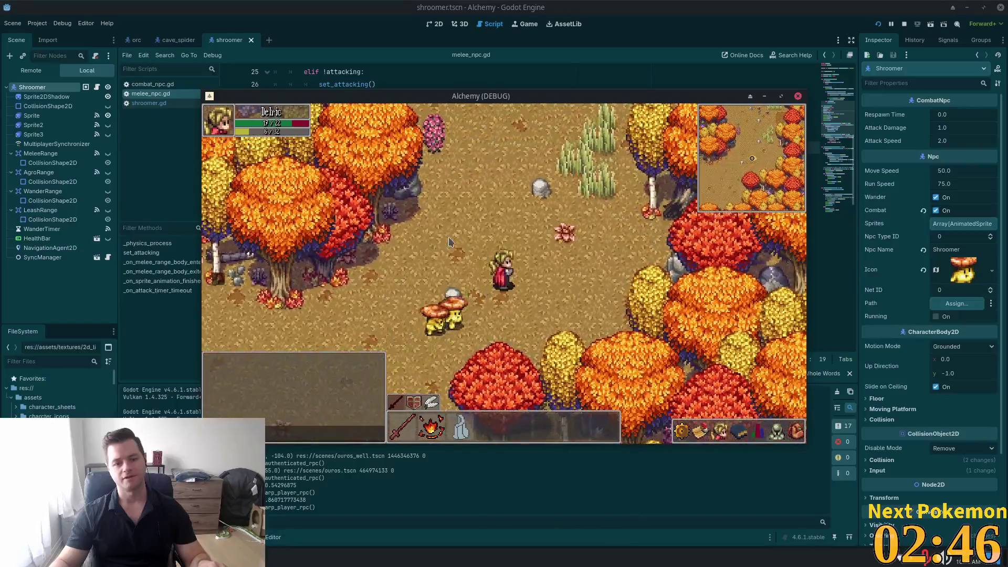
Roam among the shroomers and slimes to test their chase, then close the shroomer scene.
key(w)
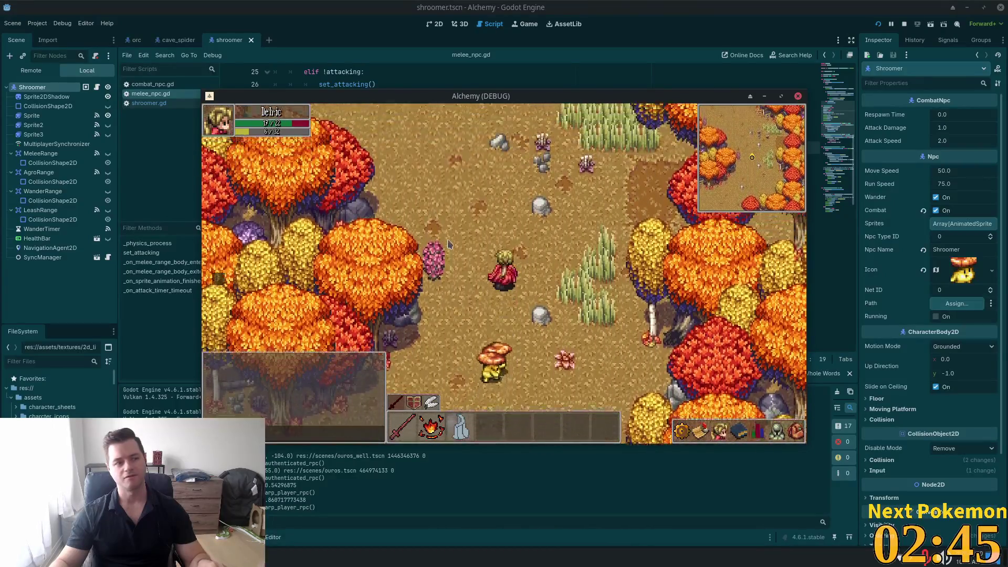
key(w)
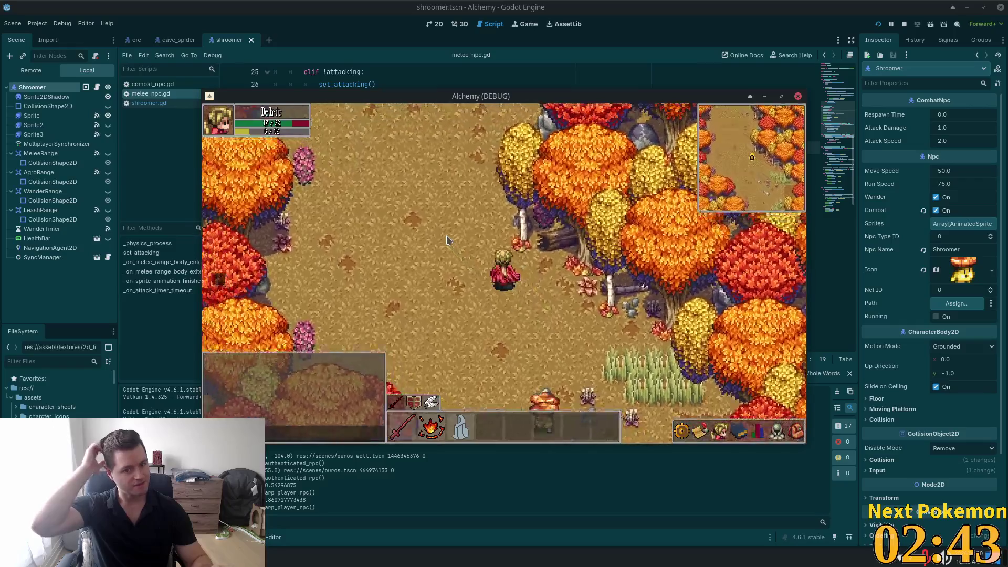
key(w)
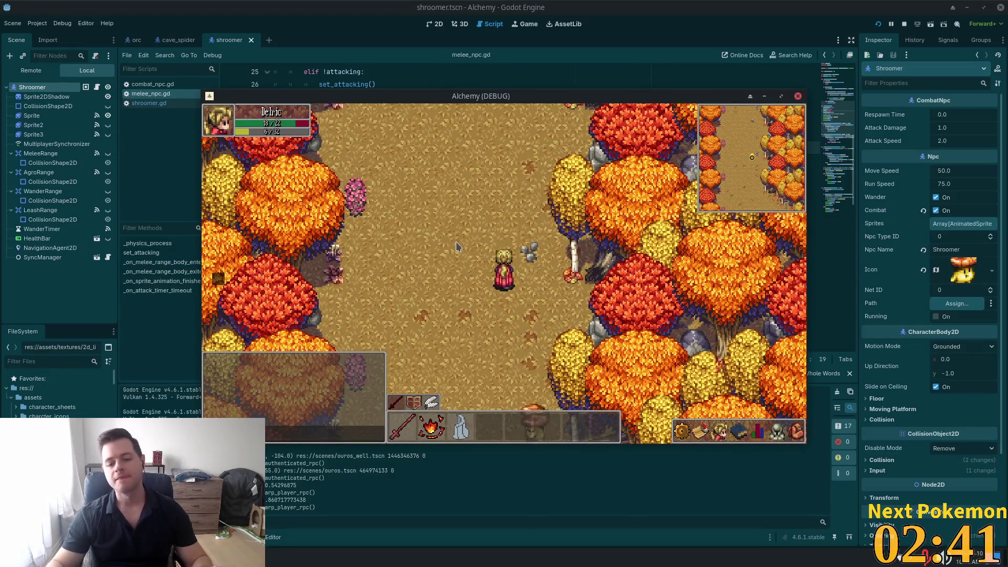
key(w)
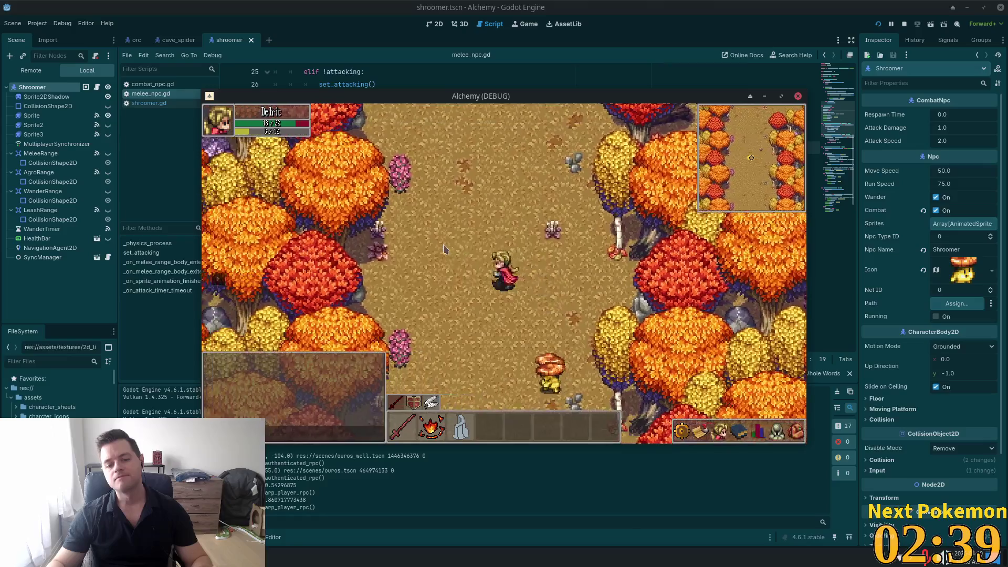
key(a)
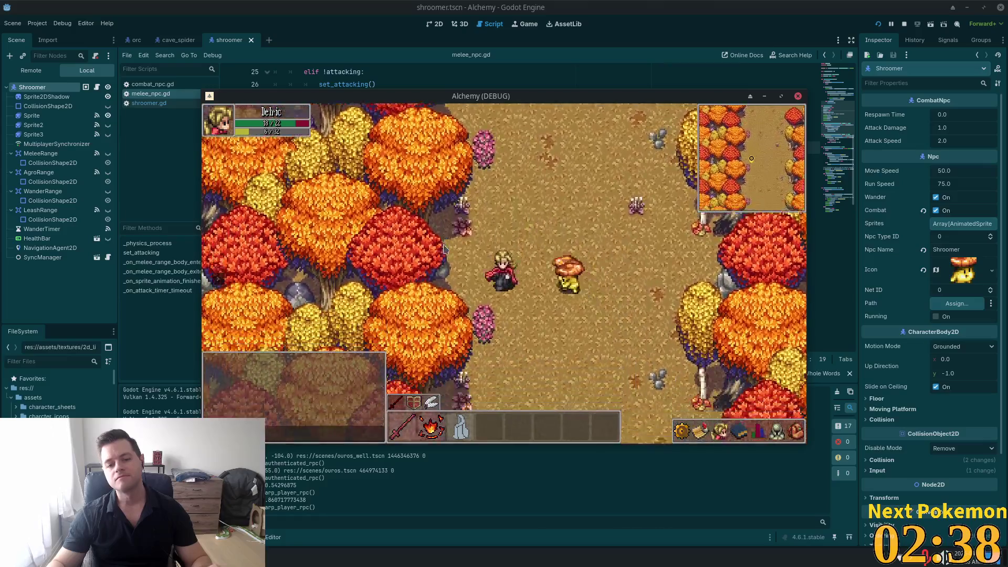
key(s)
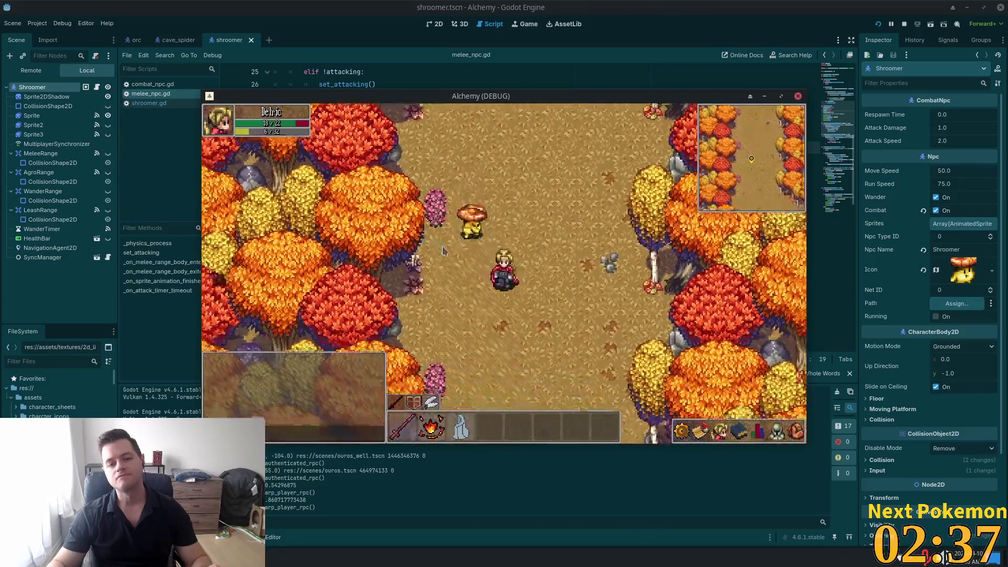
key(s+d)
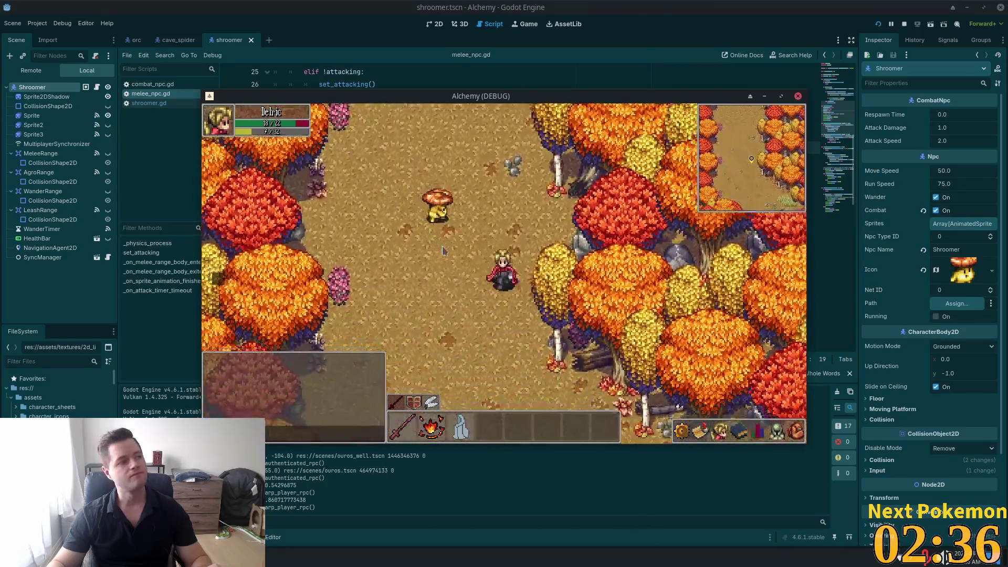
key(s)
key(d)
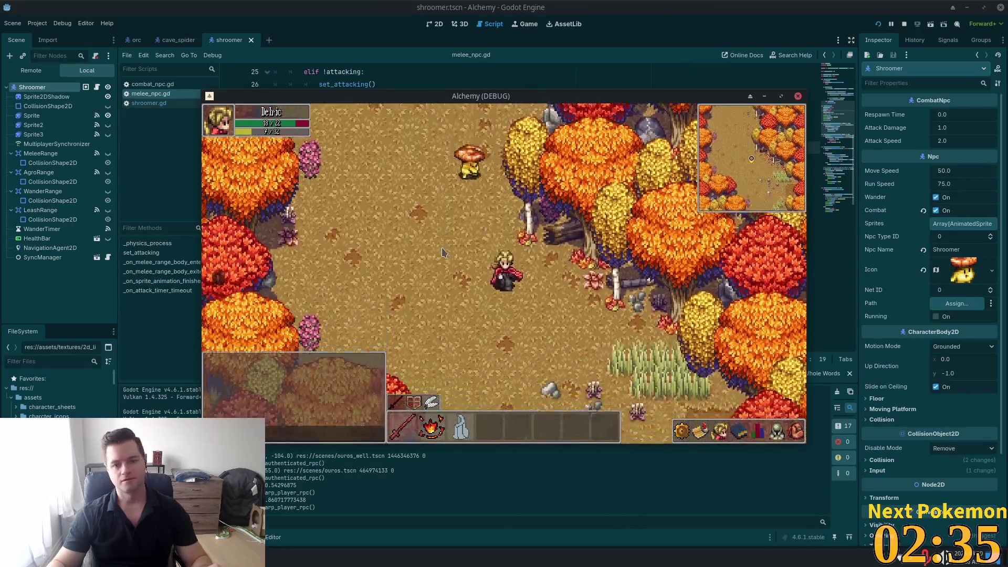
key(s)
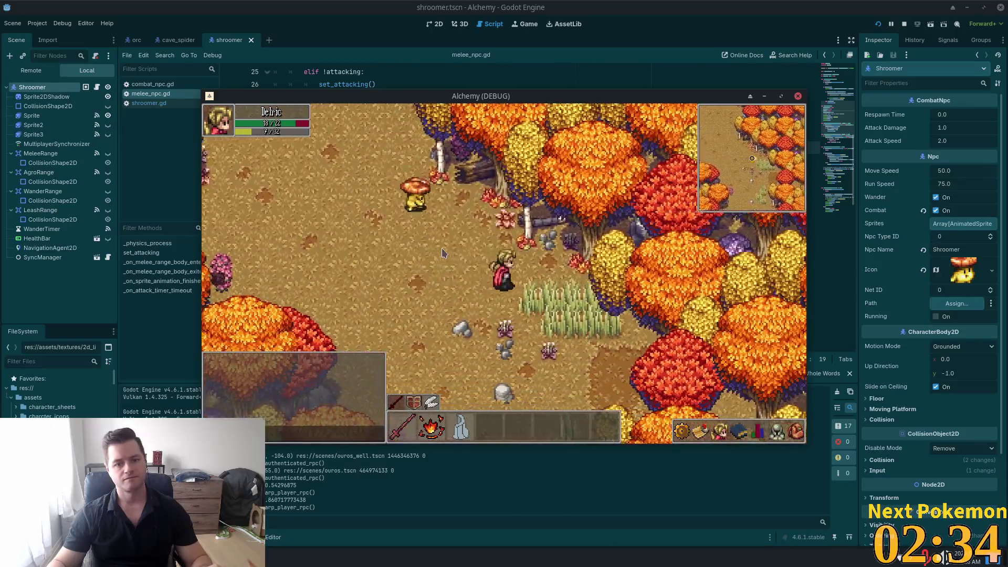
key(d)
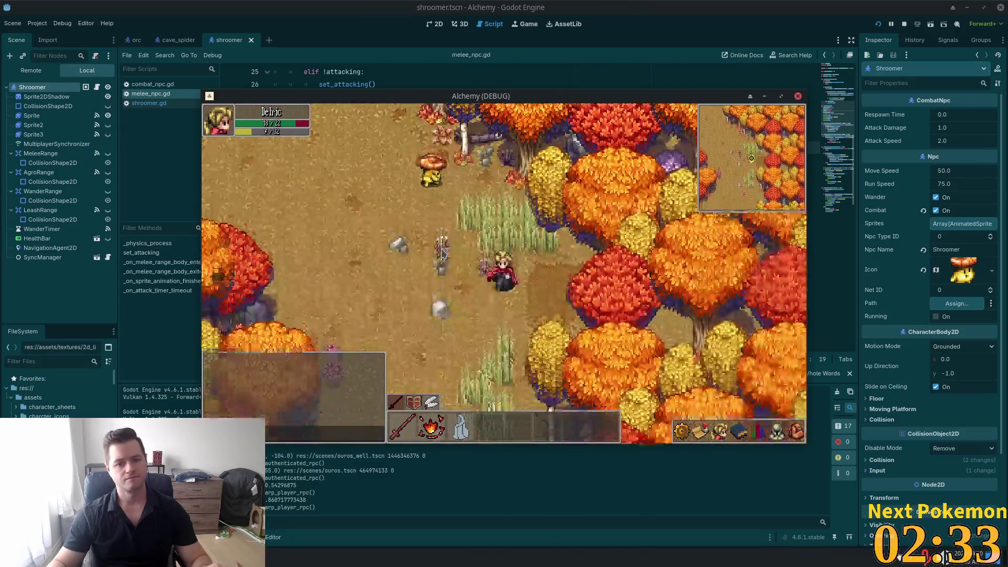
key(s)
key(a)
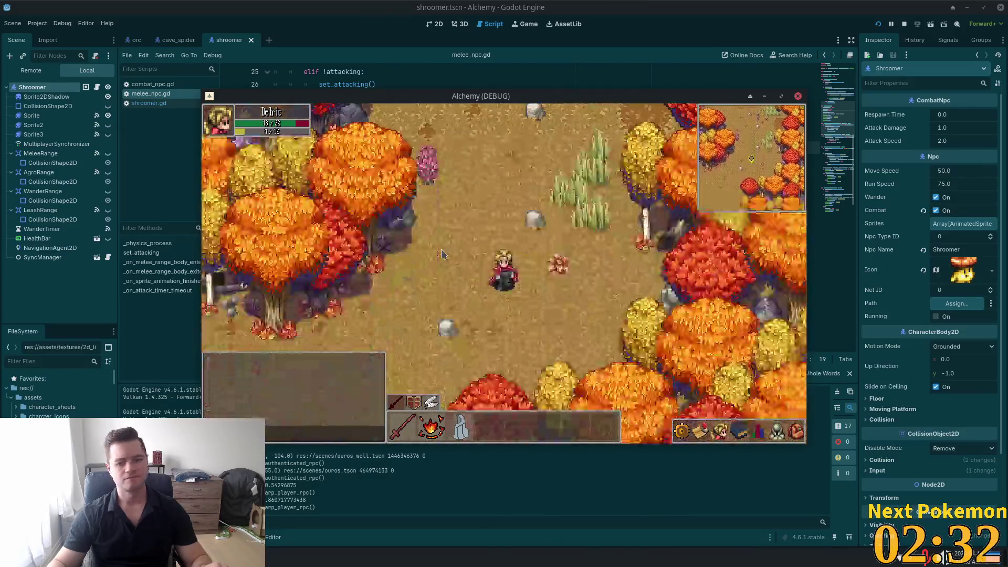
key(s)
key(a)
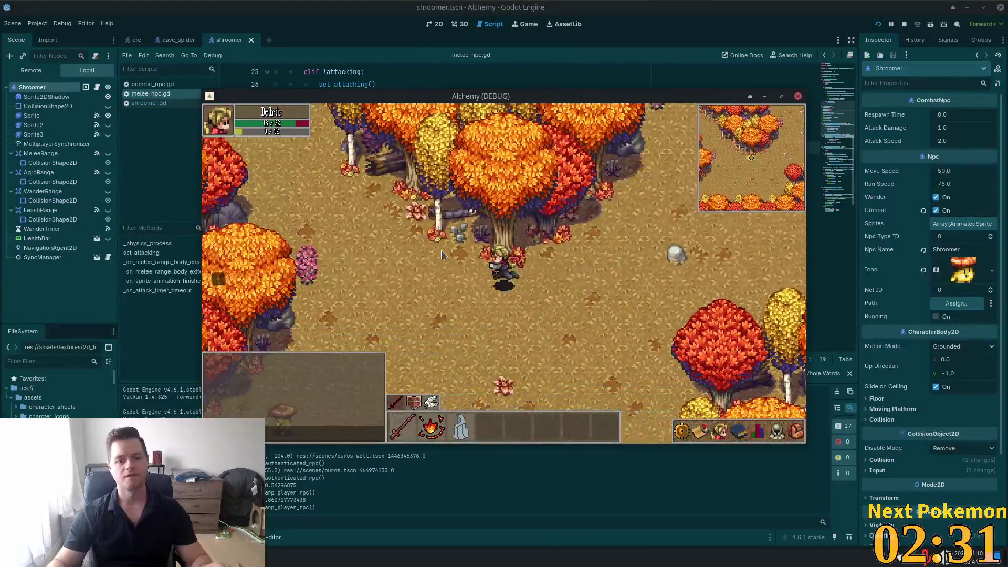
key(w)
key(a)
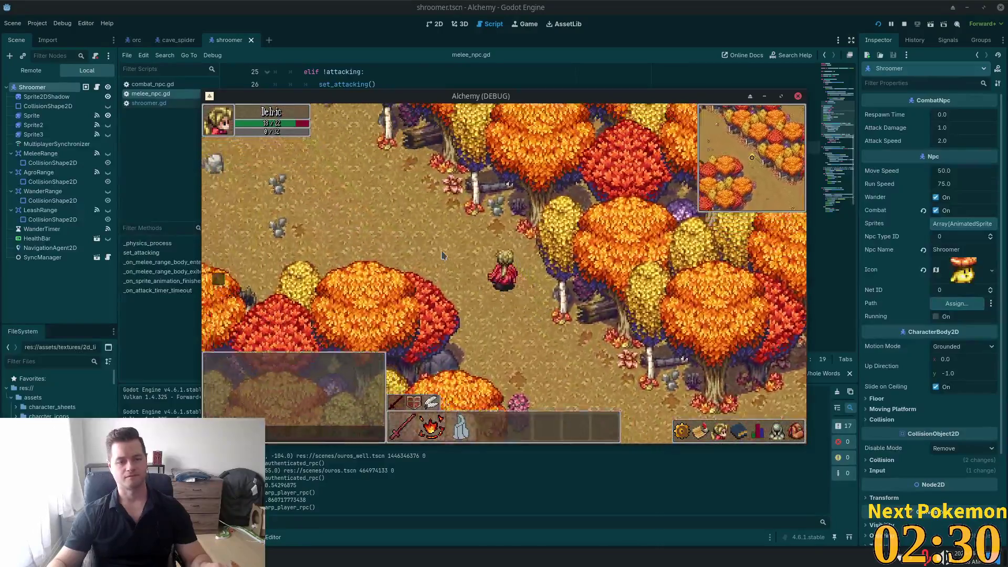
key(w)
key(a)
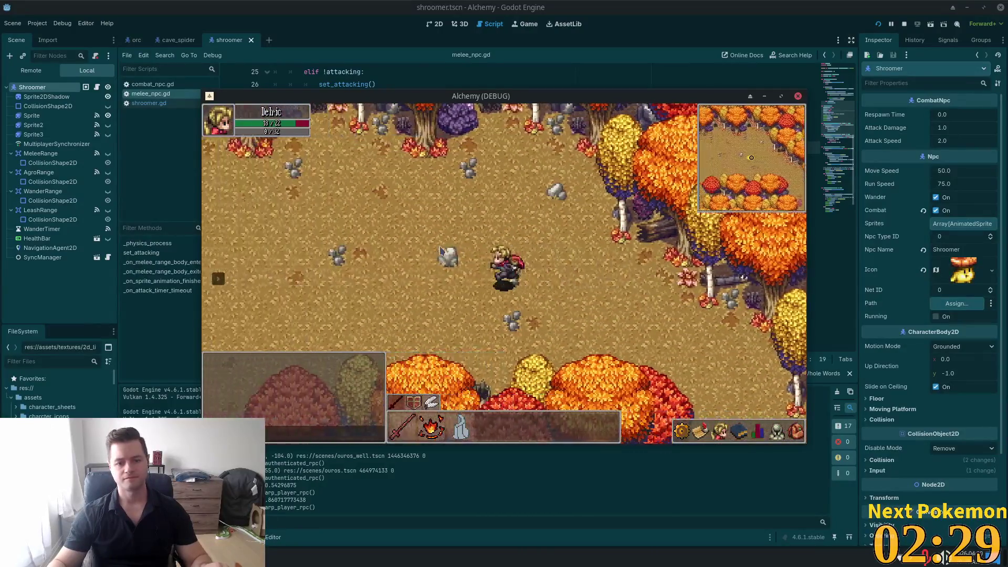
key(s)
key(d)
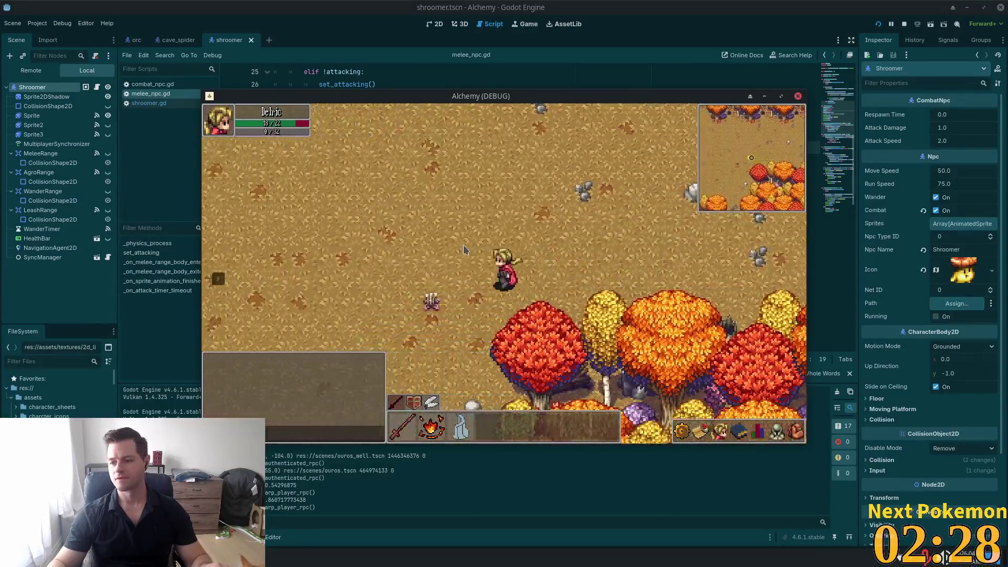
key(s)
key(a)
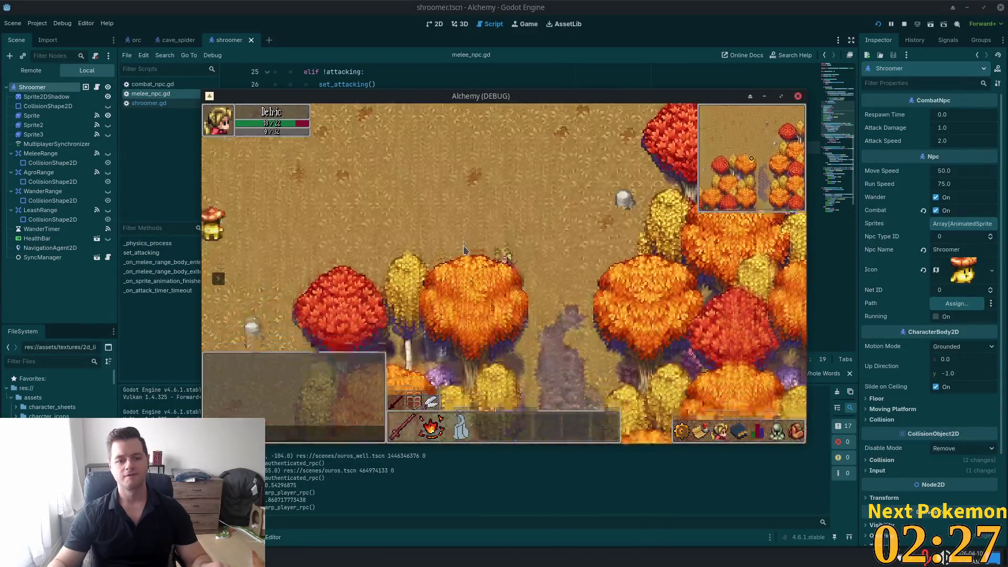
key(s)
key(d)
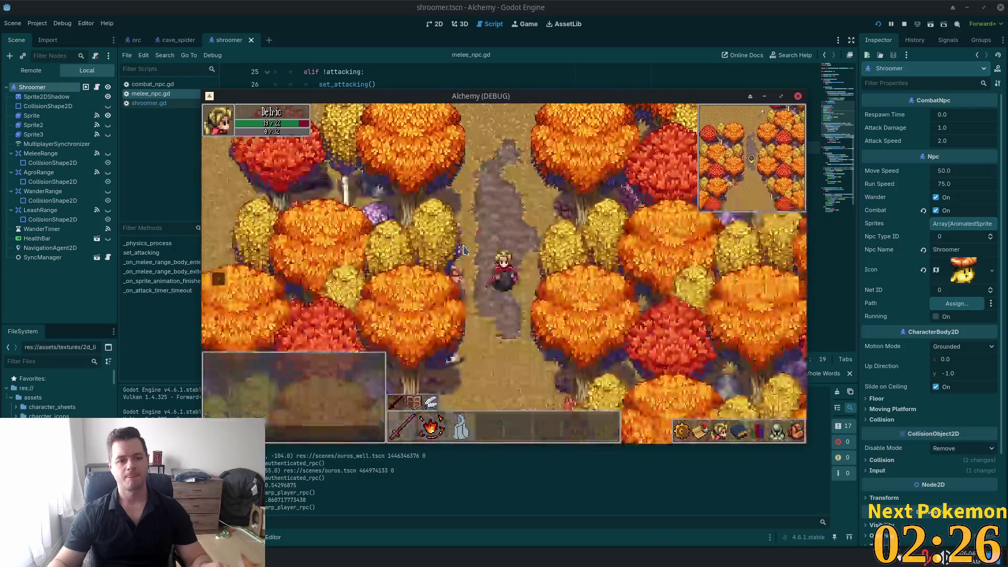
key(s)
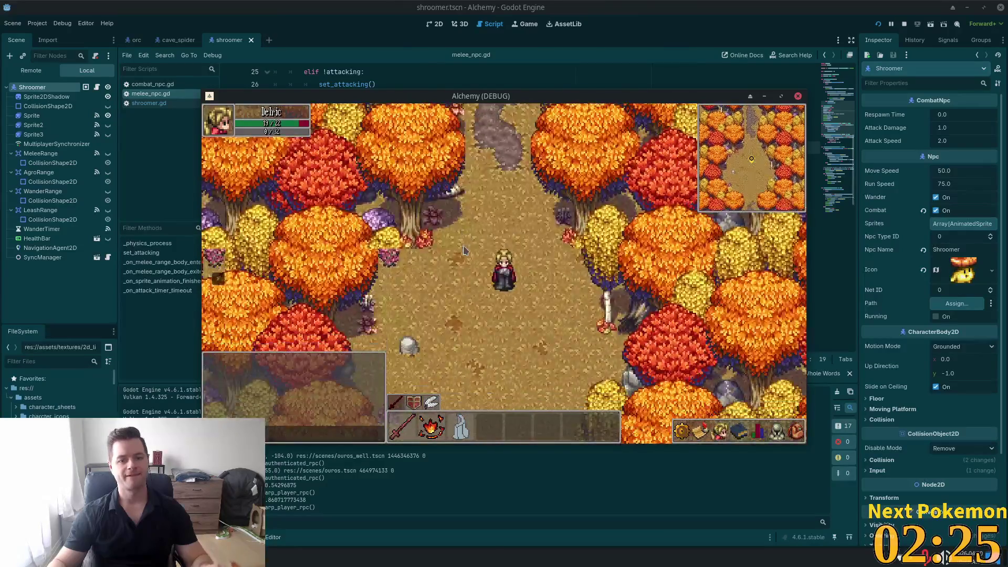
key(w)
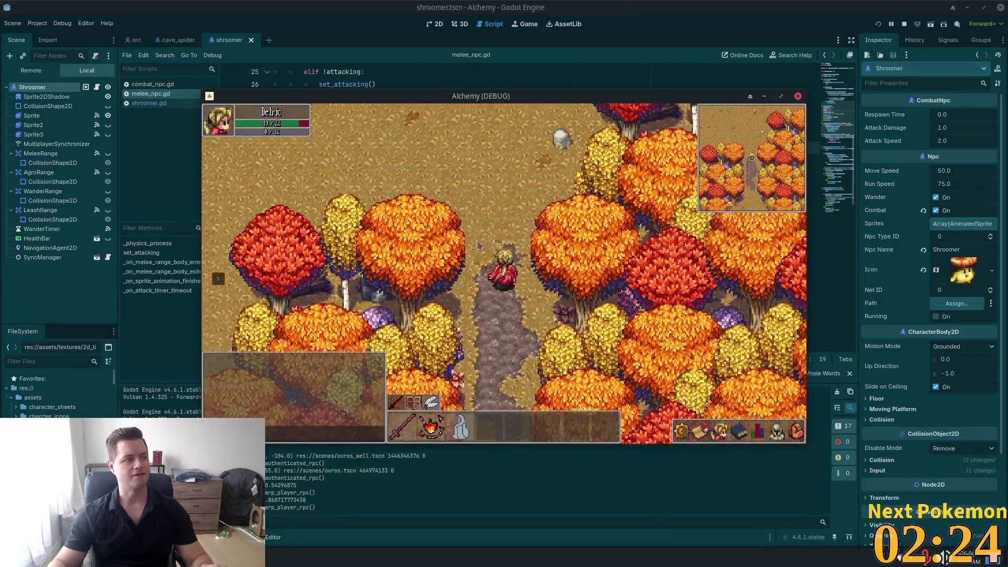
key(w)
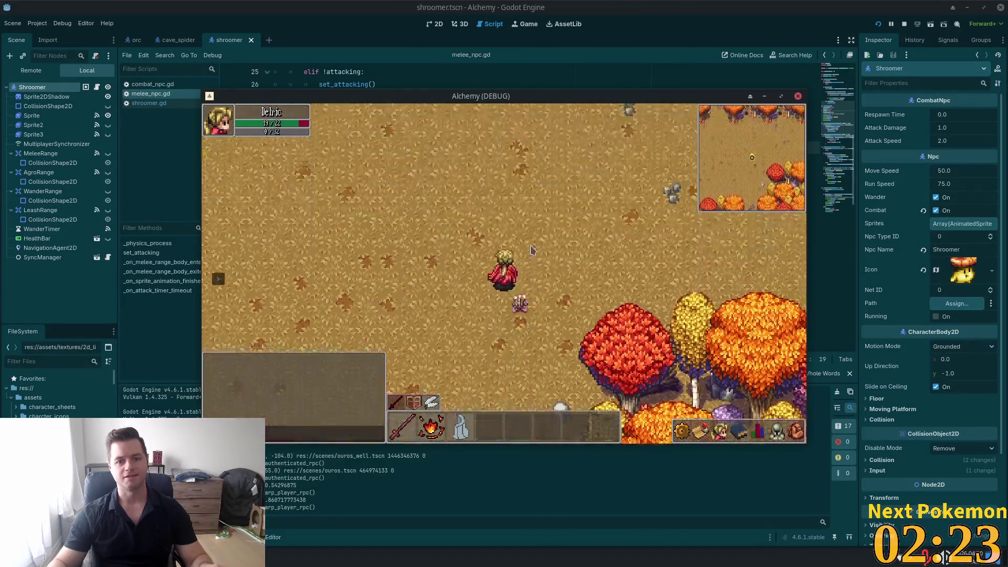
key(w)
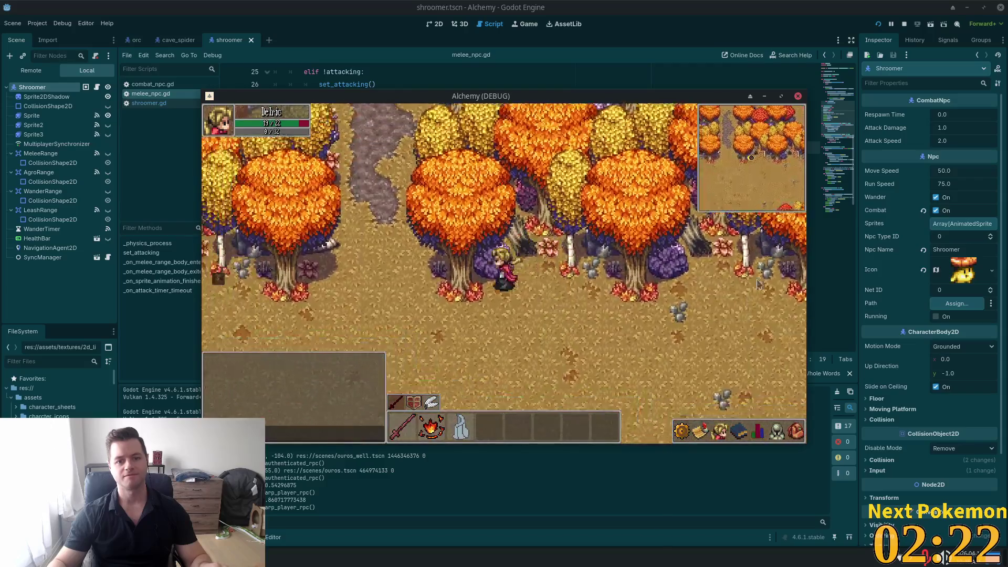
key(s)
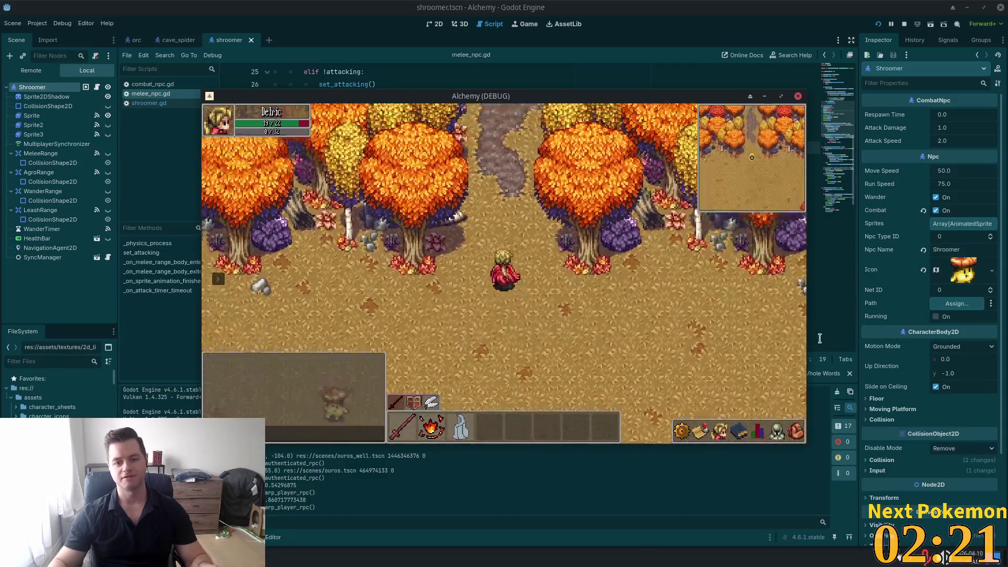
key(w)
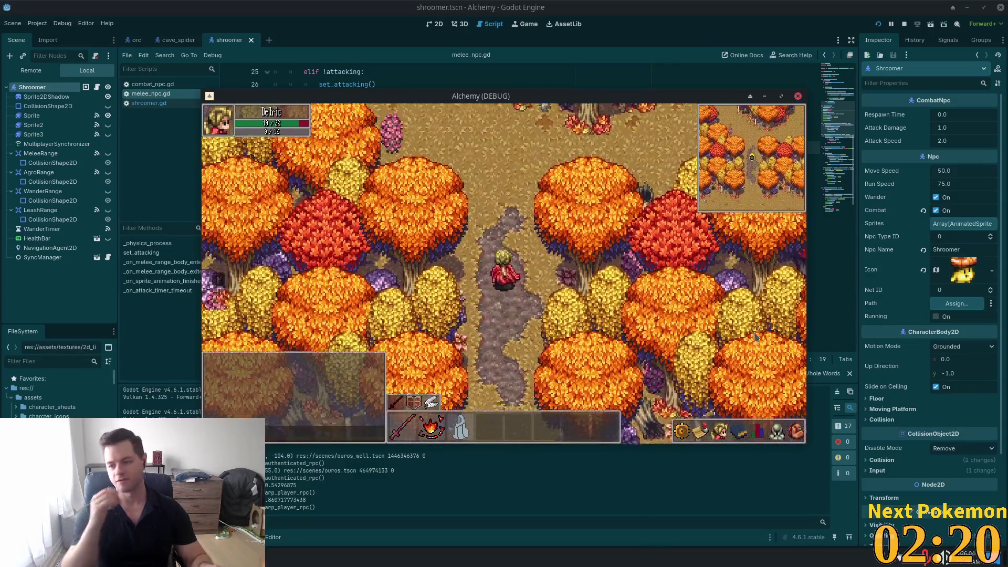
key(w)
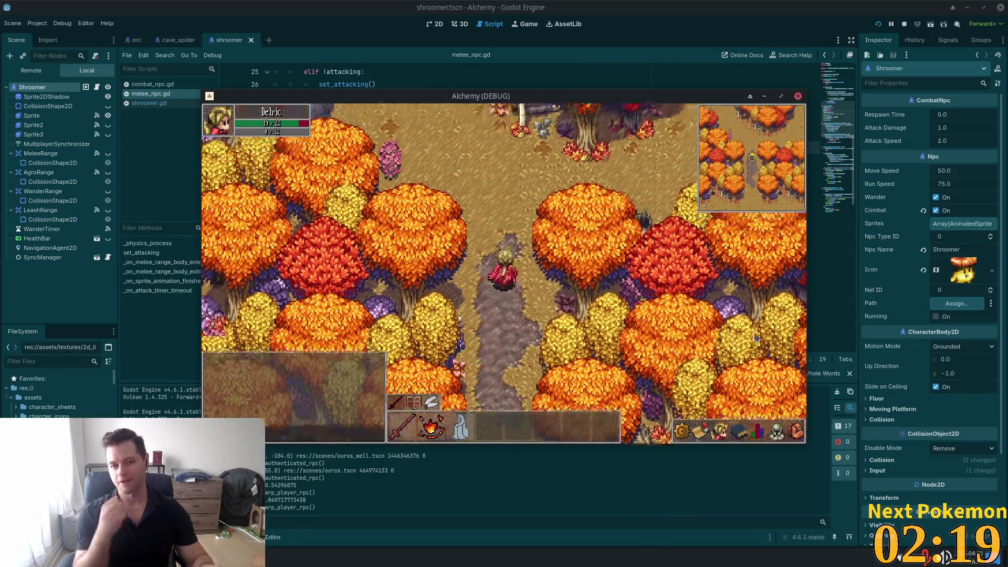
key(w)
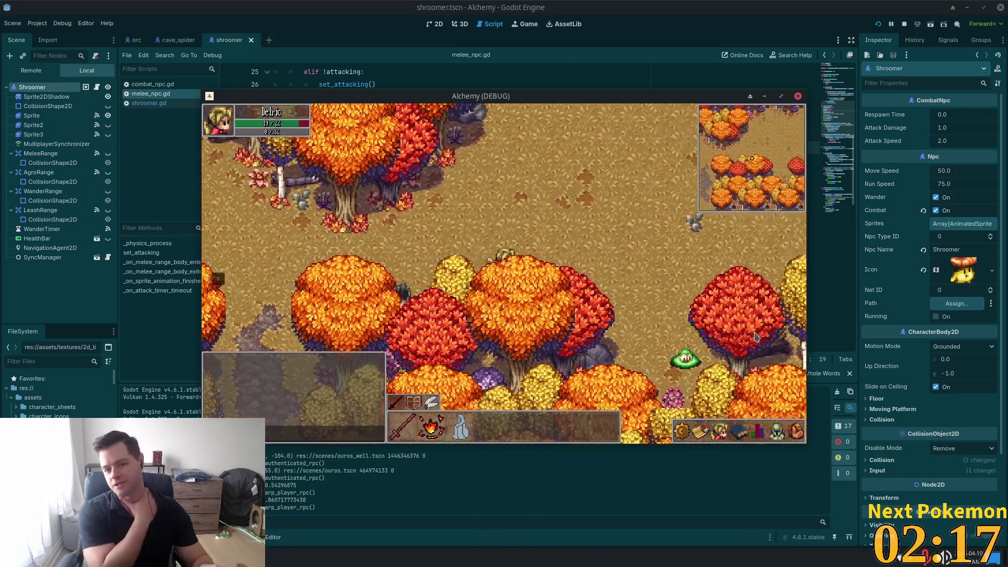
key(w)
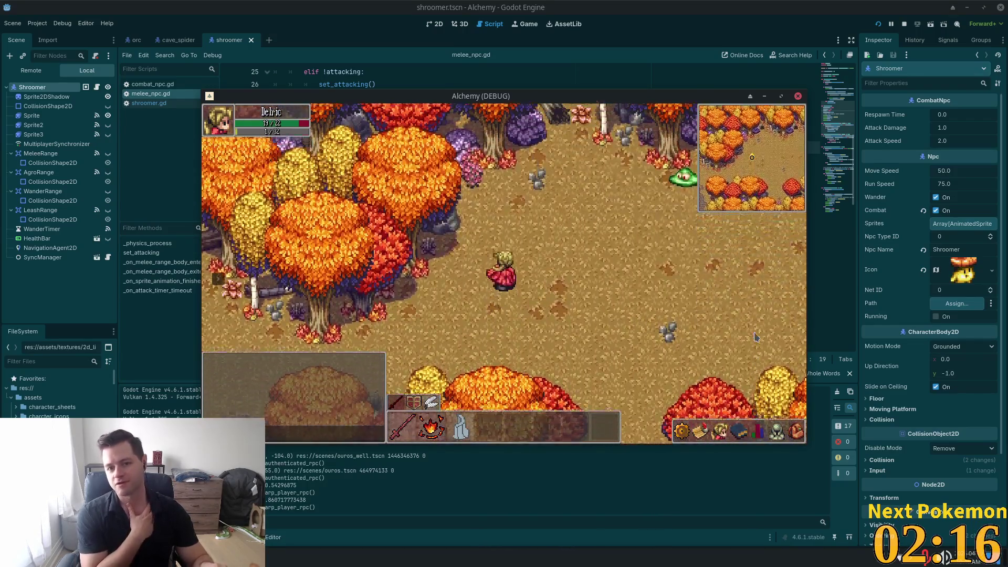
key(d)
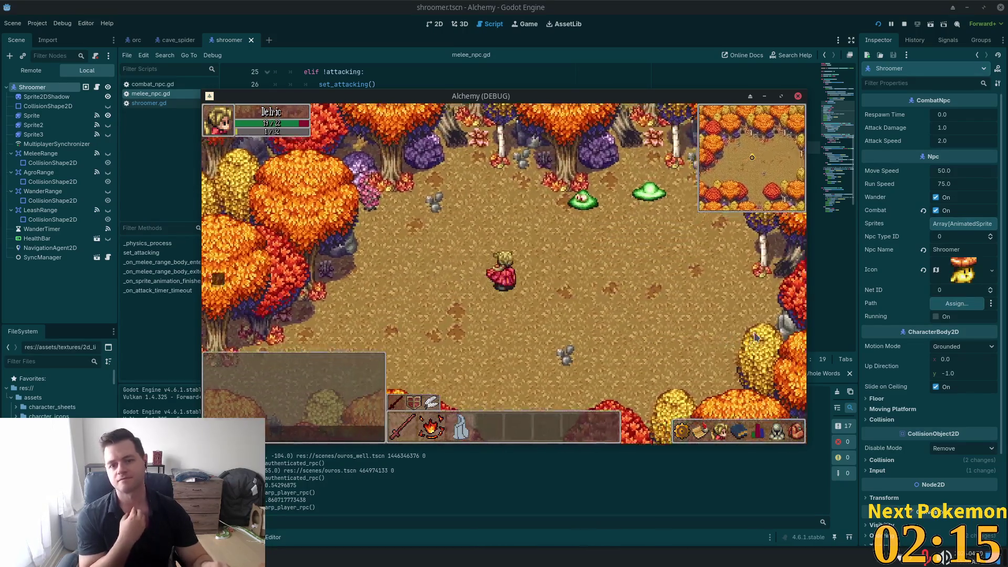
key(a)
key(w)
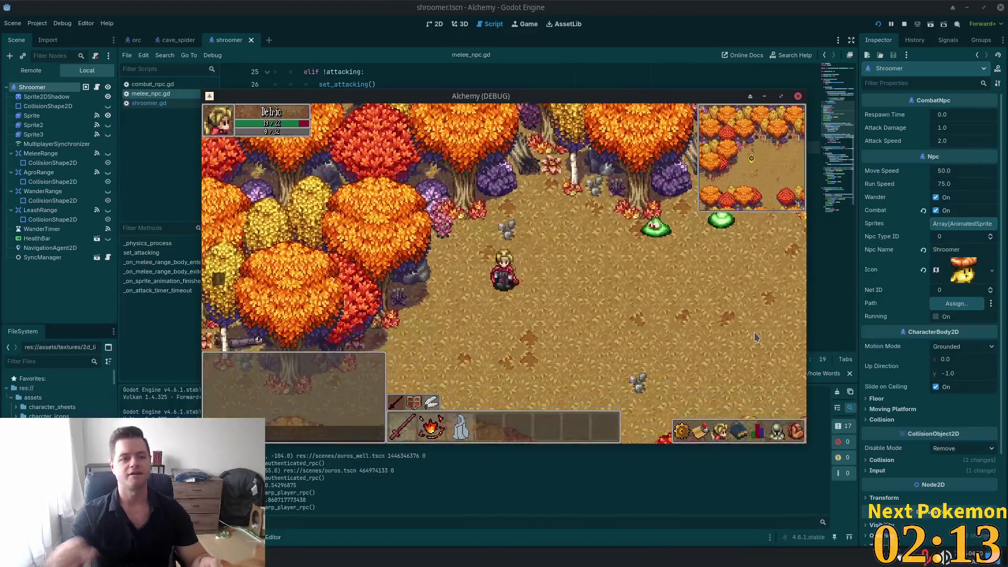
click(251, 40)
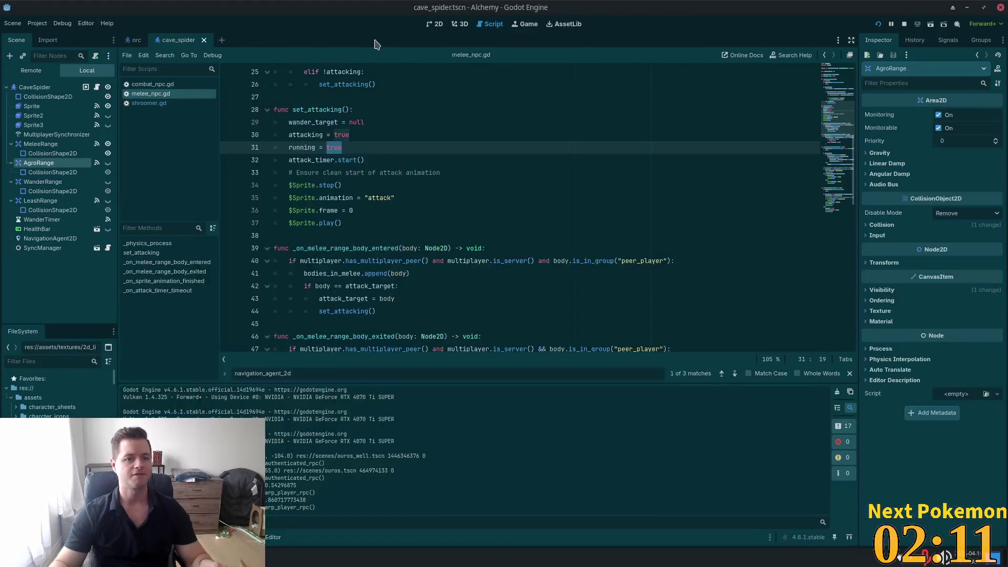
Quick-open forest_slime.tscn, switch to the 2D view and select its Sprite node.
key(alt+shift+o)
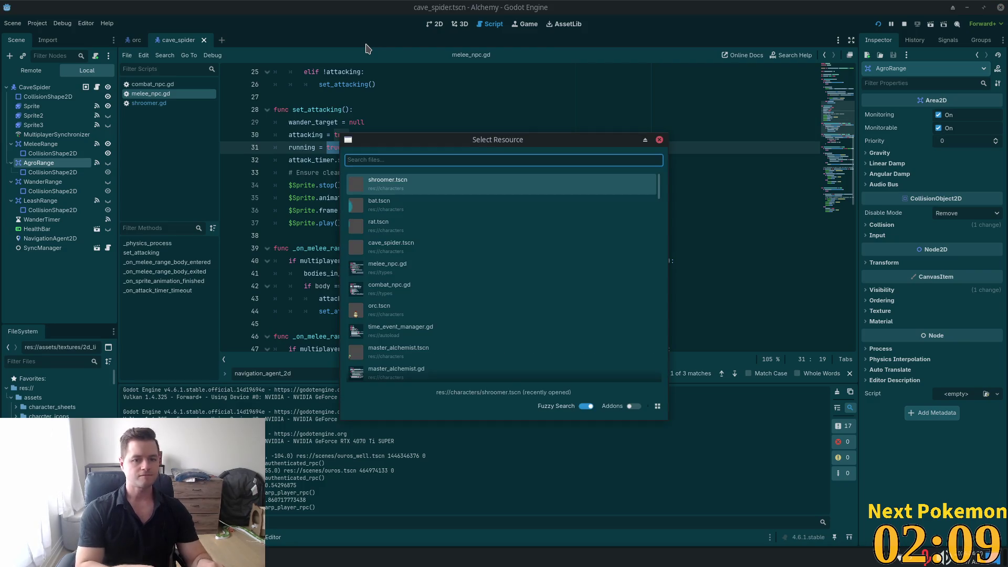
text(forest_)
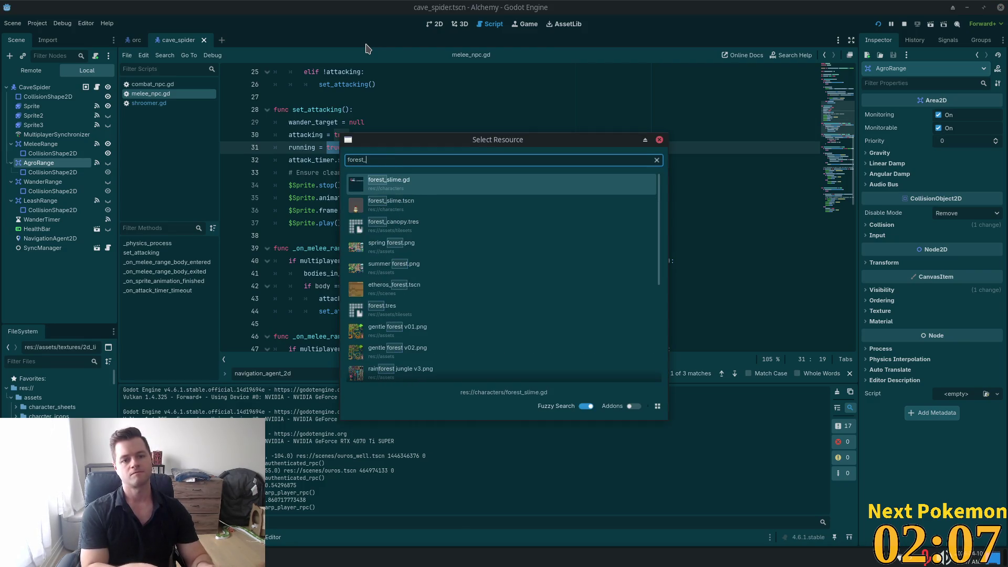
text(slime)
key(Down)
key(Return)
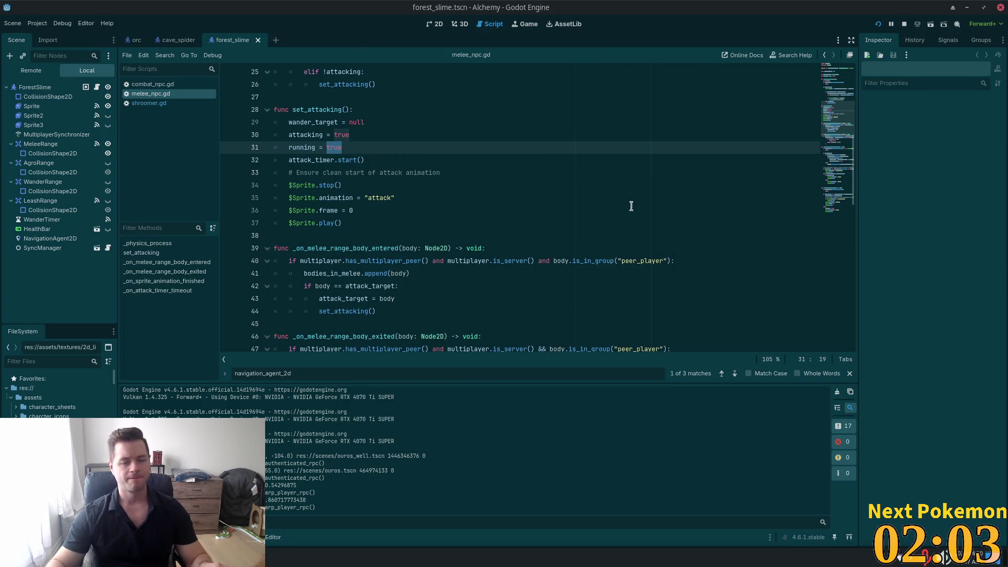
click(439, 125)
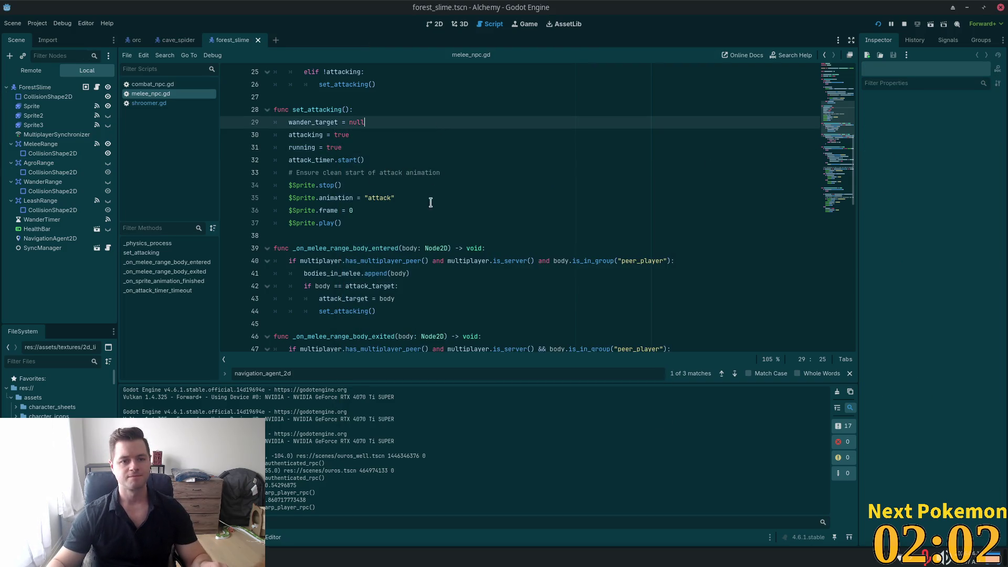
click(435, 24)
click(47, 97)
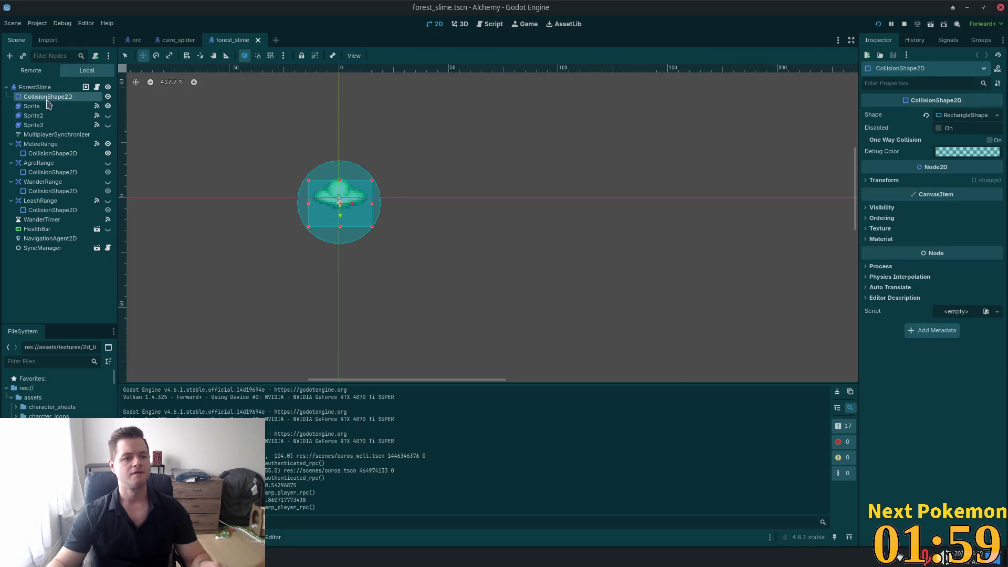
click(46, 106)
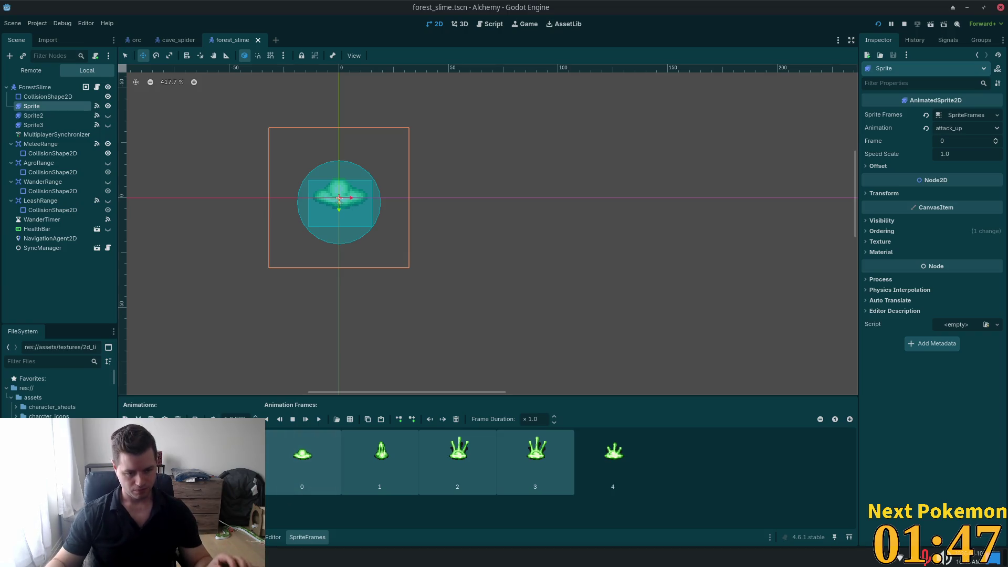
Copy the walk animation as run with a frame rate of 2.0, and save.
click(158, 462)
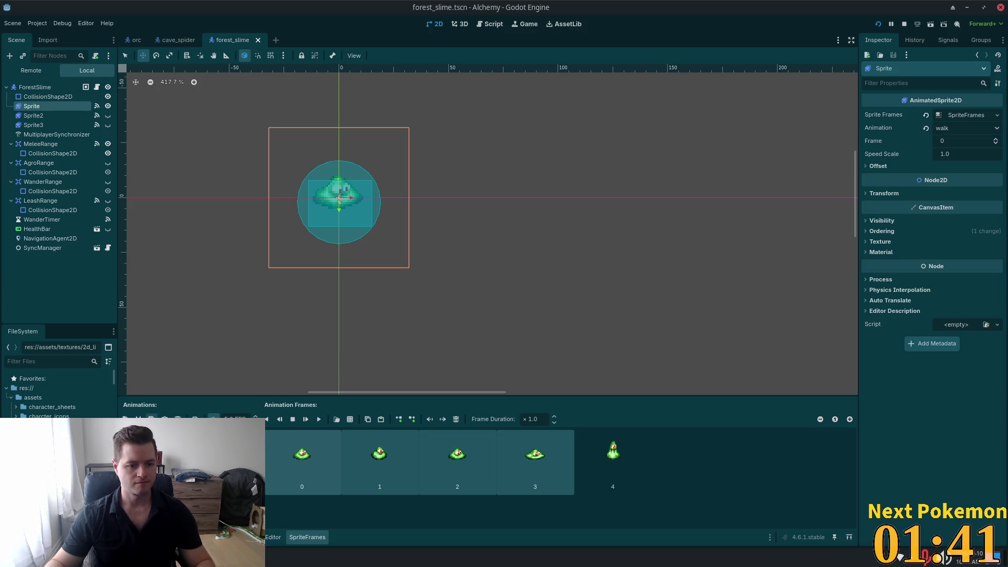
key(Return)
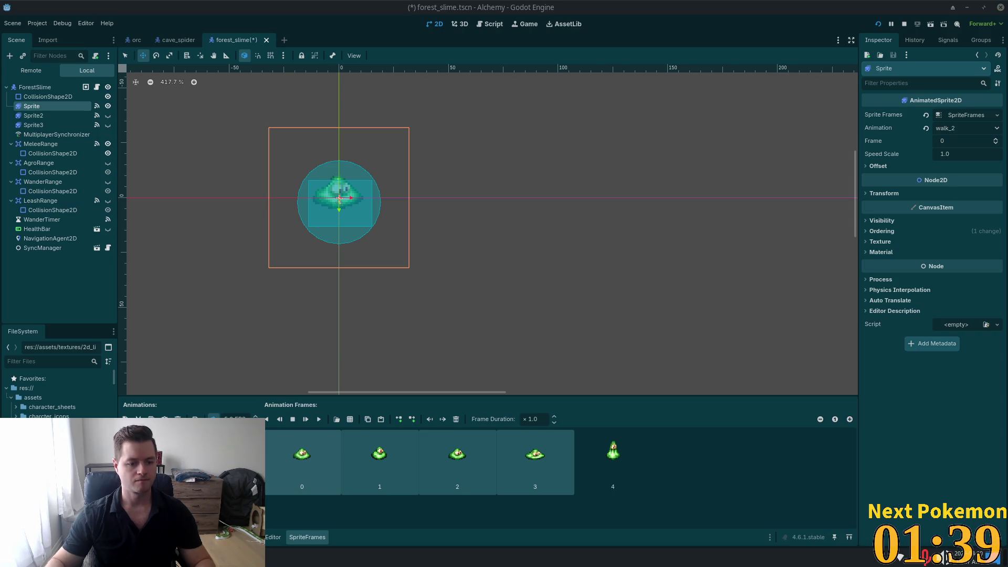
text(run)
key(Return)
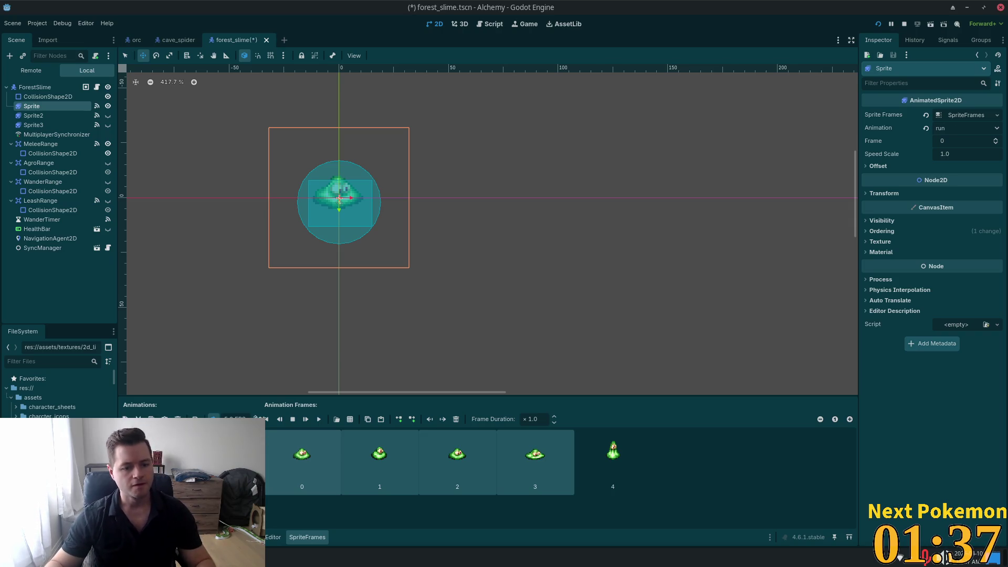
double_click(235, 417)
text(2.0)
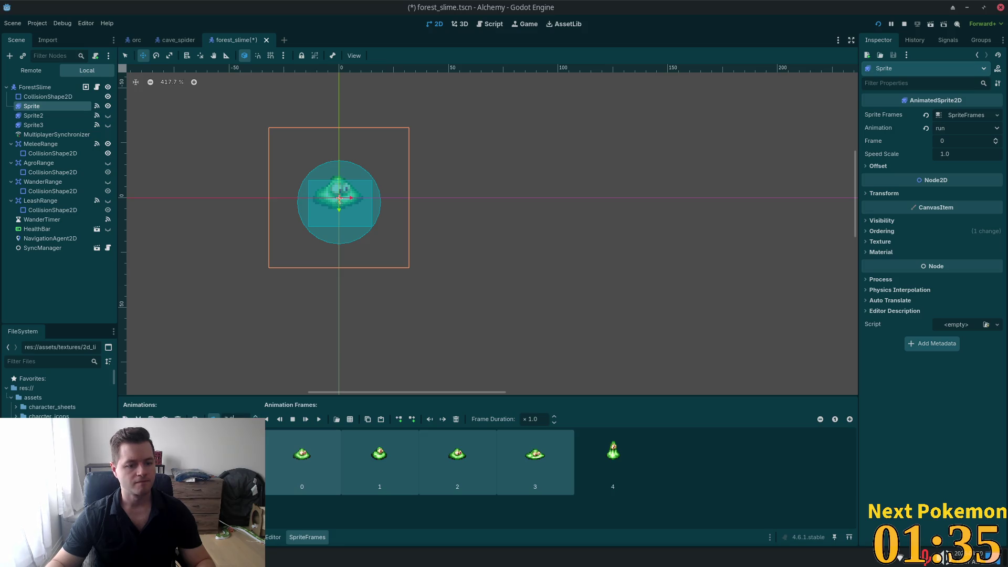
key(ctrl+s)
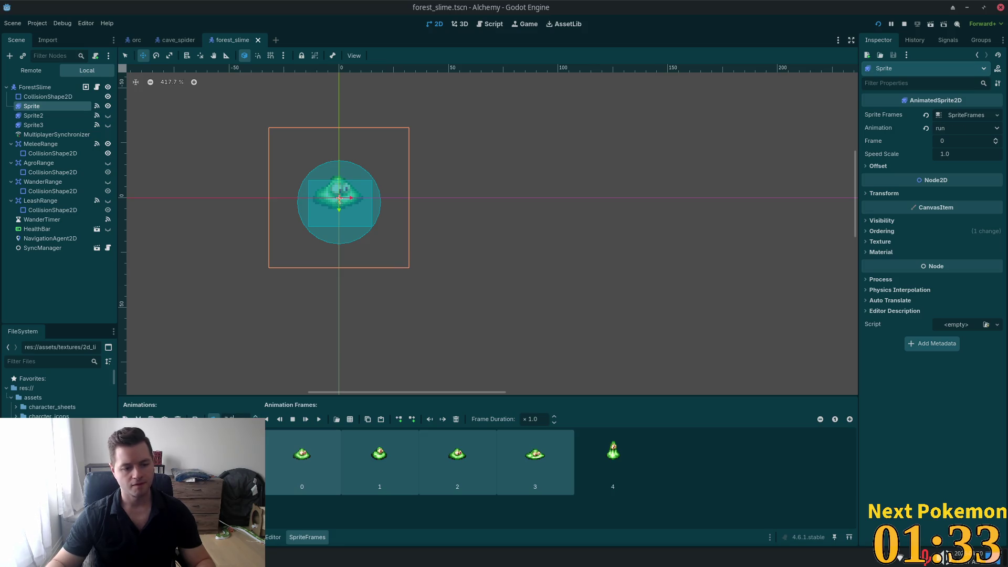
Duplicate walk_down as run_down and set it to 7 FPS.
click(147, 441)
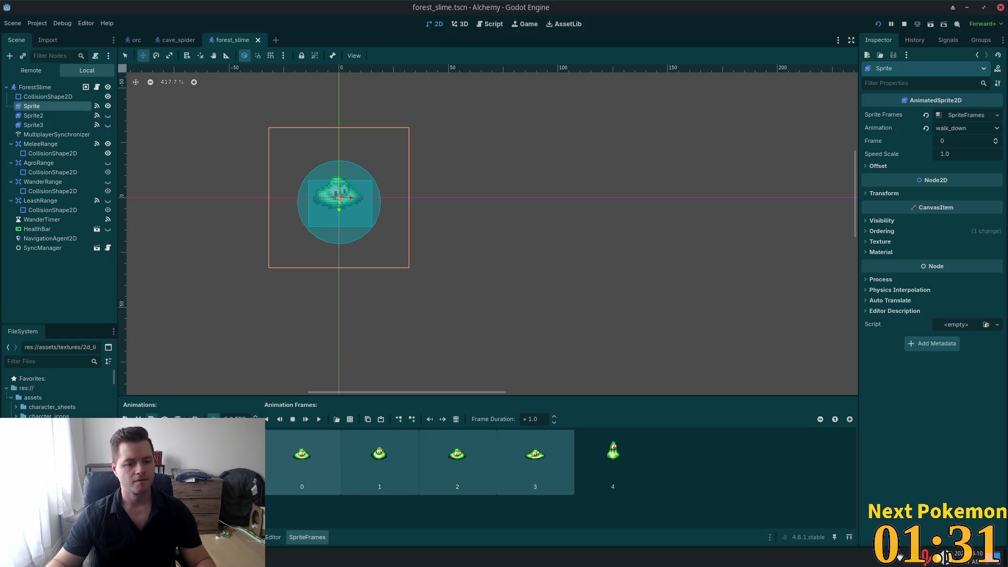
click(138, 419)
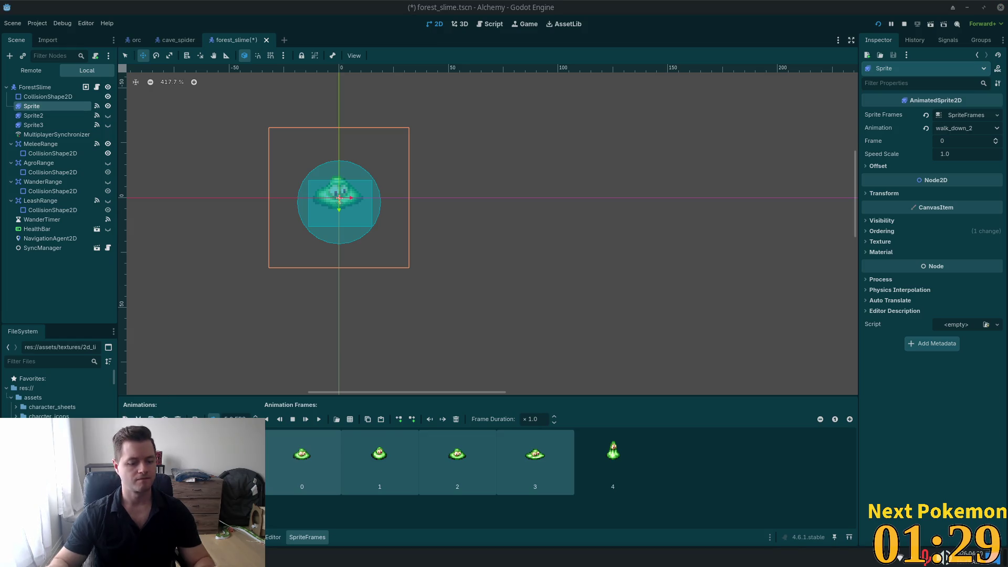
text(run_down)
key(Return)
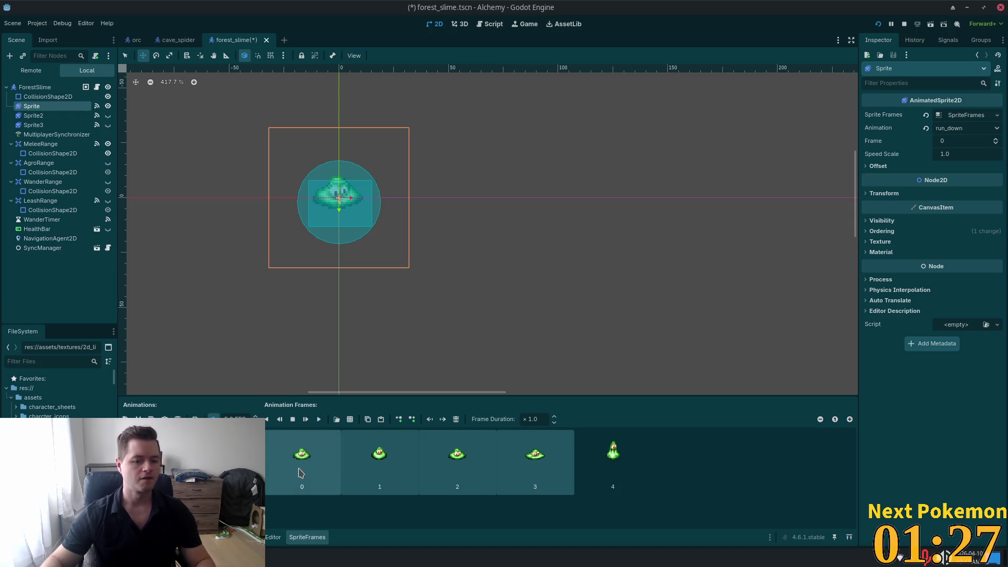
click(255, 416)
click(255, 416)
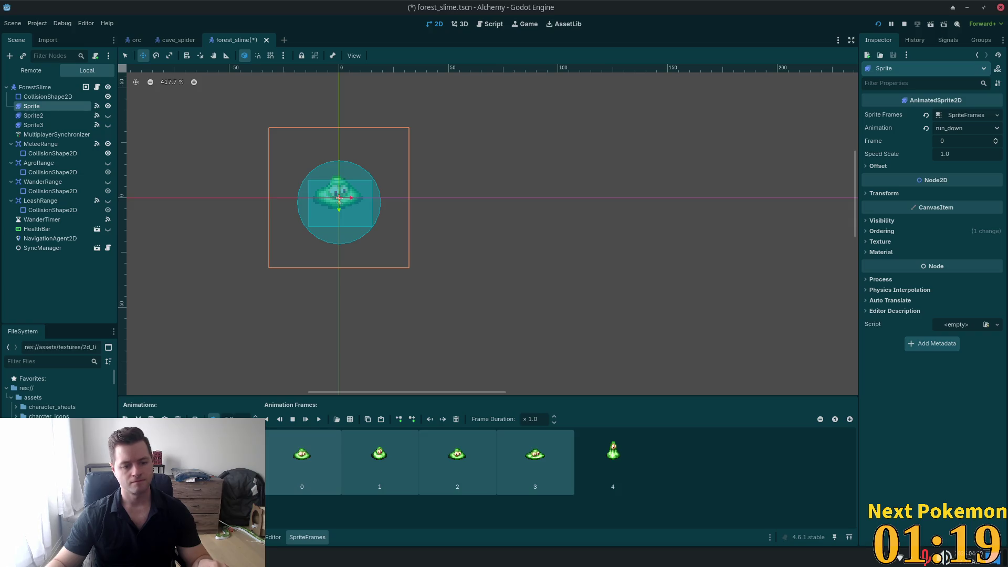
Set the copied upward animation as run_up at 7 FPS and save the scene.
click(158, 462)
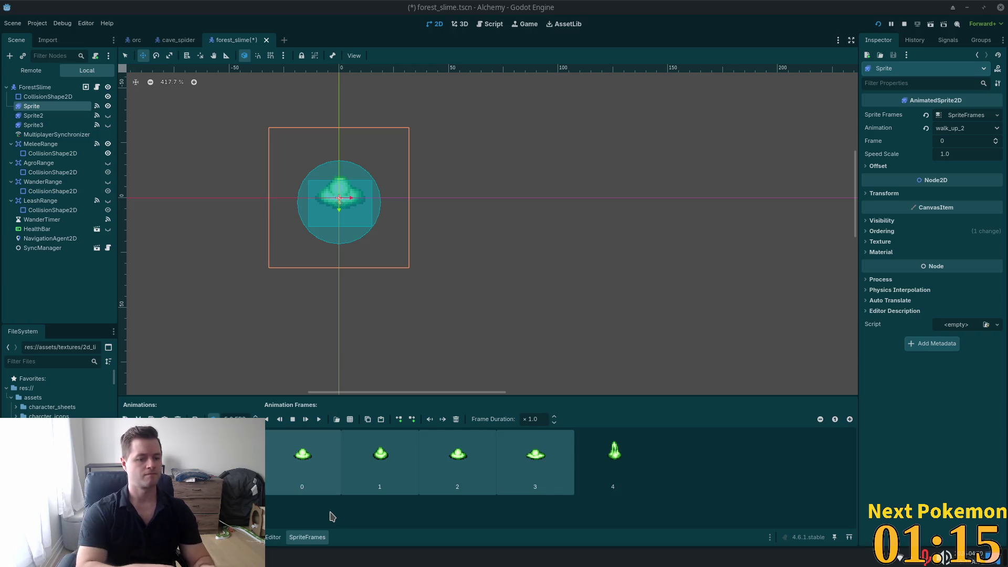
key(Up)
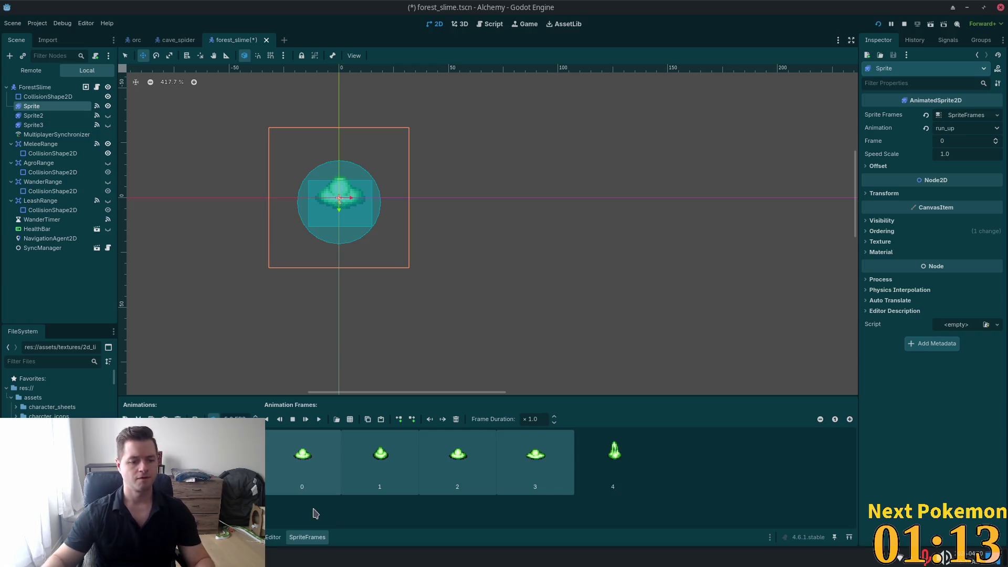
double_click(255, 415)
key(ctrl+s)
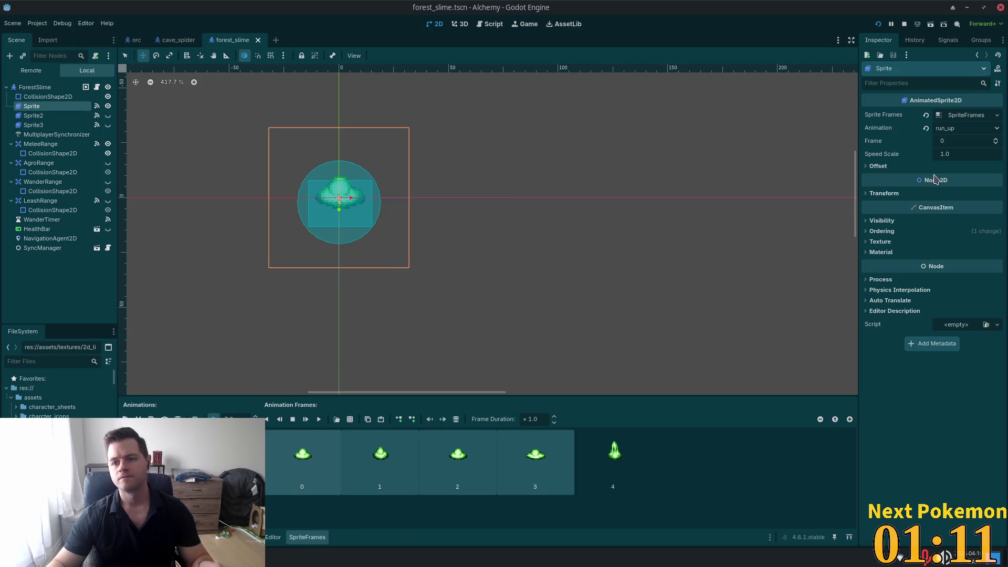
click(35, 87)
Change the ForestSlime Run Speed to 65 and save forest_slime.tscn.
click(944, 184)
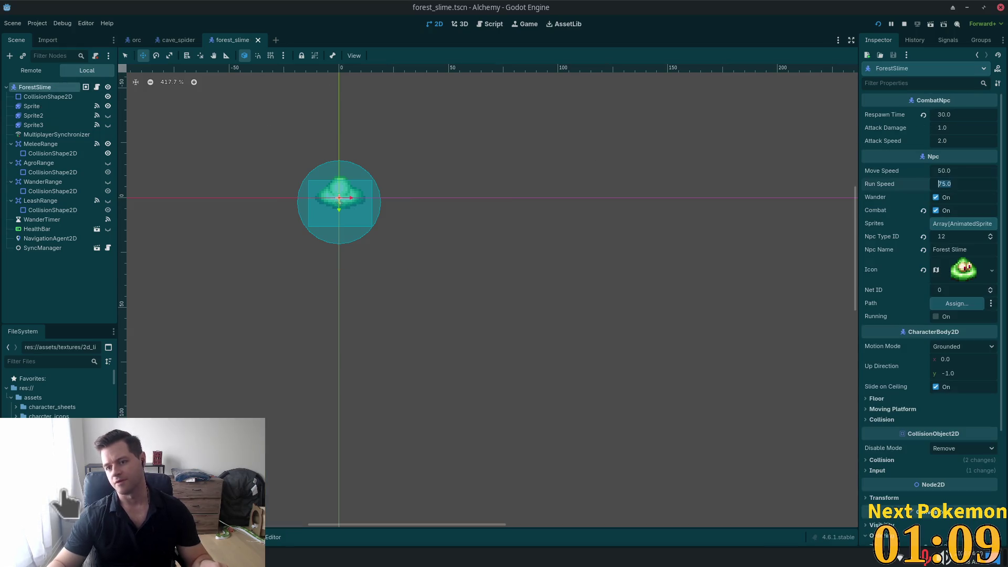
text(65)
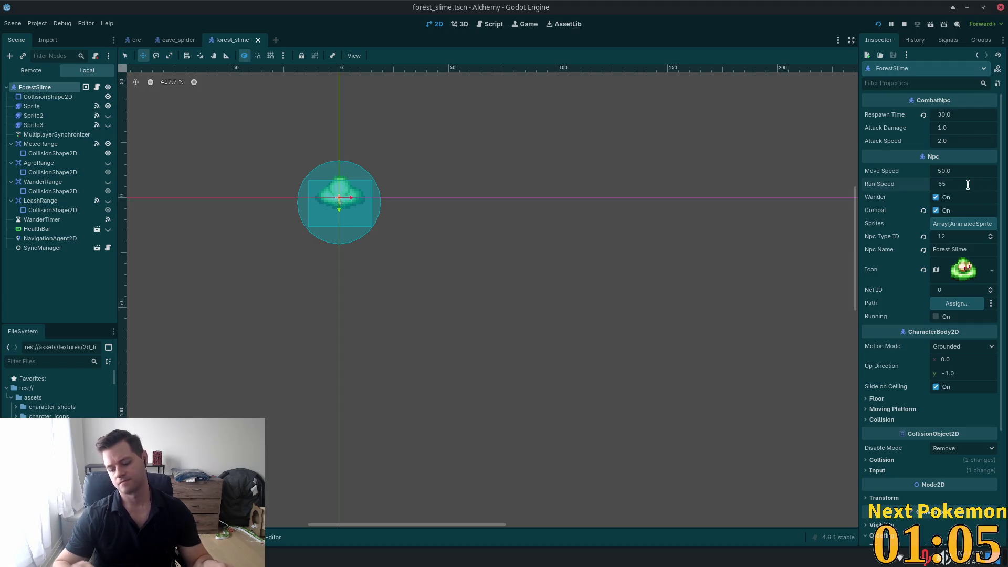
key(Tab)
key(ctrl+s)
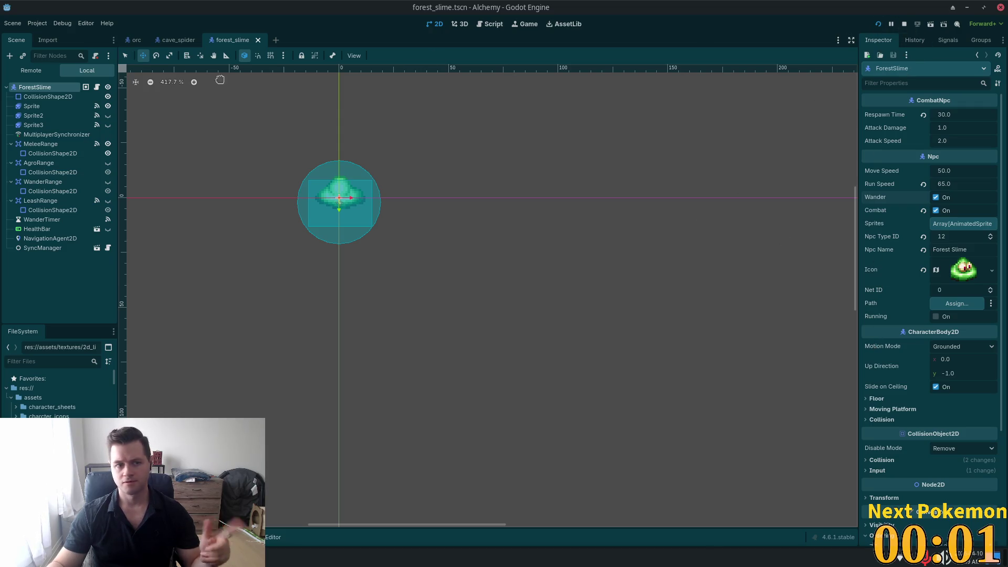
click(33, 116)
Connect AgroRange's body_entered signal to the _on_agro_range_body_entered handler.
click(41, 163)
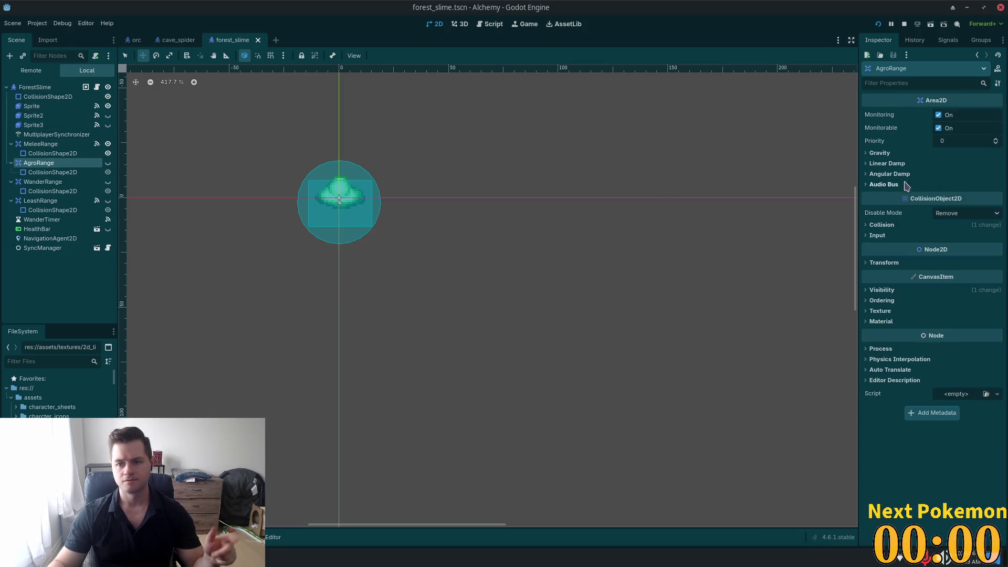
click(945, 41)
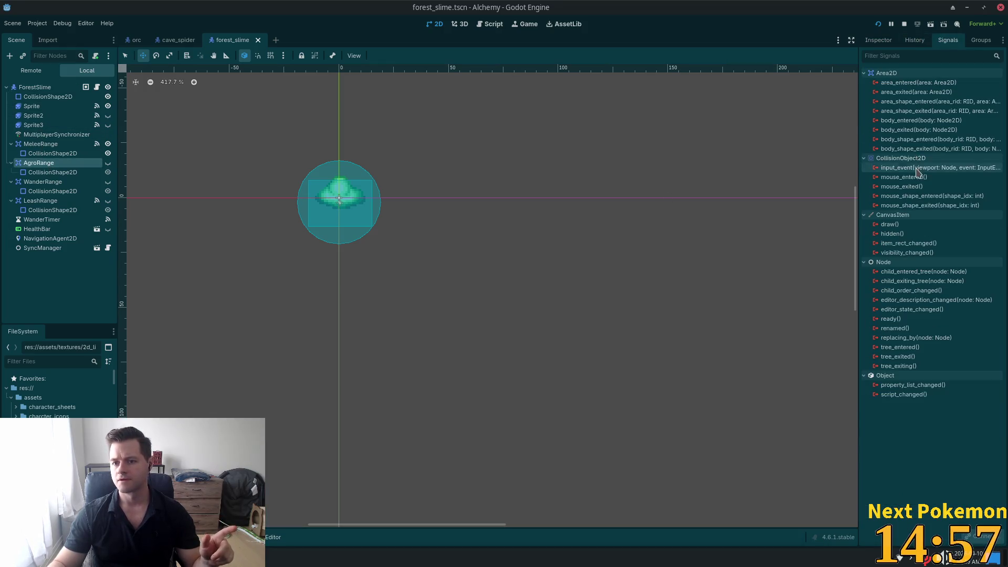
double_click(903, 122)
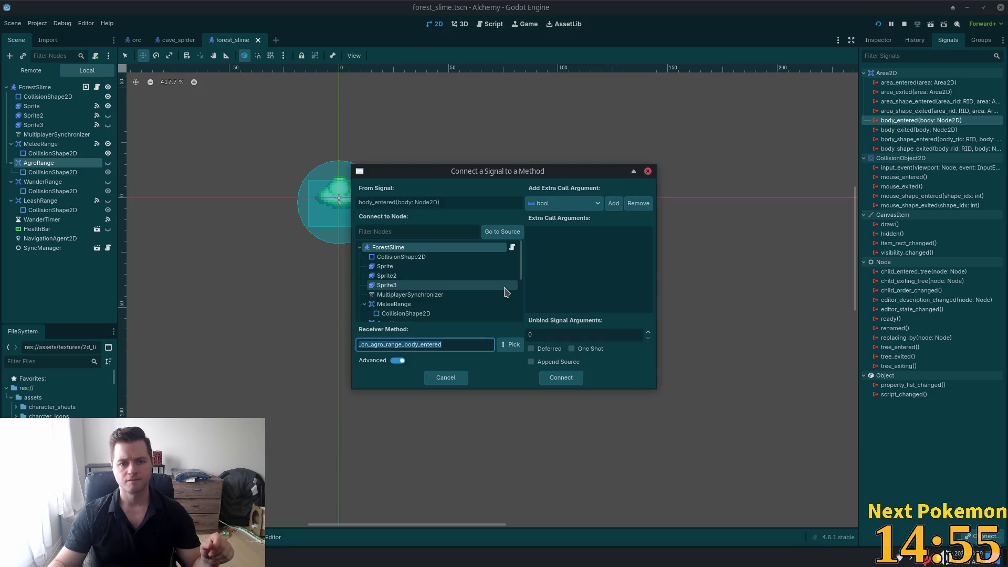
click(556, 378)
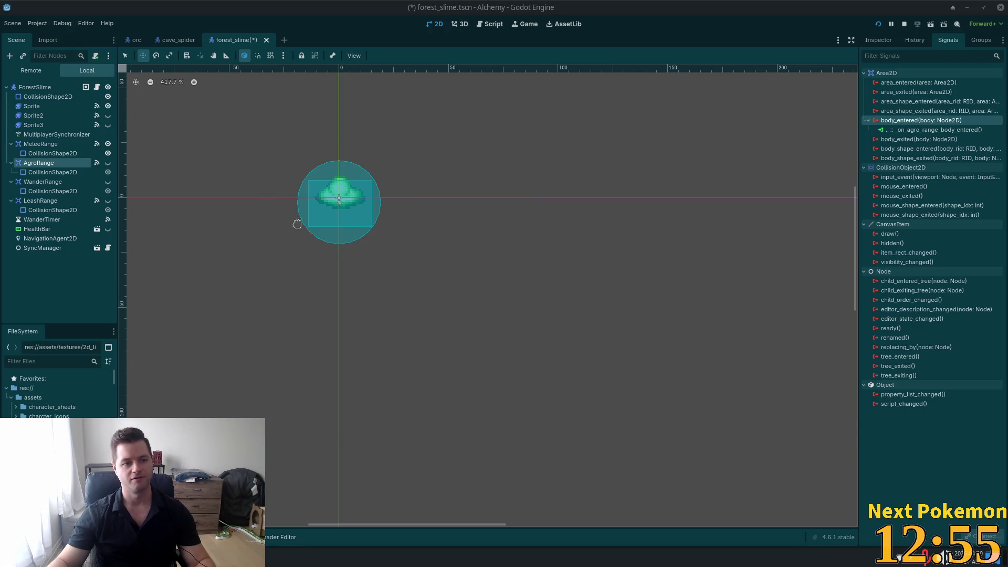
click(878, 24)
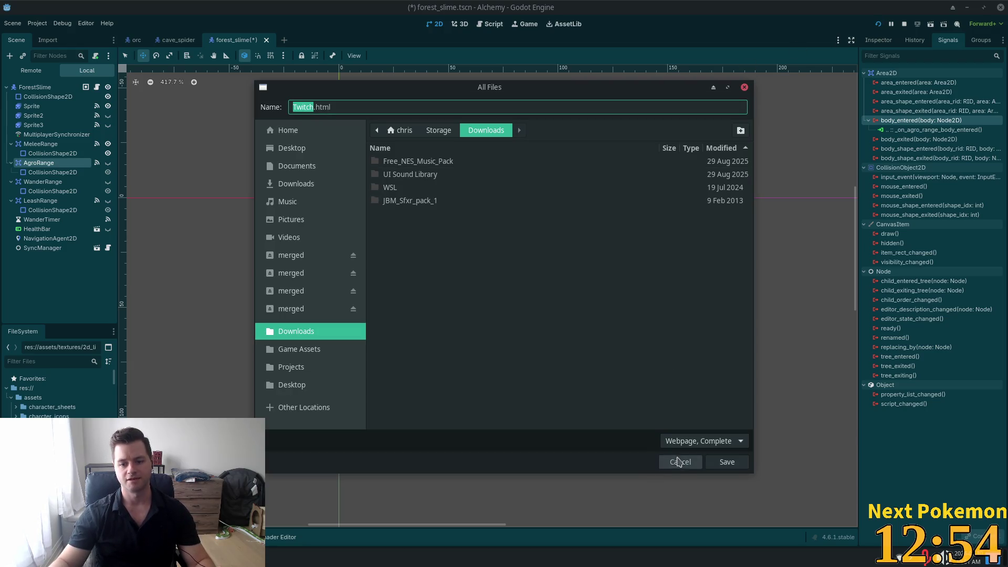
Run the game with F5 and arrange the two debug game windows side by side.
click(680, 462)
key(F5)
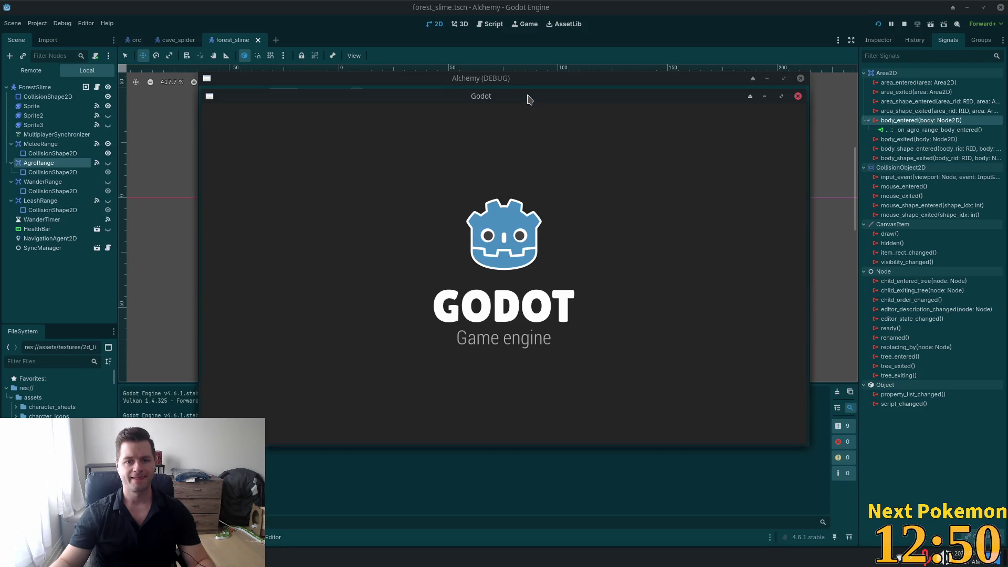
drag(528, 93, 349, 176)
drag(442, 92, 521, 76)
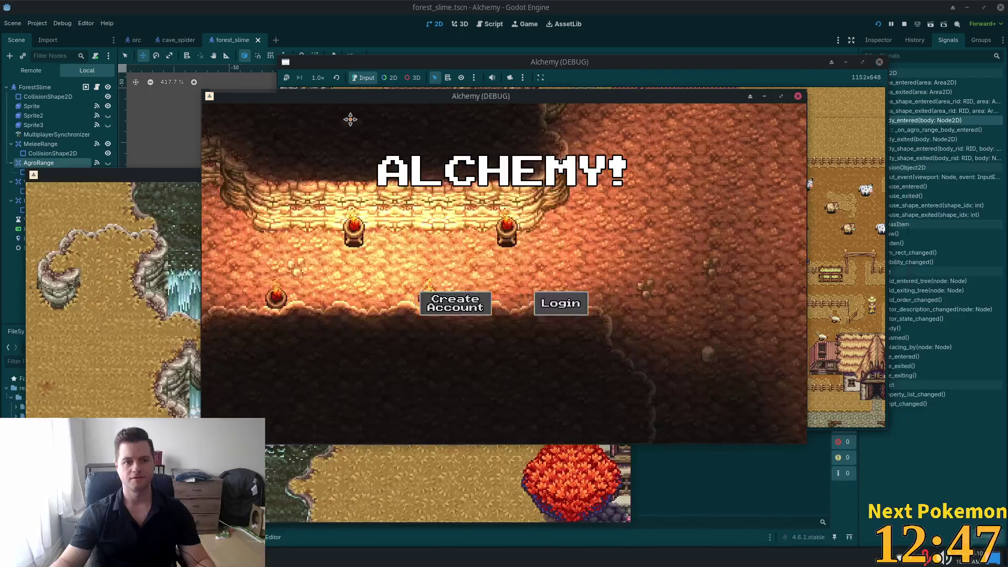
drag(265, 92, 430, 172)
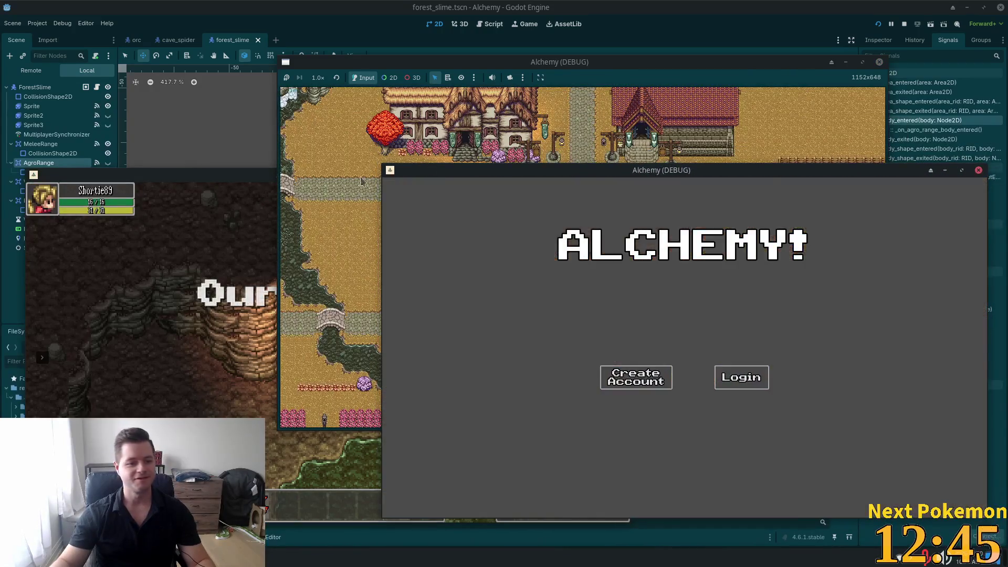
click(257, 267)
click(693, 274)
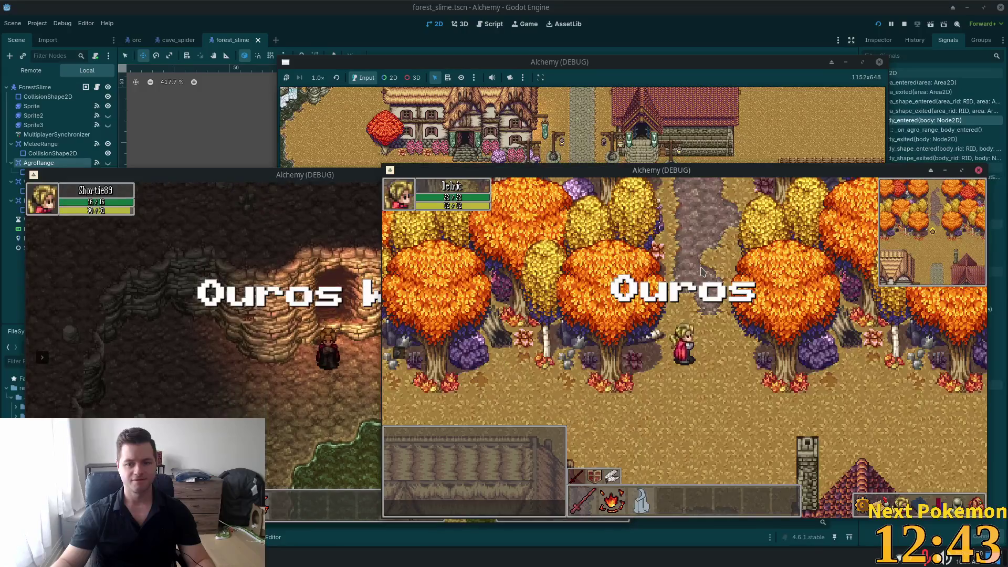
Walk the character north into Etheros Forest, then west past the slimes.
key(w)
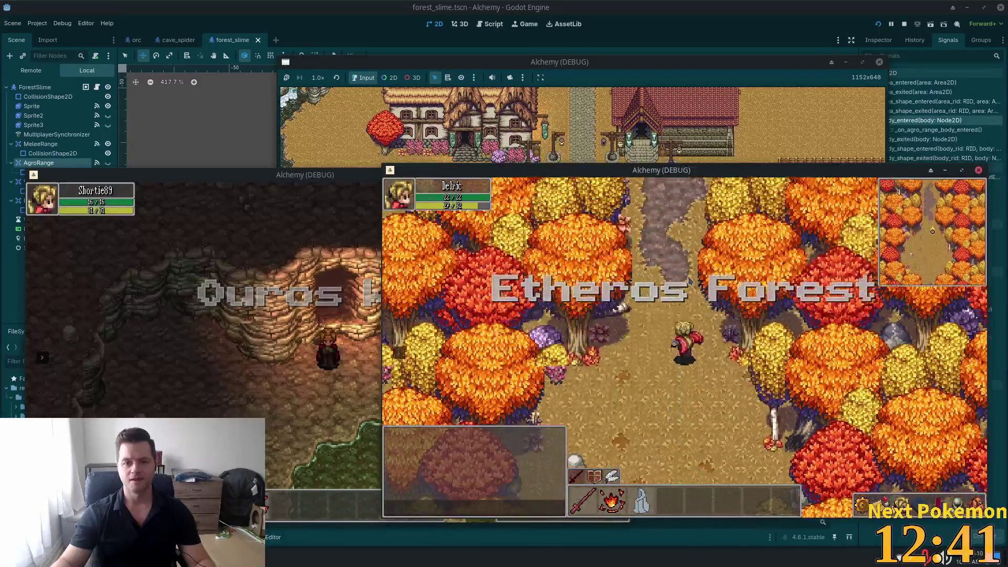
key(w)
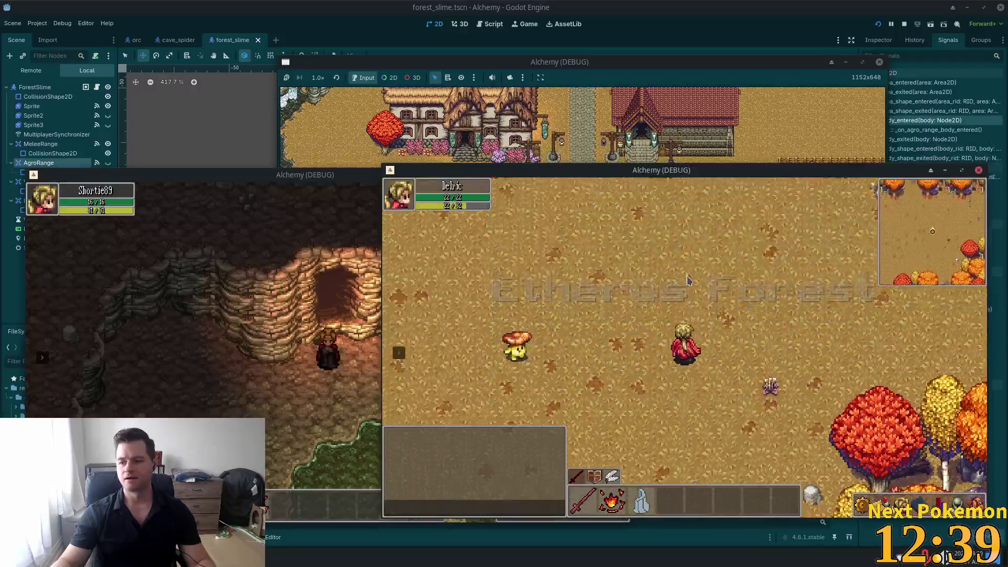
key(w)
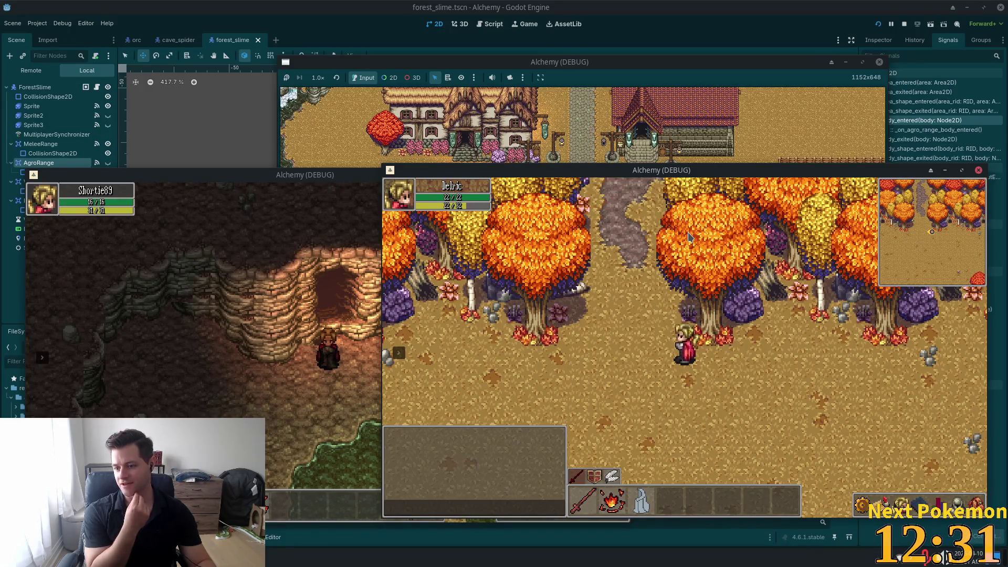
key(w)
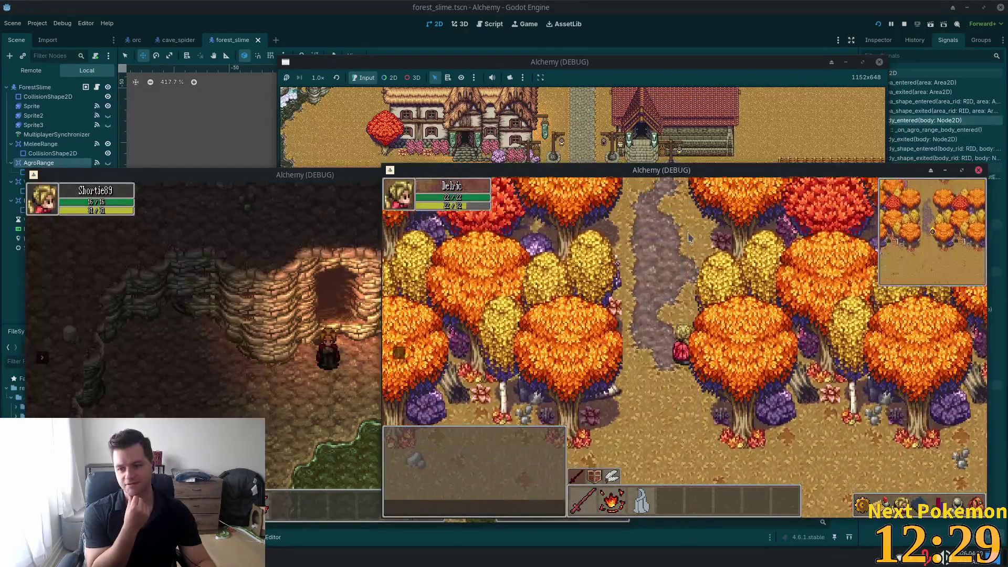
key(w)
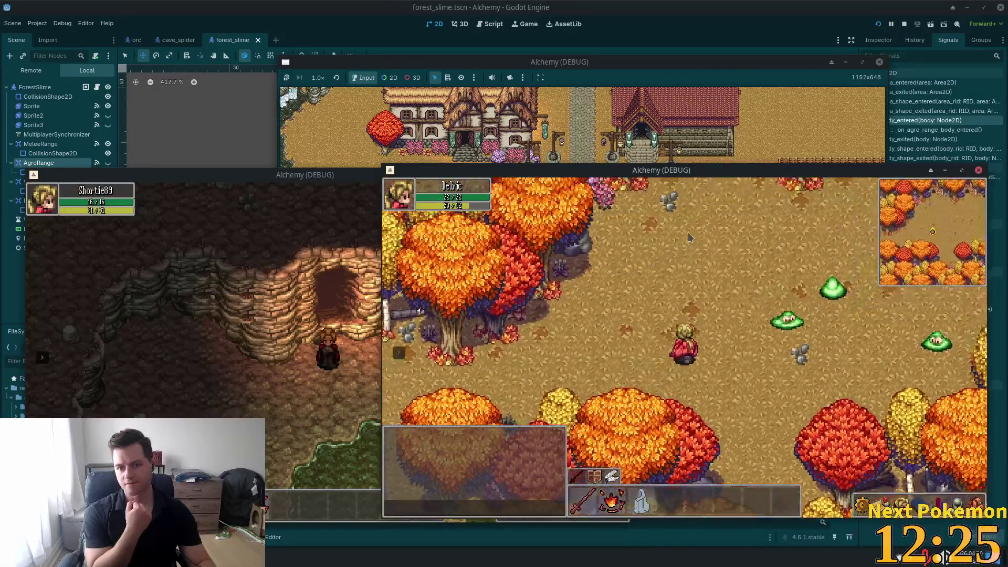
key(a)
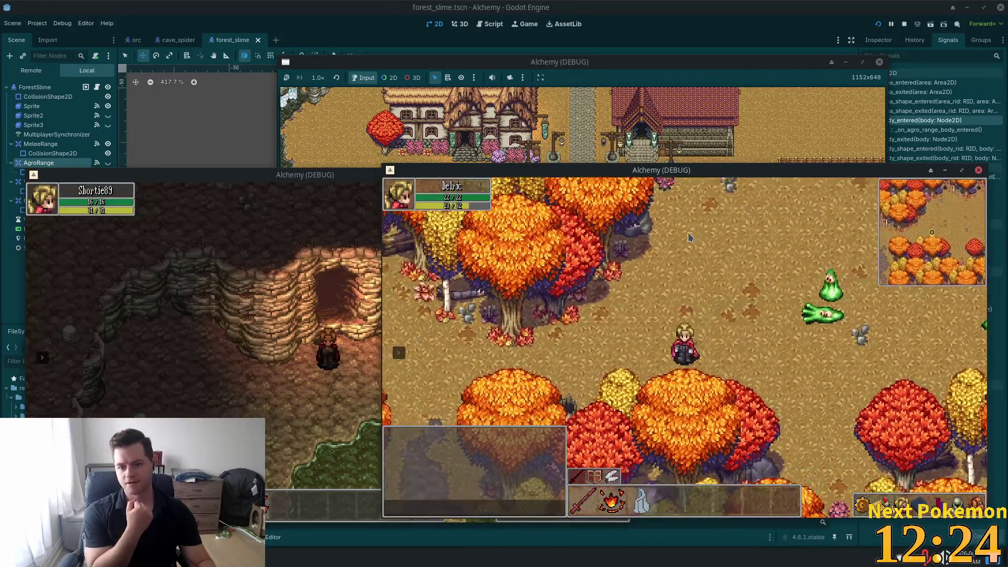
key(a)
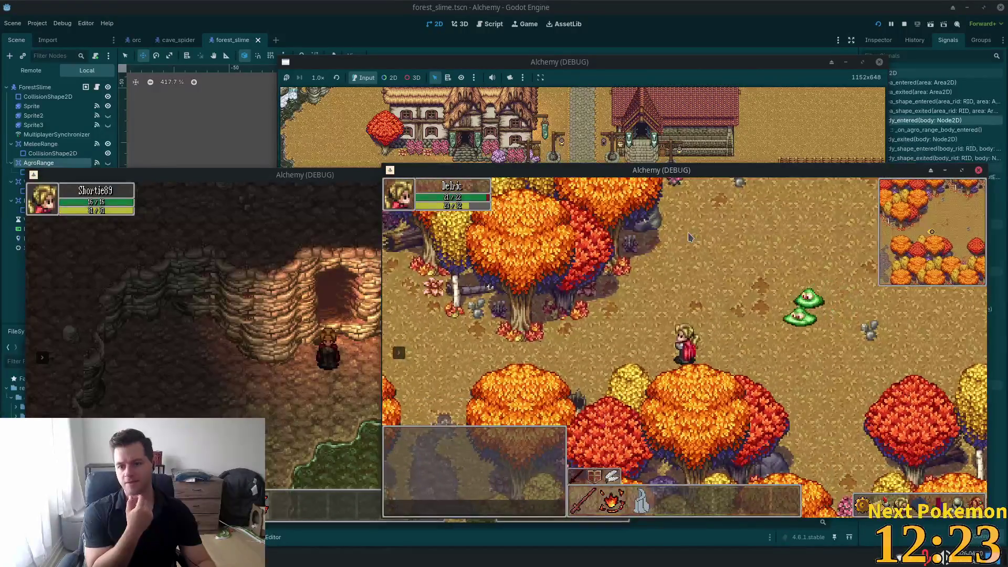
key(a)
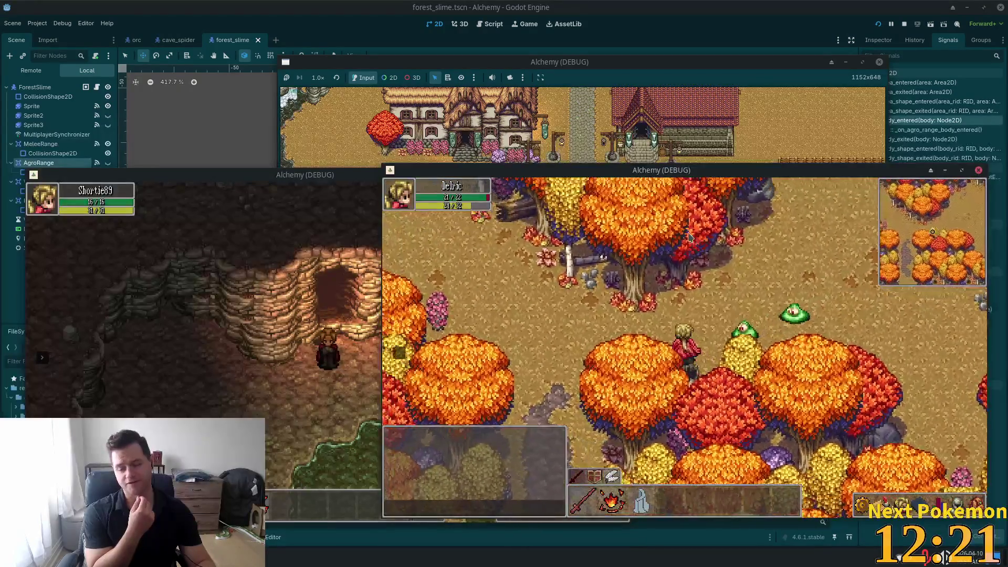
key(a)
key(w)
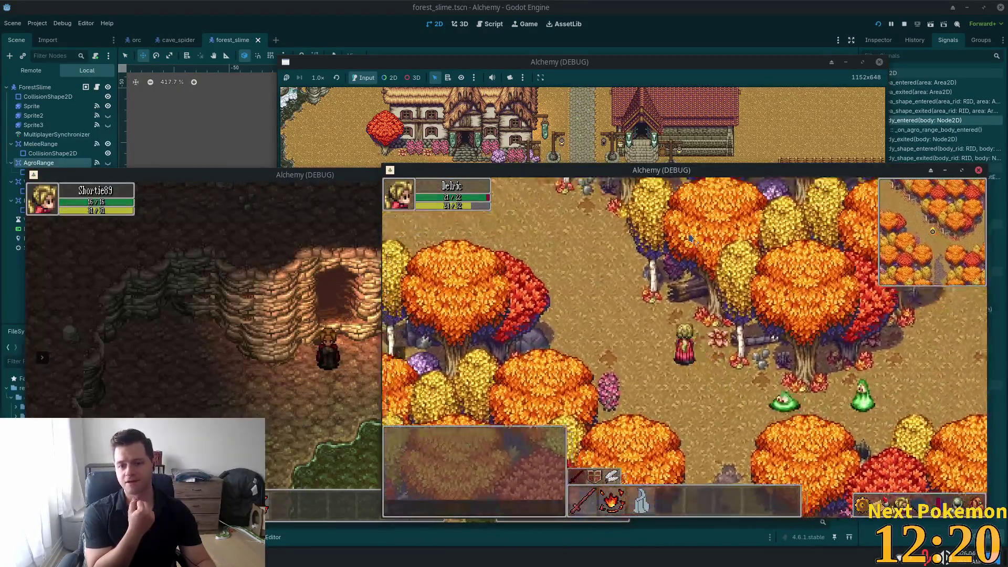
key(a)
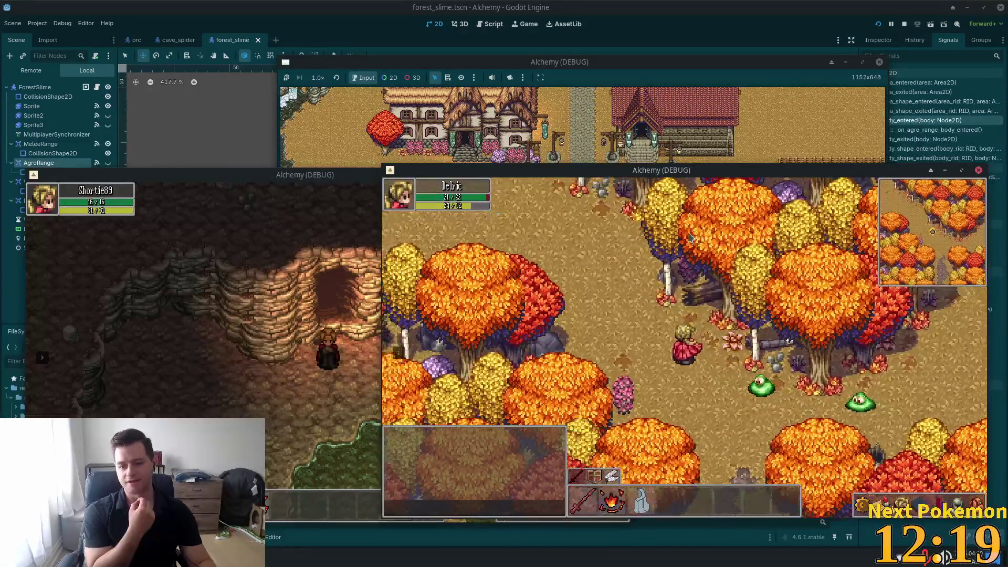
key(a)
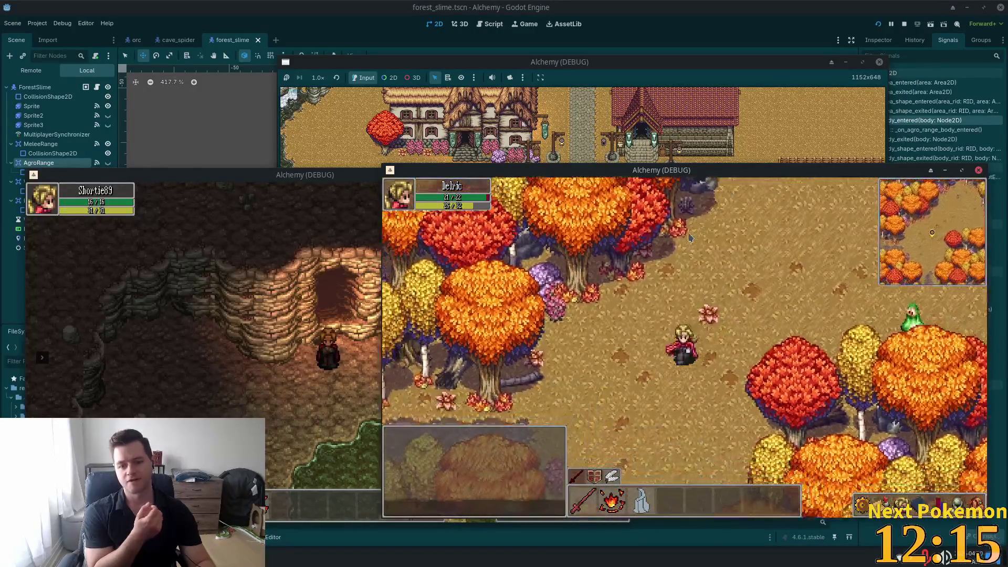
Walk the character southwest out of the forest and across Ouros Highlands.
key(a)
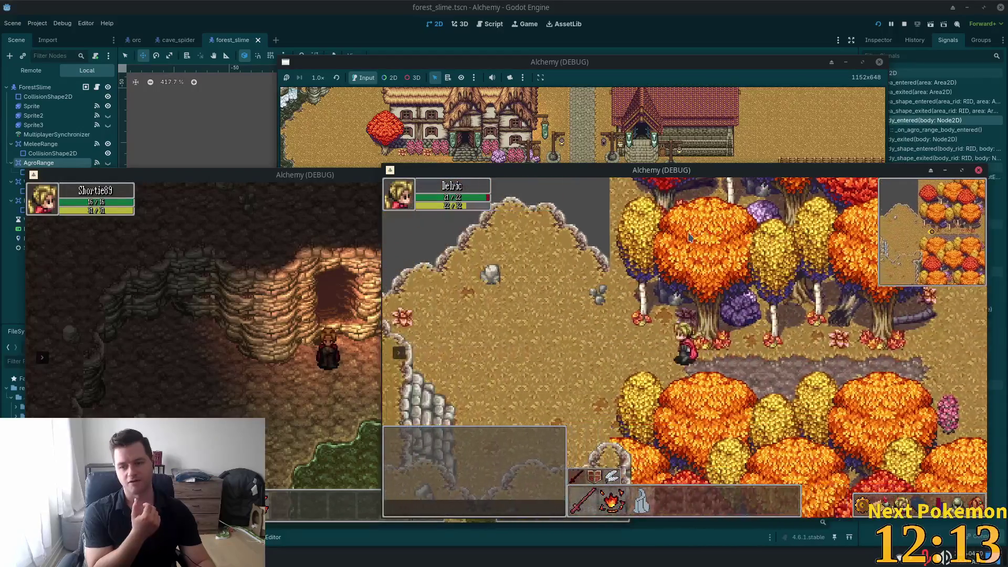
key(a)
key(s)
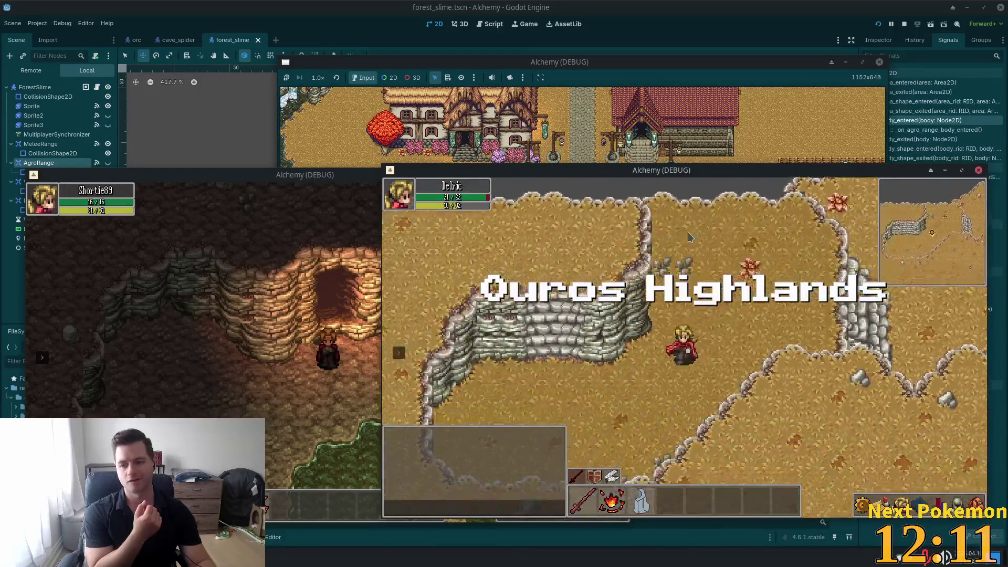
key(a)
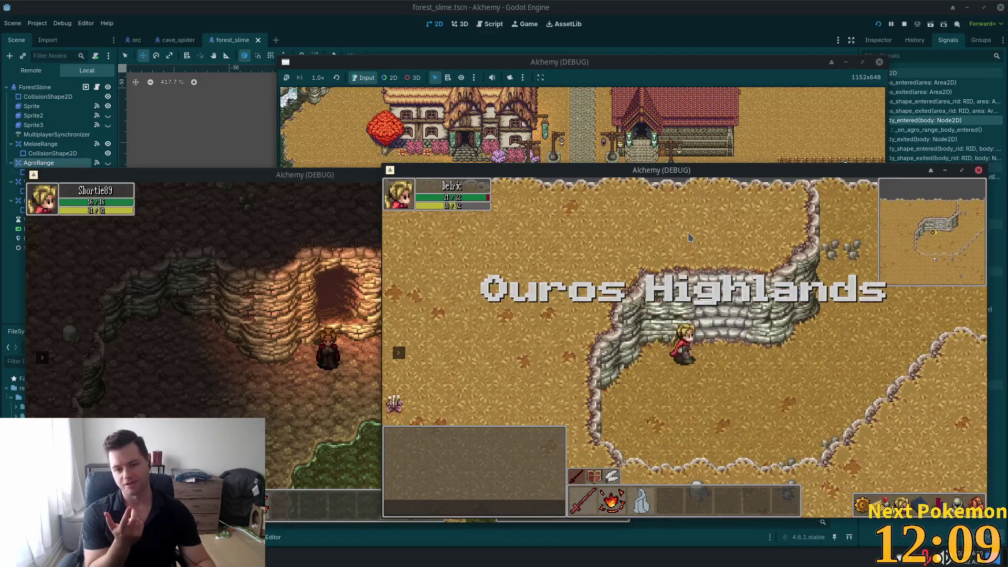
key(w)
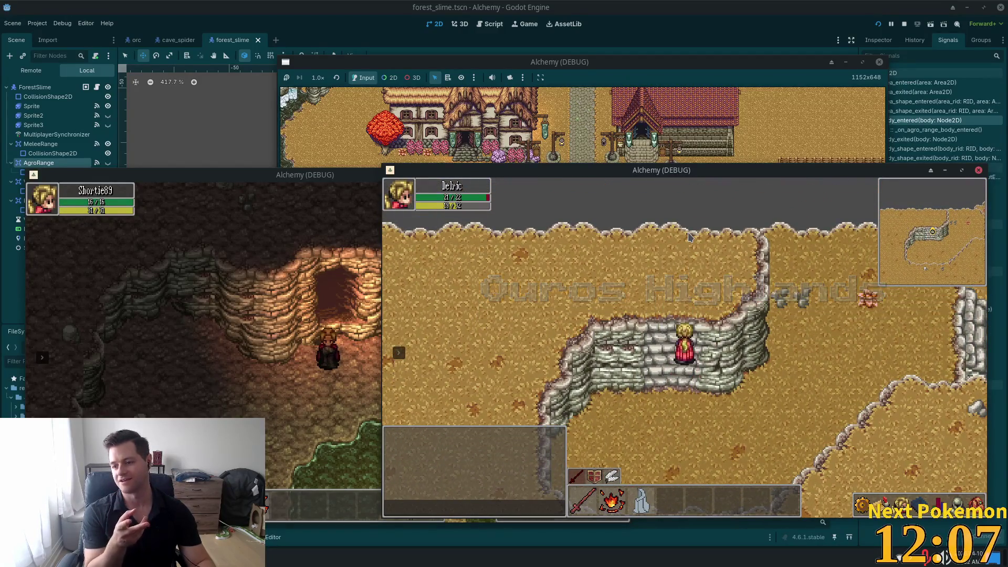
key(a)
key(w)
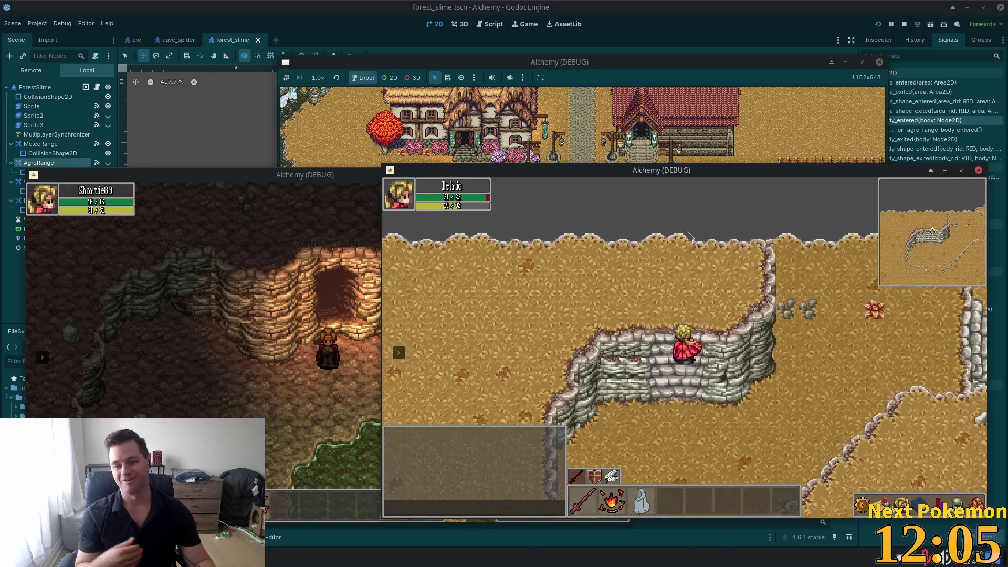
key(a)
key(s)
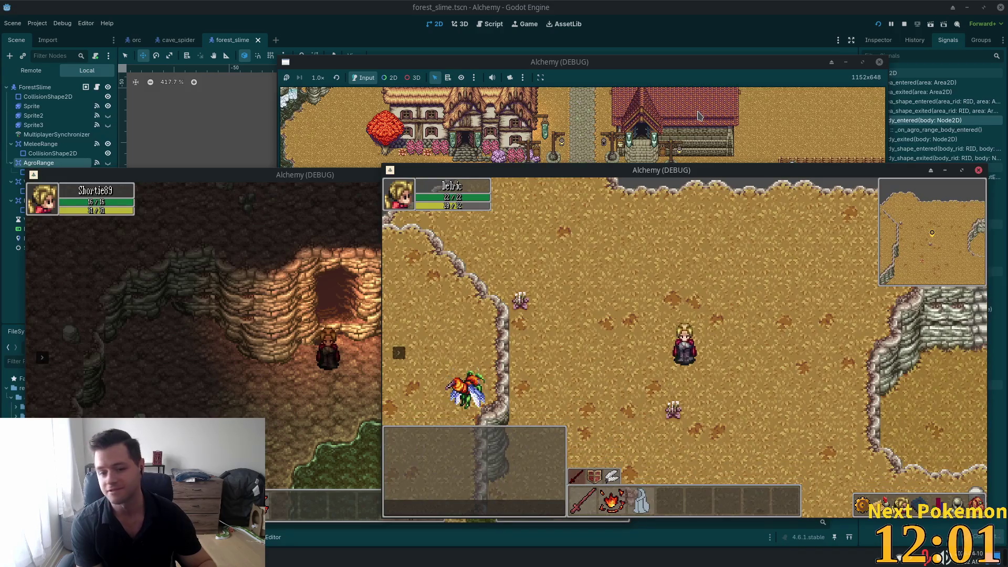
key(s)
key(s)
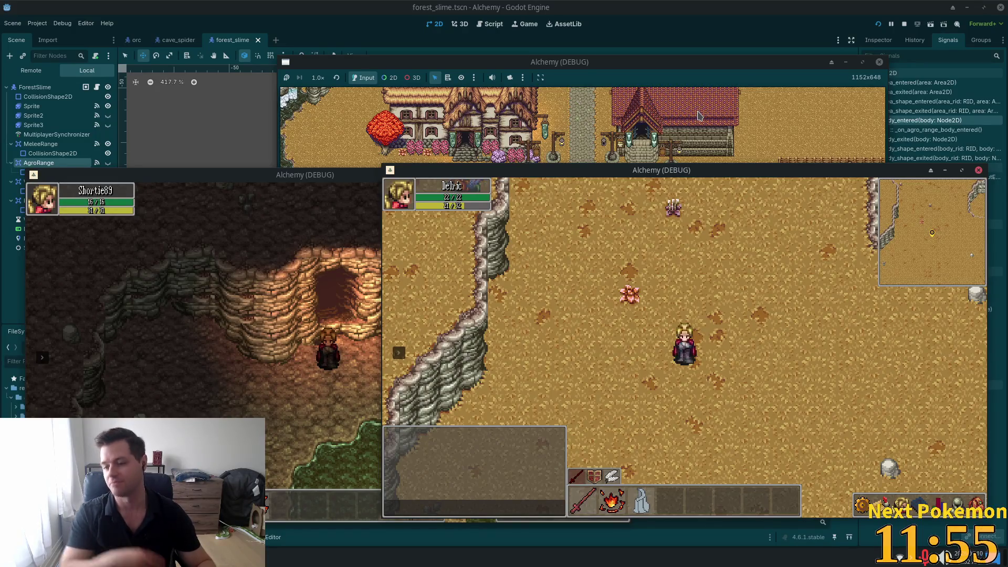
Walk past the stone wall toward the Stinger, stop the game, and bring up resource search.
key(d)
key(d)
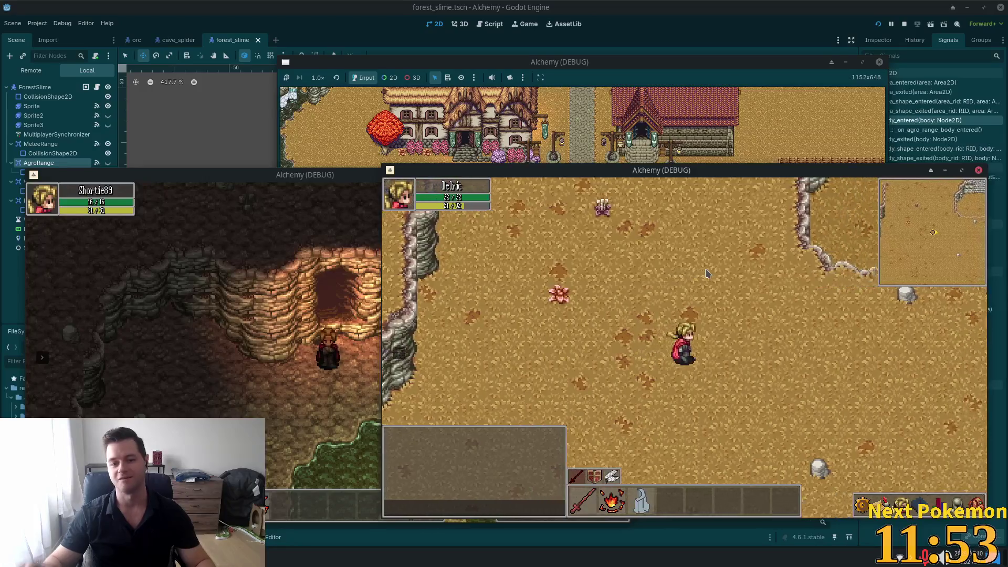
key(s)
key(a)
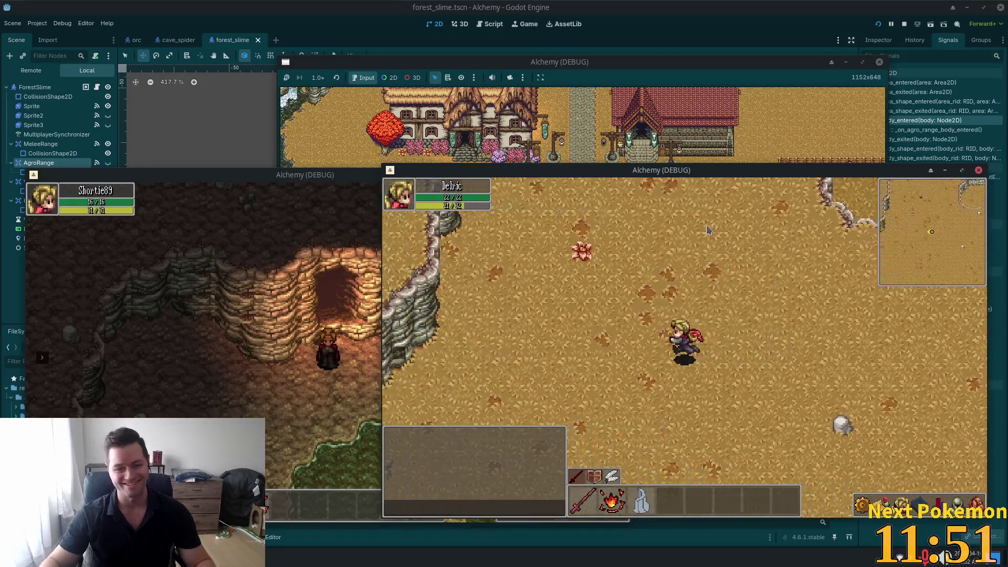
key(w)
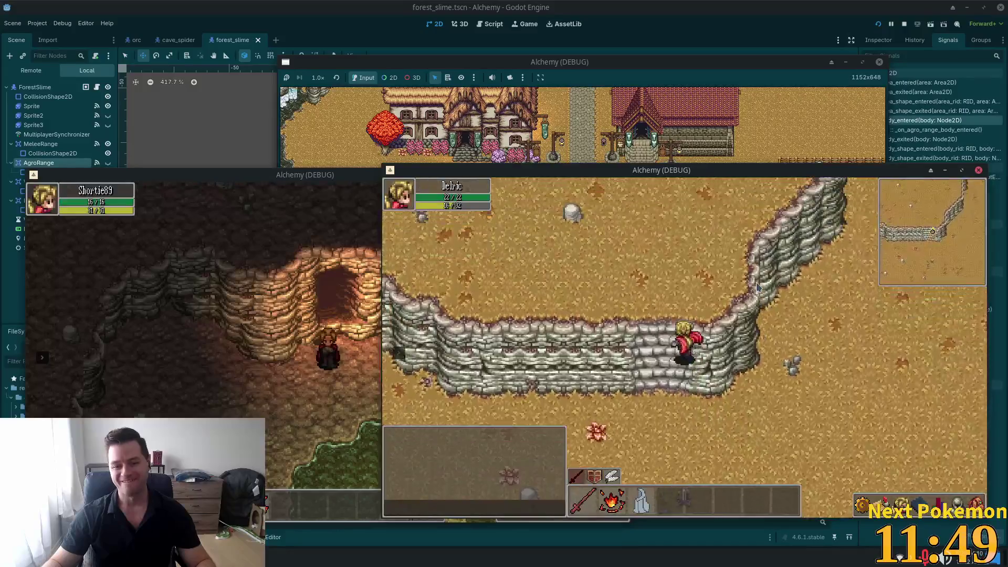
key(d)
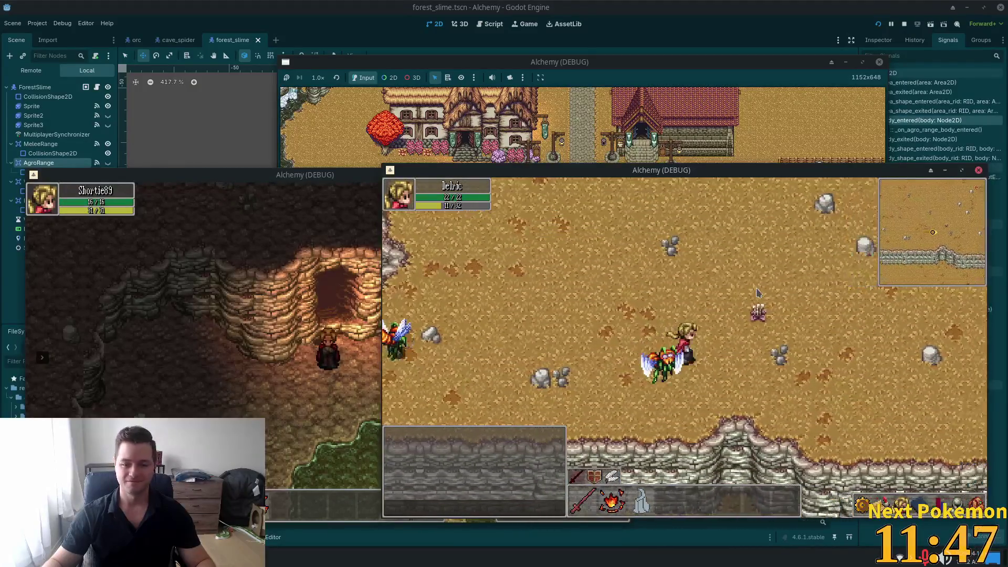
key(s)
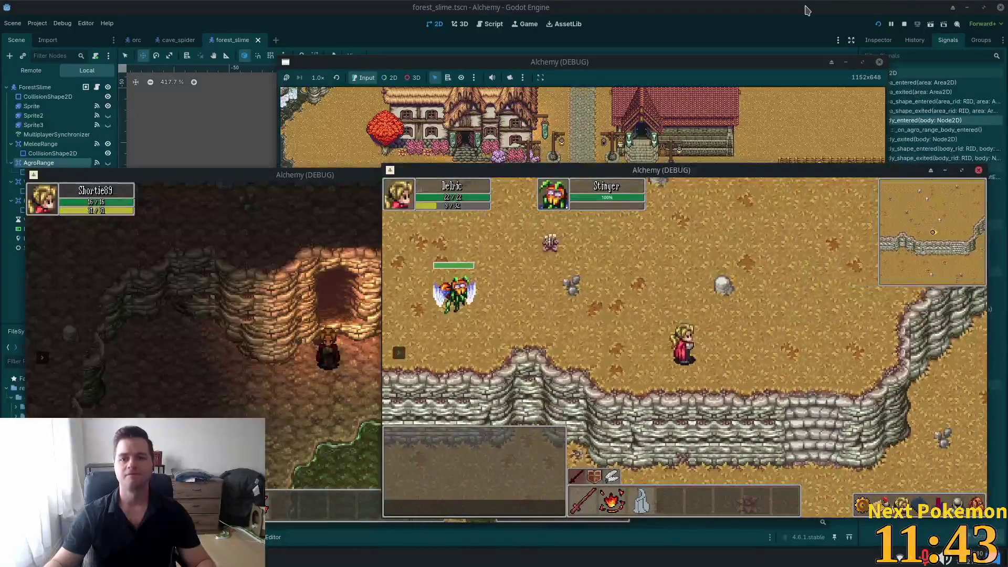
key(F8)
key(shift+alt+o)
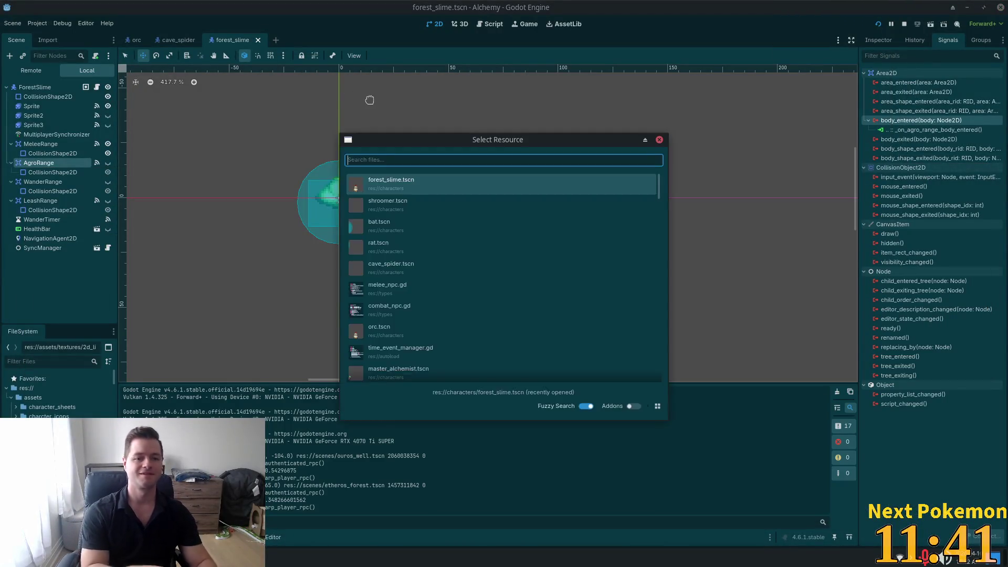
Open stinger.tscn, lower its Sprite animation FPS in SpriteFrames, and save the scene.
text(stinger)
key(Return)
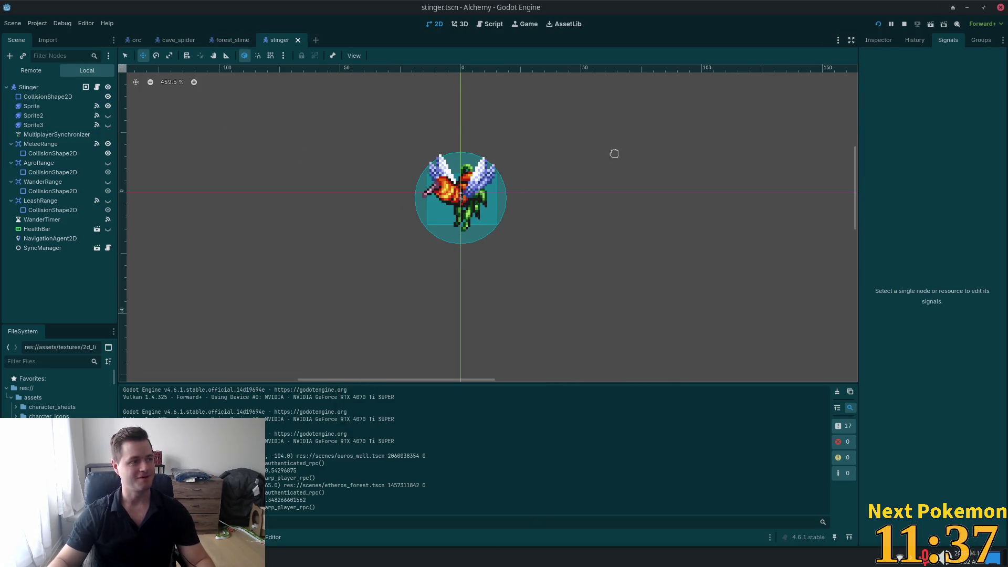
click(72, 107)
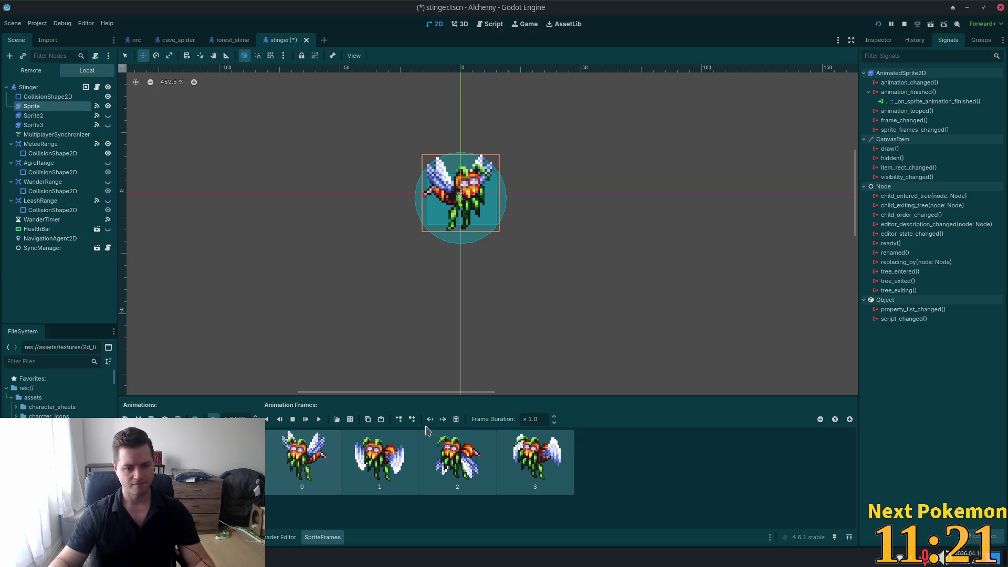
click(256, 417)
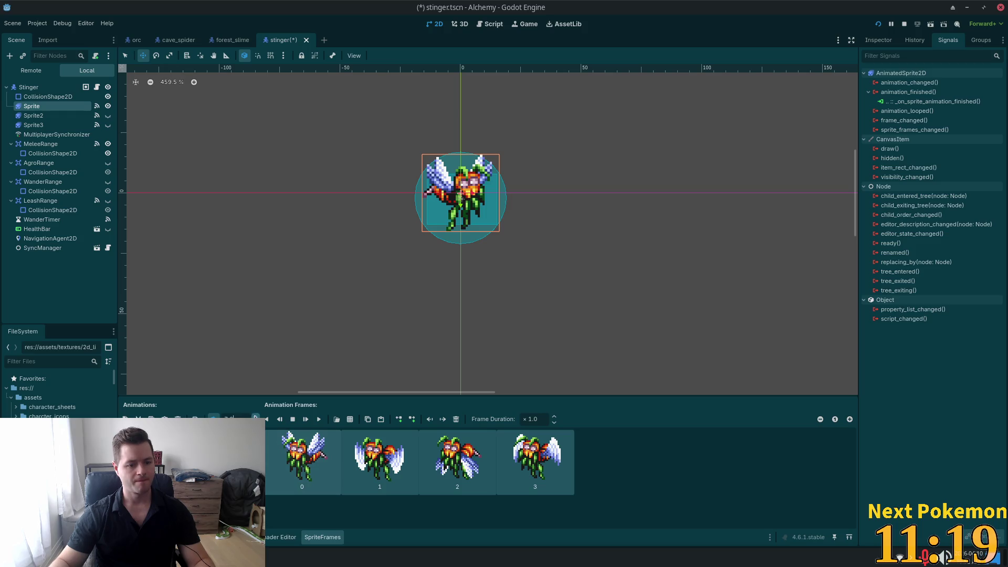
scroll(231, 418, down, 4)
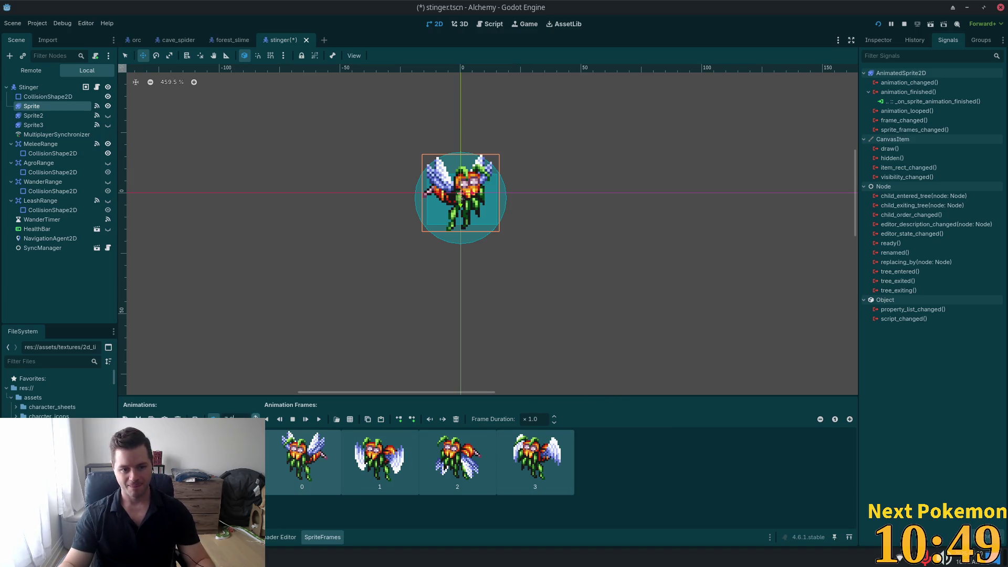
key(ctrl+s)
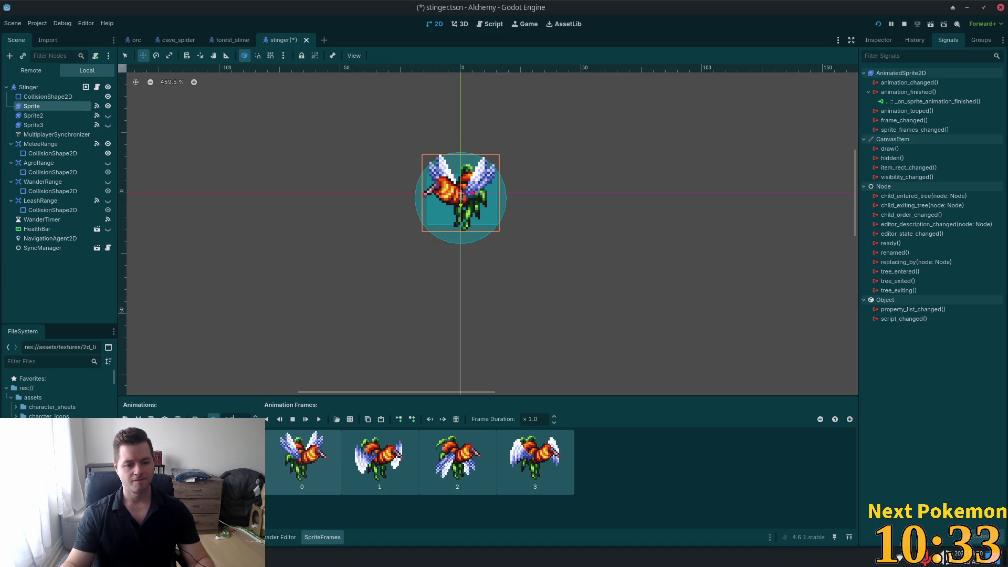
key(ctrl+s)
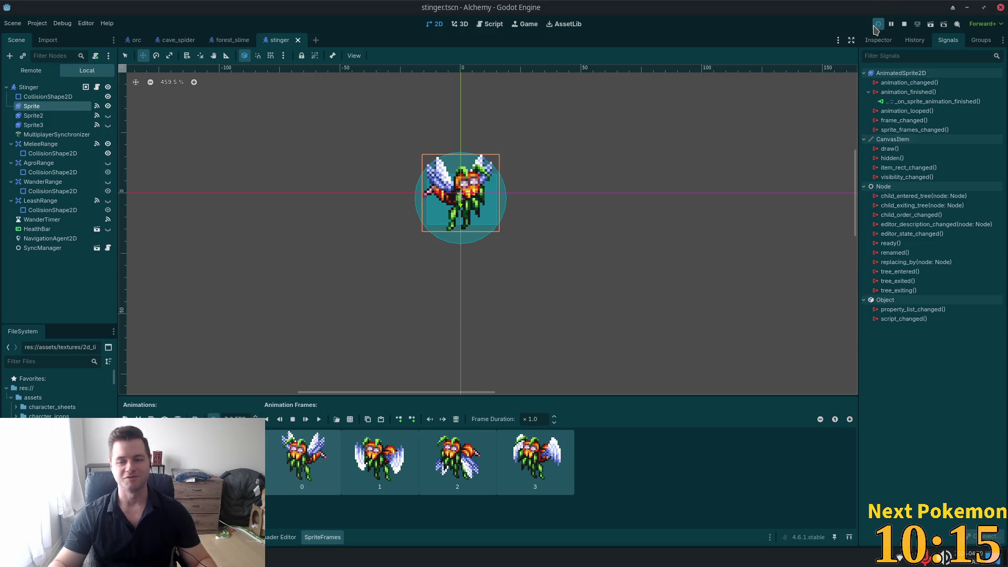
Run the game to watch the Stingers in the highlands, stop it, and select the Stinger's AgroRange node.
mouse_move(907, 152)
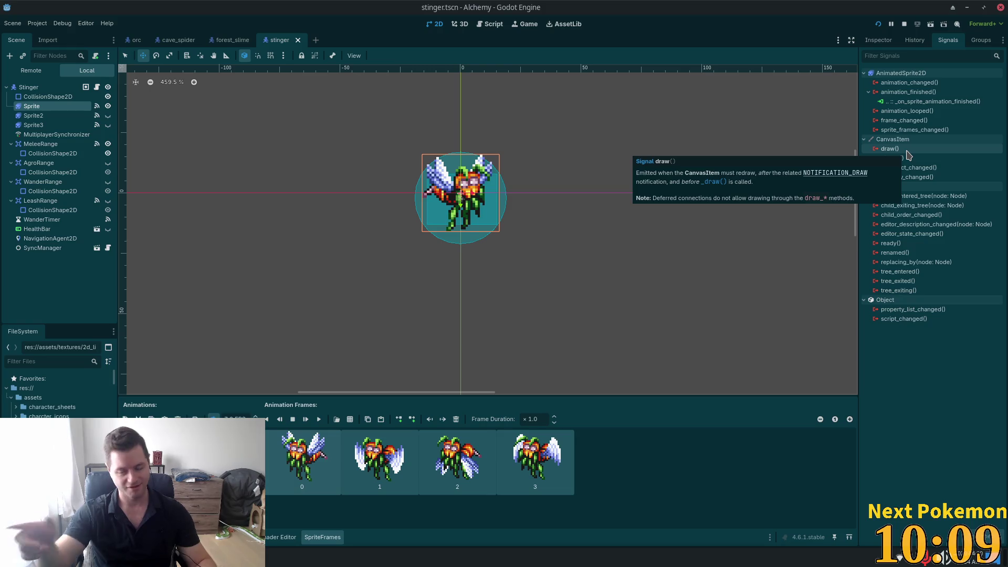
click(877, 24)
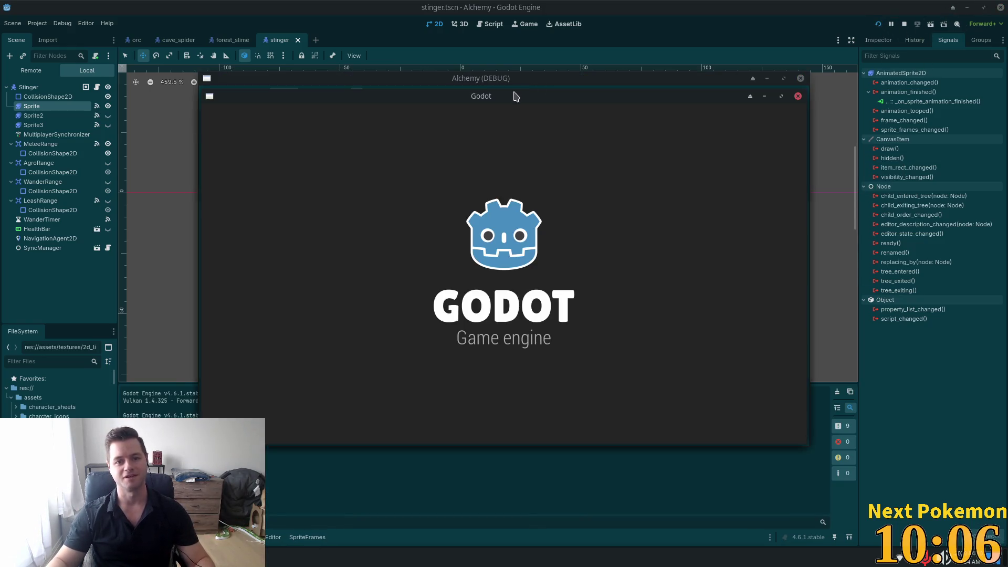
mouse_move(514, 96)
mouse_down()
mouse_move(333, 137)
mouse_move(574, 140)
mouse_move(665, 173)
mouse_up()
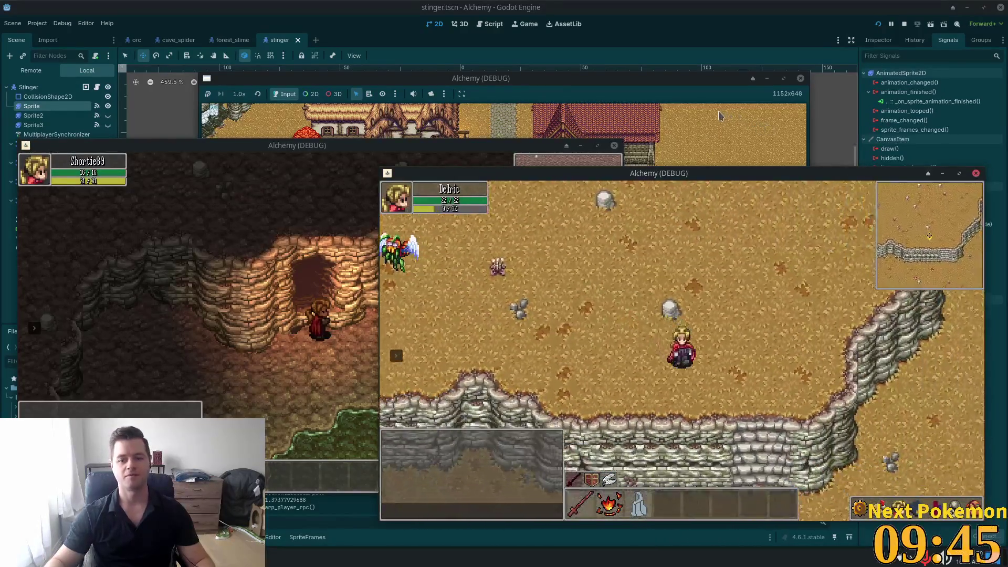
key(F8)
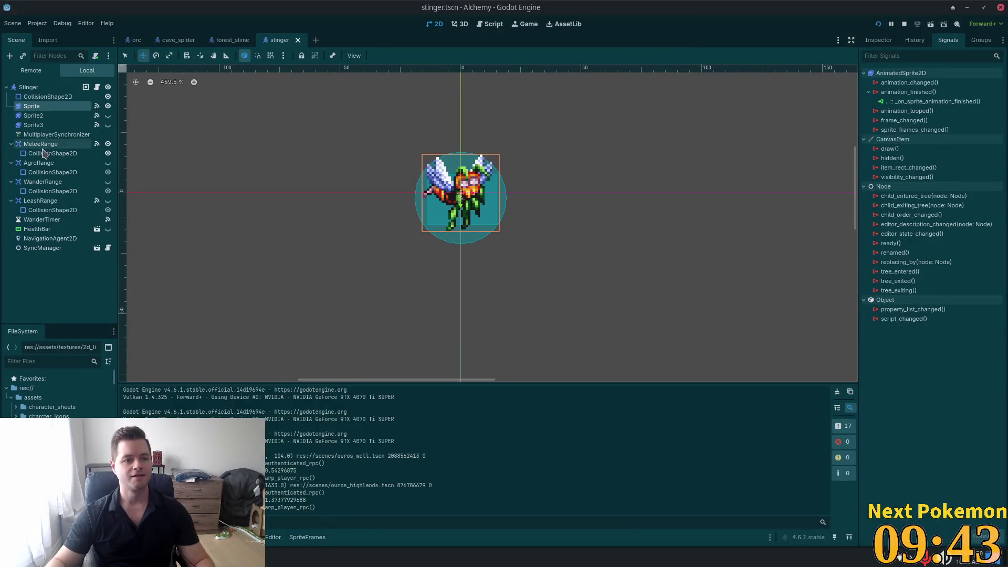
click(44, 152)
click(42, 163)
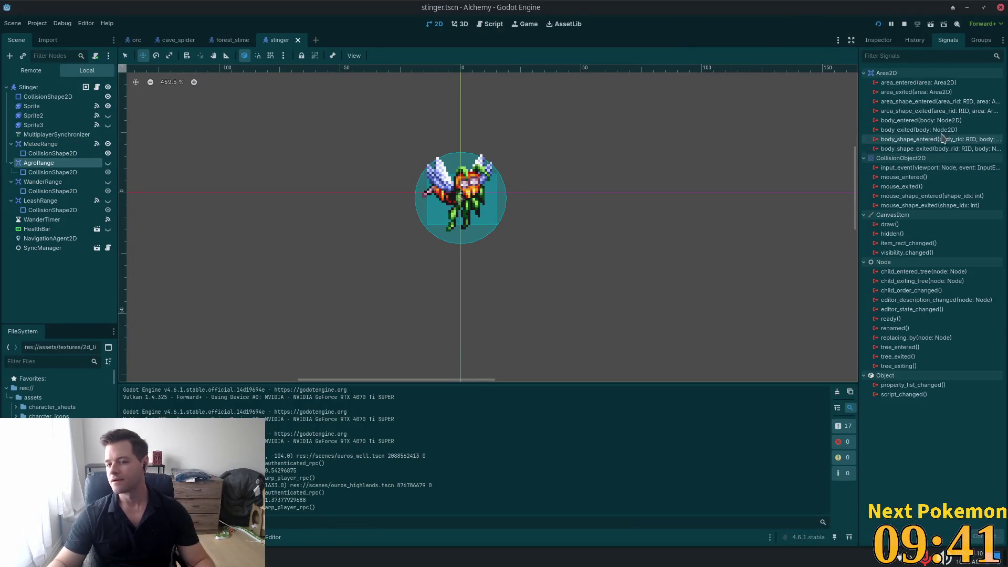
Hook the Stinger AgroRange body_entered signal to _on_agro_range_body_entered and relaunch the game.
double_click(928, 121)
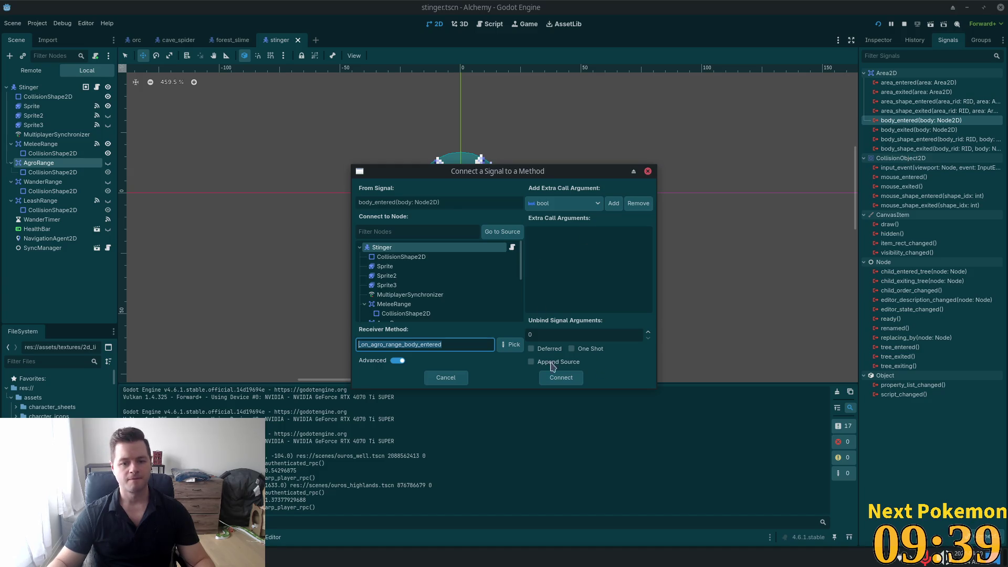
click(549, 379)
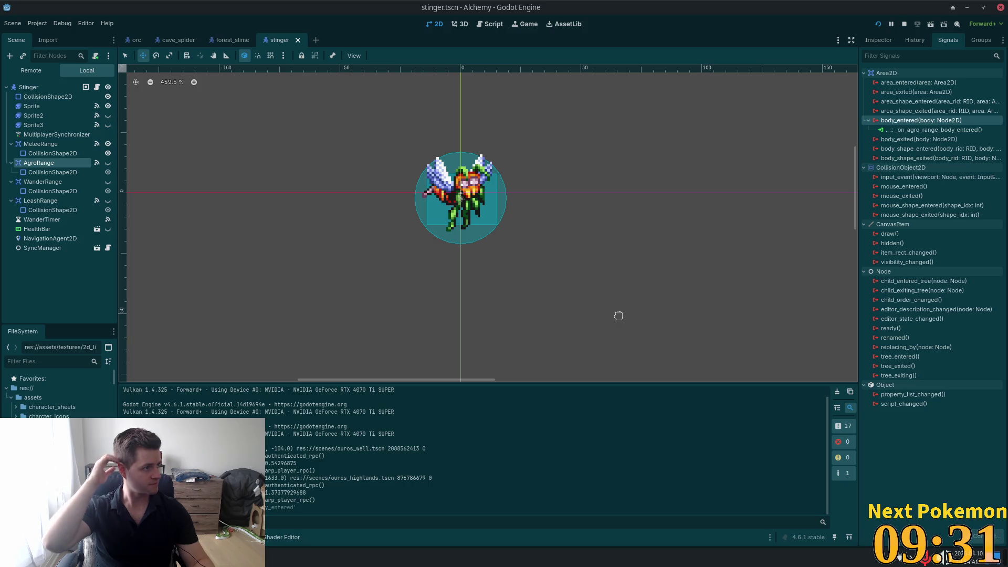
click(879, 25)
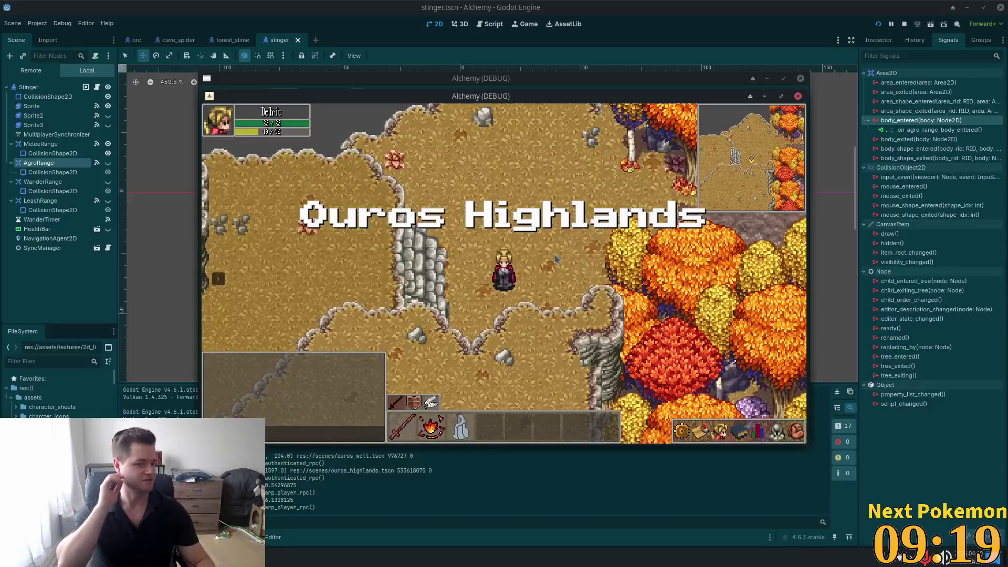
Walk the player left, up, right past the cliff, then down-left below the wall near the Stingers.
key(a)
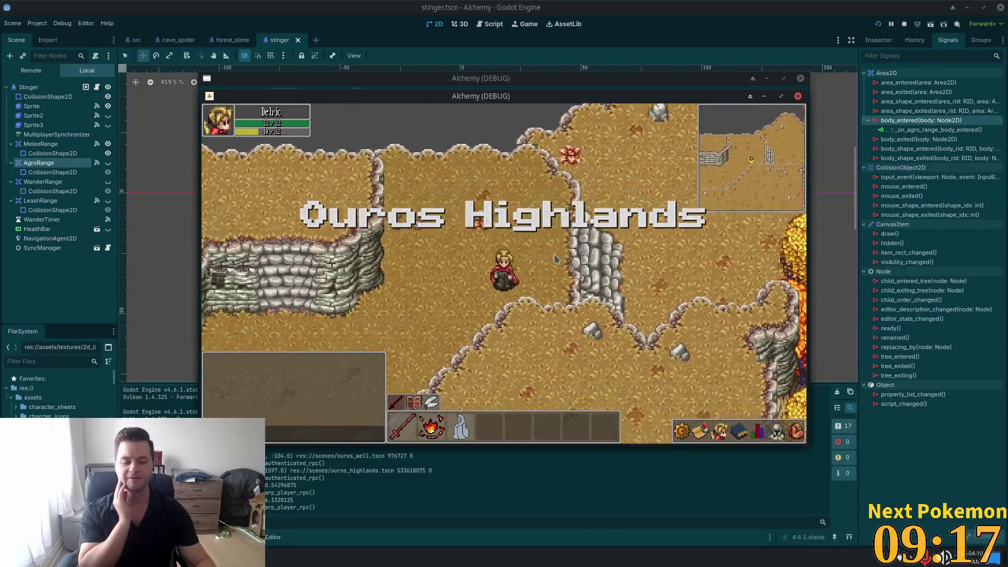
key(w)
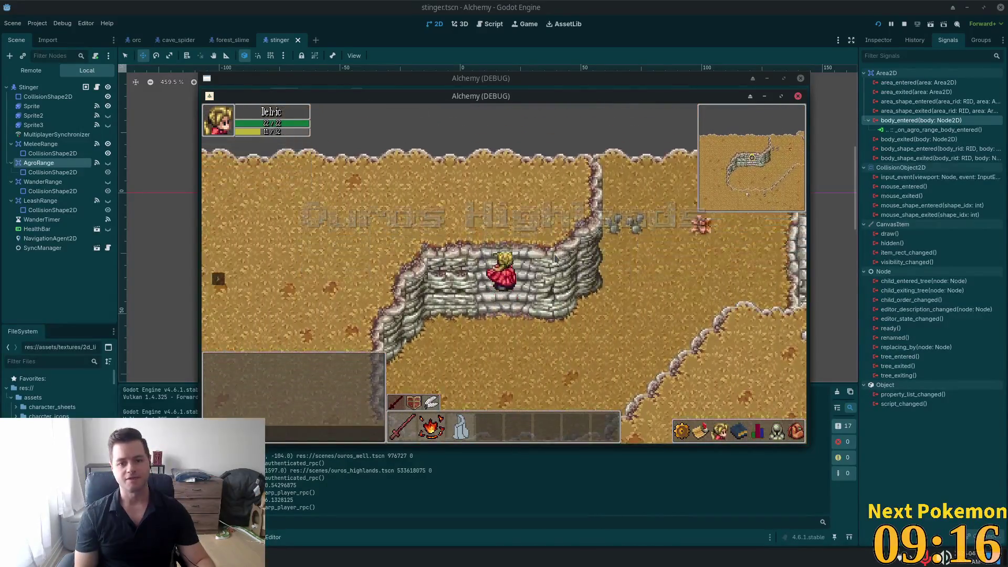
key(d)
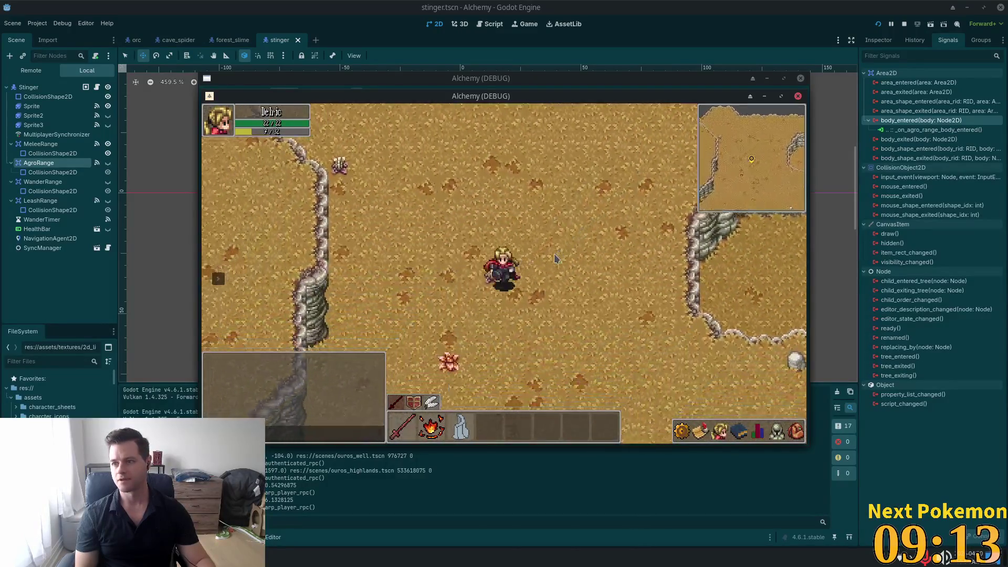
key(s)
key(a)
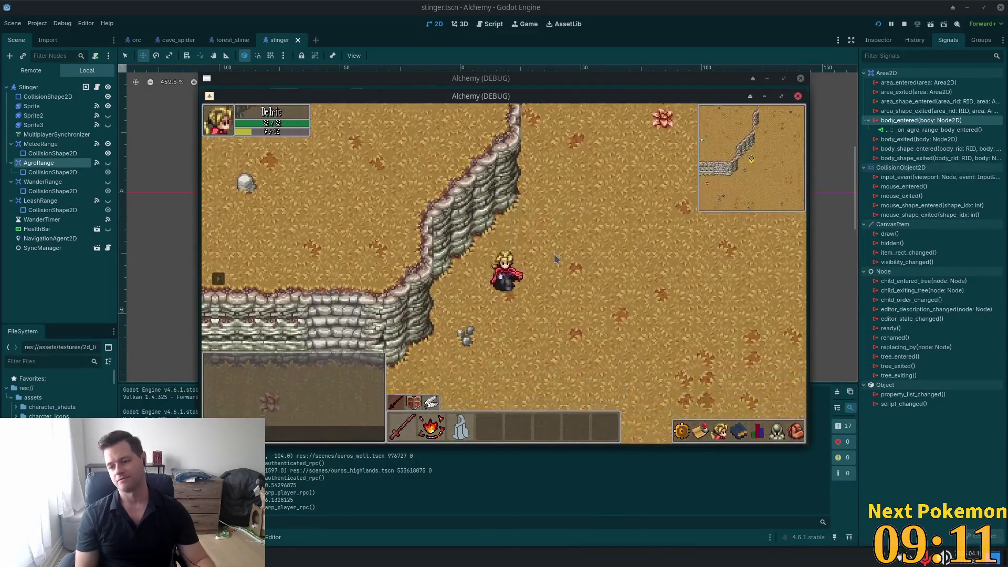
key(s)
key(a)
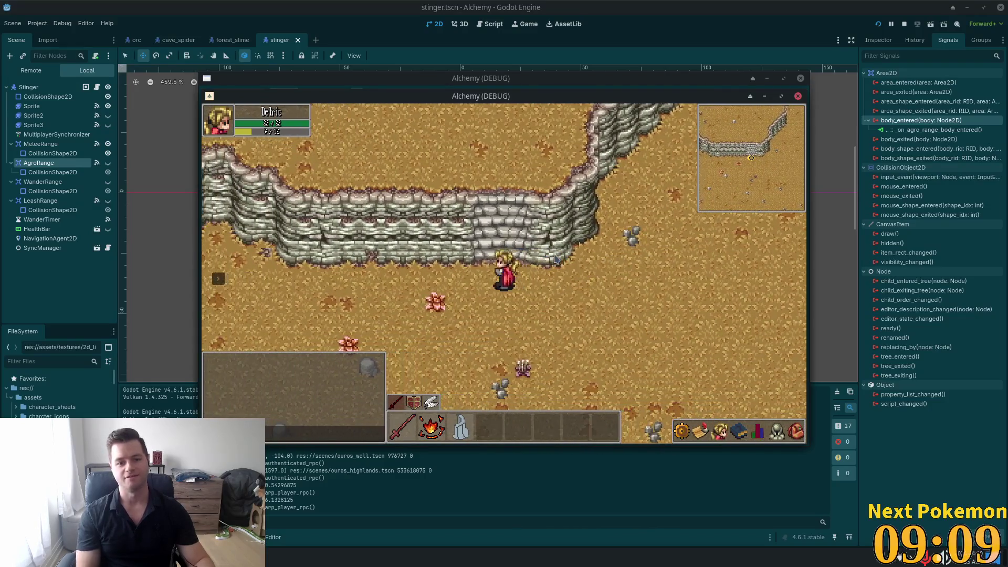